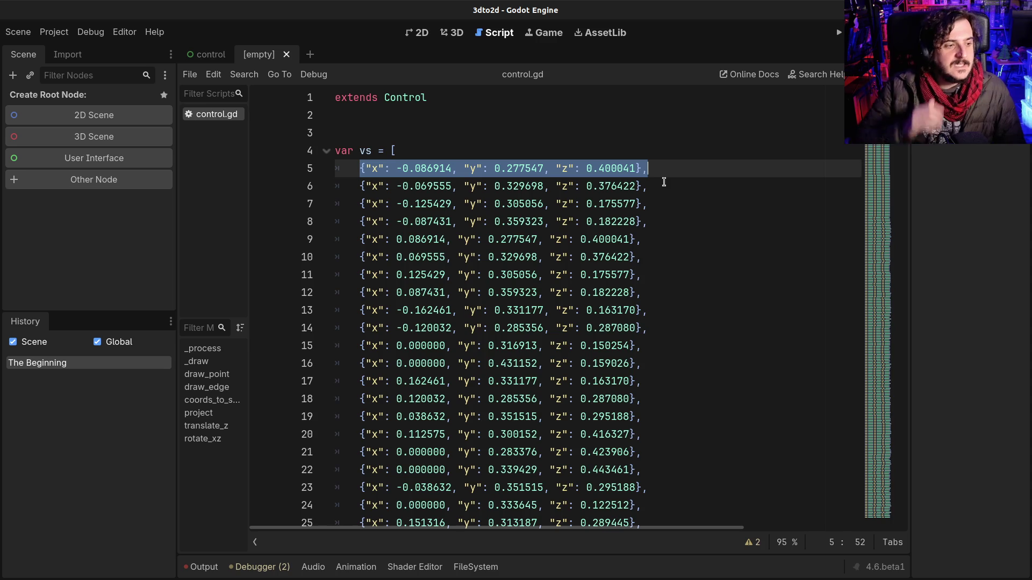
Step: Deselect the vertex list, close the project file browser, and switch to the empty 2D workspace
{"action": "left_click", "coordinate": [747, 224]}
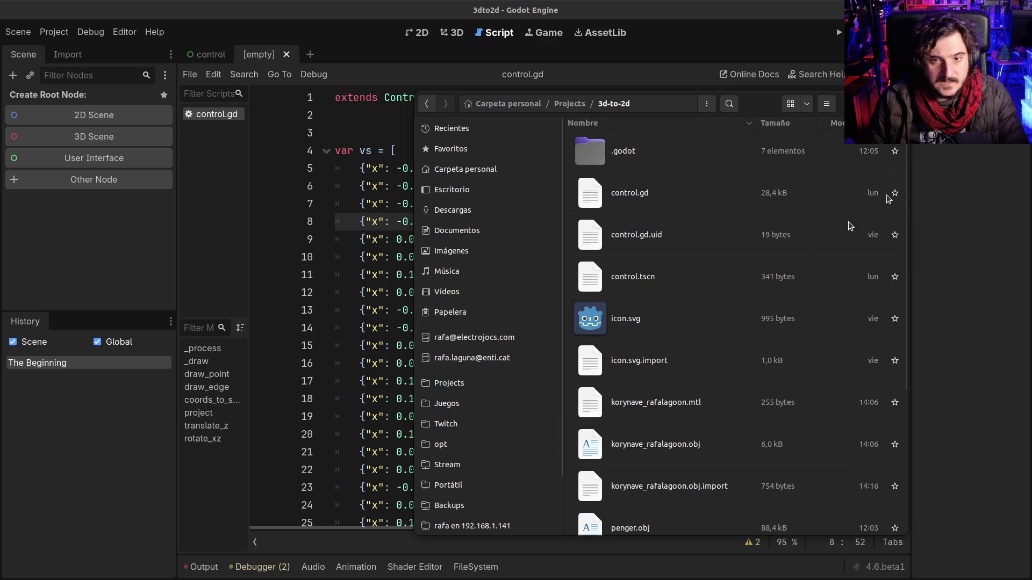
{"action": "left_click", "coordinate": [751, 58]}
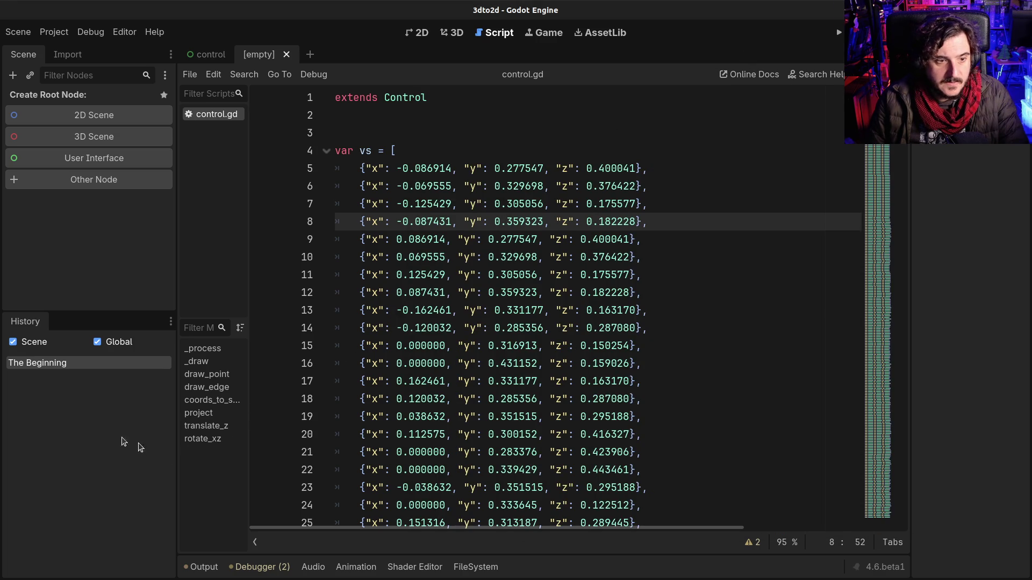
{"action": "left_click", "coordinate": [423, 34]}
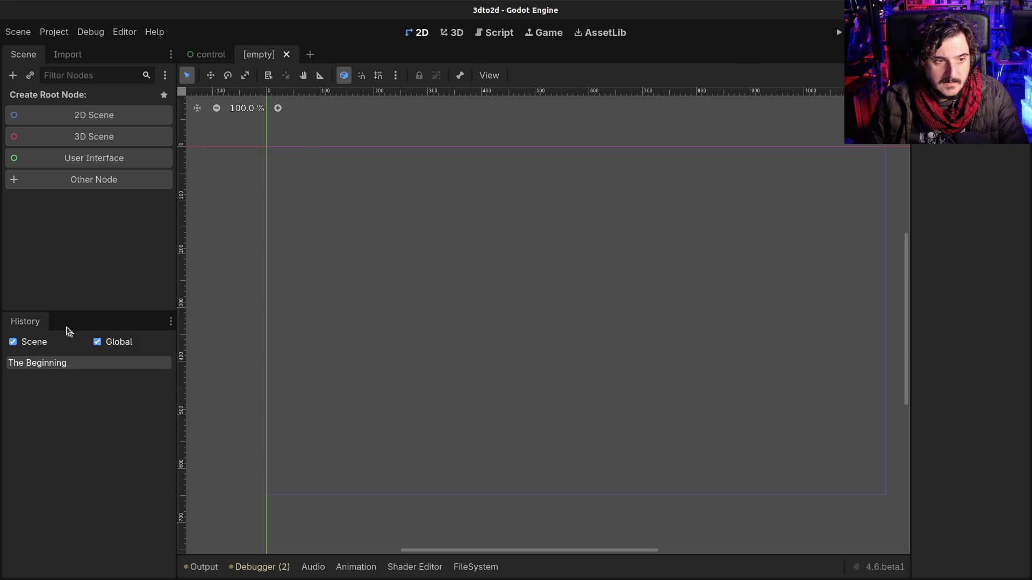
Step: Close the History dock, list the project files, and inspect korynave_rafalagoon.obj's ArrayMesh
{"action": "right_click", "coordinate": [45, 325]}
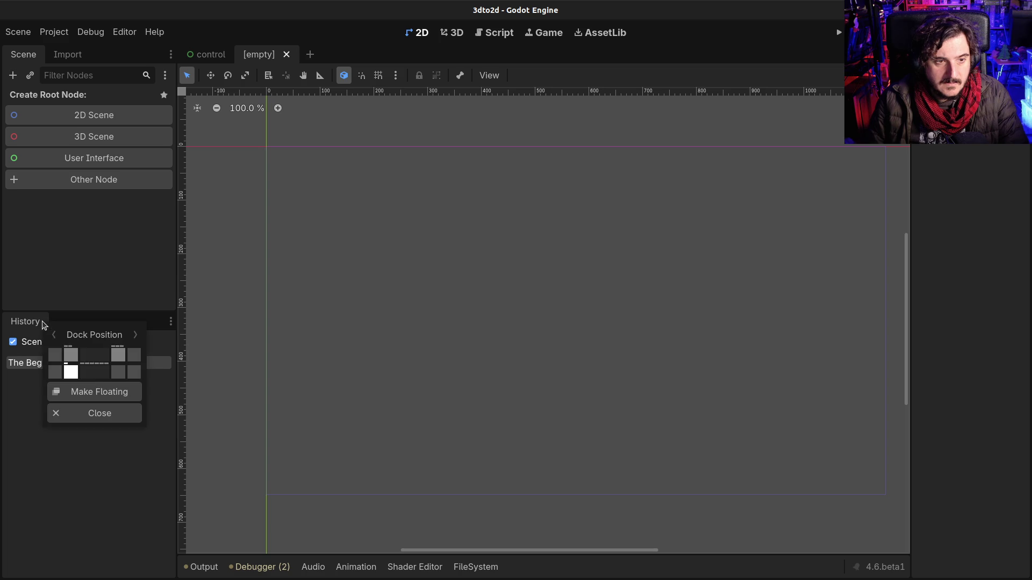
{"action": "left_click", "coordinate": [99, 413]}
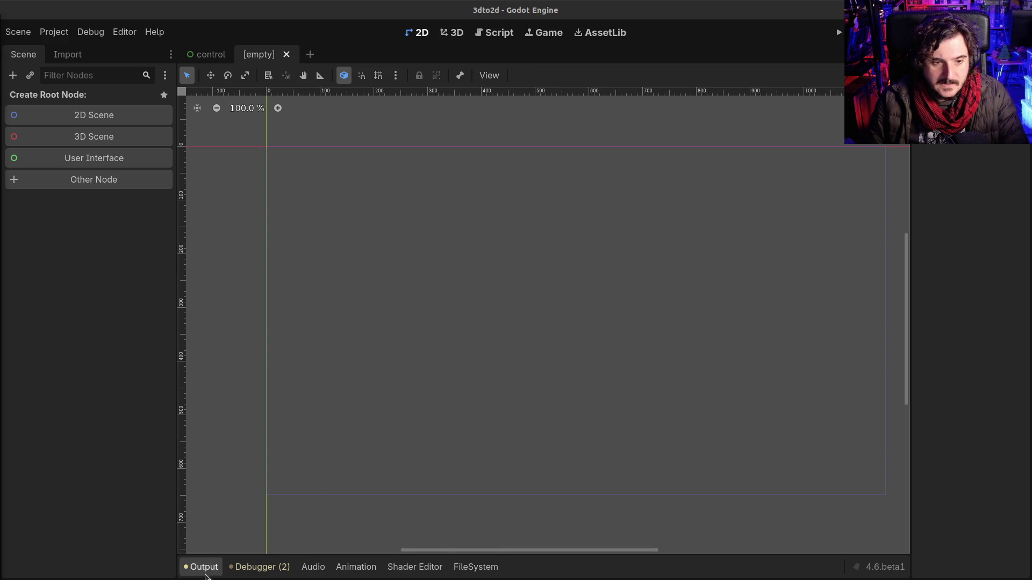
{"action": "left_click", "coordinate": [455, 569]}
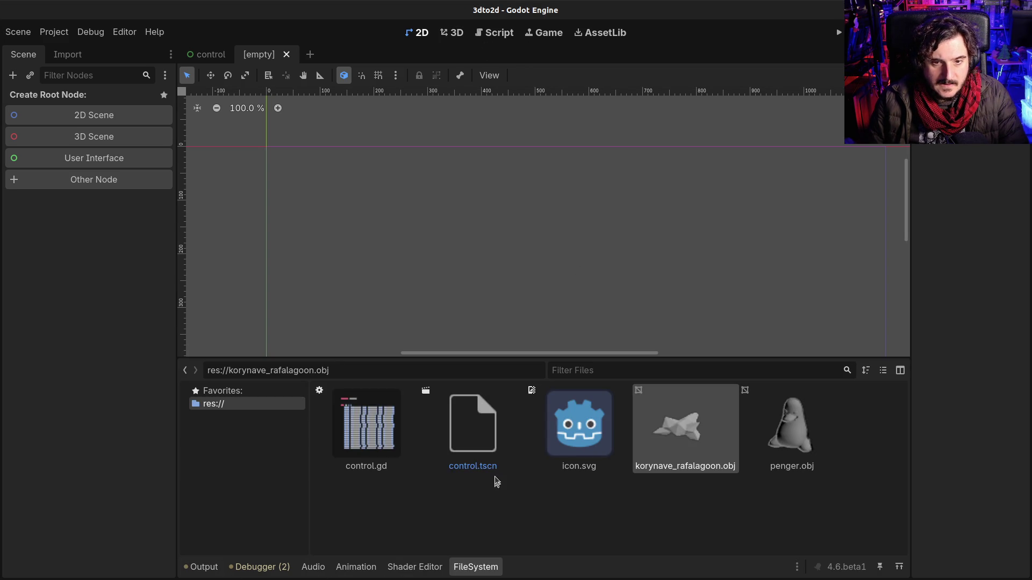
{"action": "left_click", "coordinate": [701, 414]}
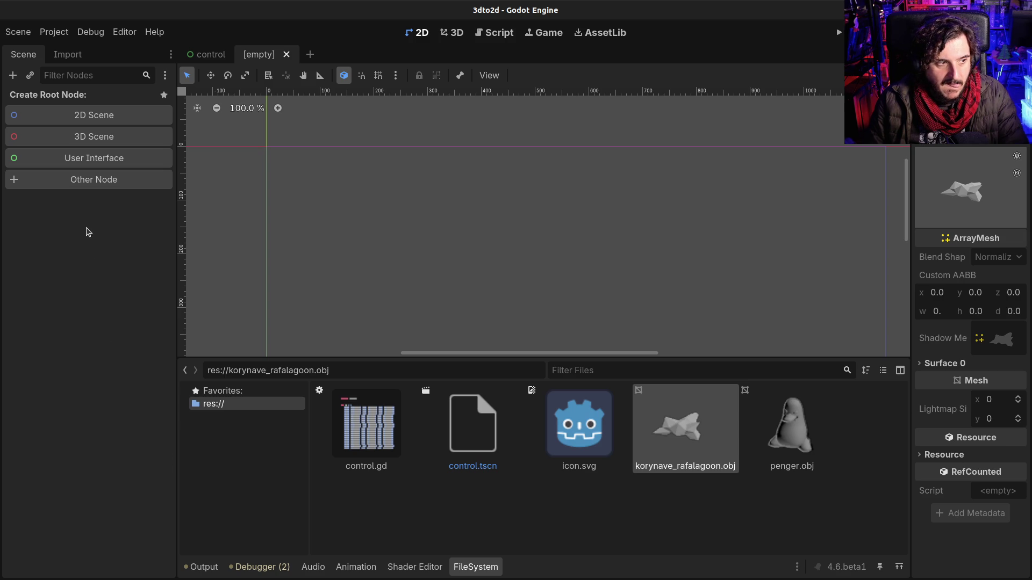
Step: Create a 3D Scene root and drop the korynave_rafalagoon.obj model into the viewport
{"action": "left_click", "coordinate": [452, 32]}
{"action": "left_click", "coordinate": [100, 140]}
{"action": "left_click_drag", "start_coordinate": [680, 446], "coordinate": [540, 238]}
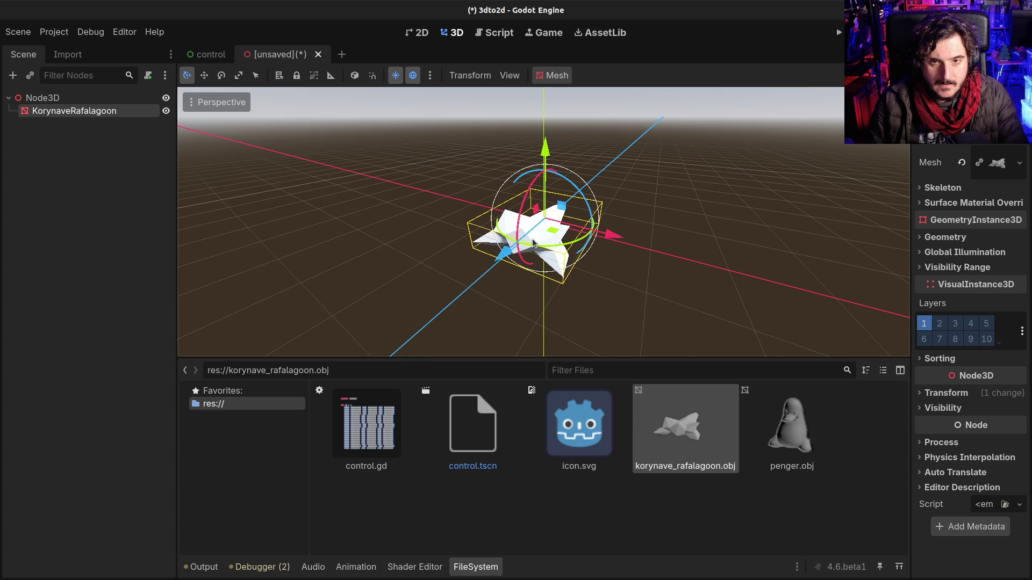
Step: Reimport korynave_rafalagoon.obj as a mesh and open a terminal in the project folder
{"action": "left_click", "coordinate": [680, 446]}
{"action": "right_click", "coordinate": [679, 433]}
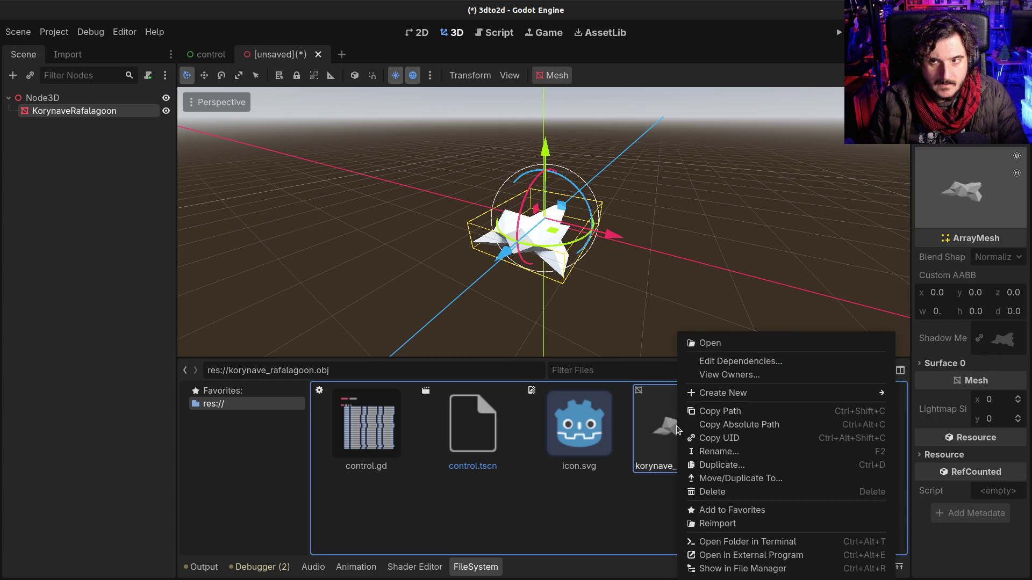
{"action": "left_click", "coordinate": [72, 56]}
{"action": "left_click", "coordinate": [74, 55]}
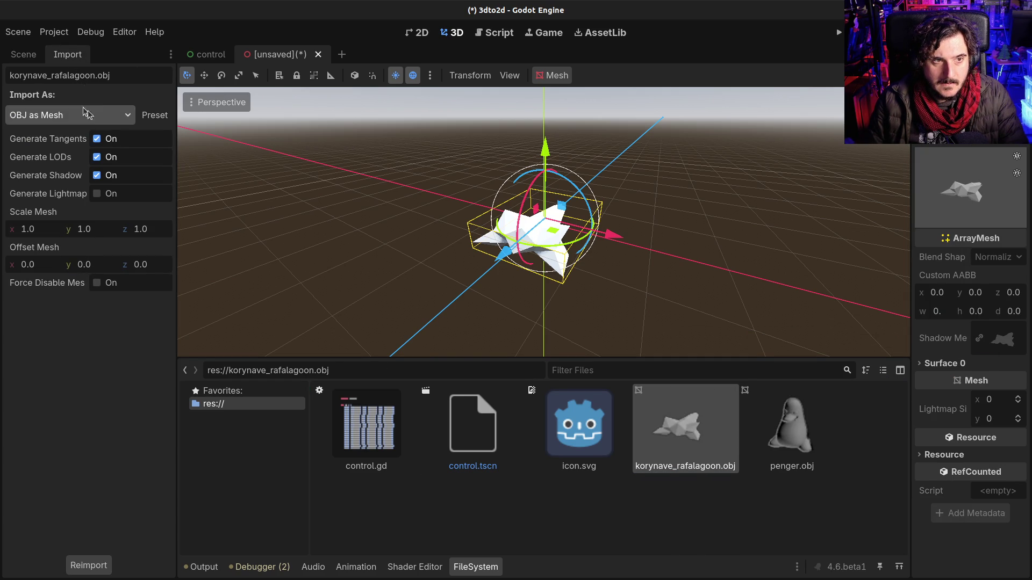
{"action": "left_click", "coordinate": [100, 570]}
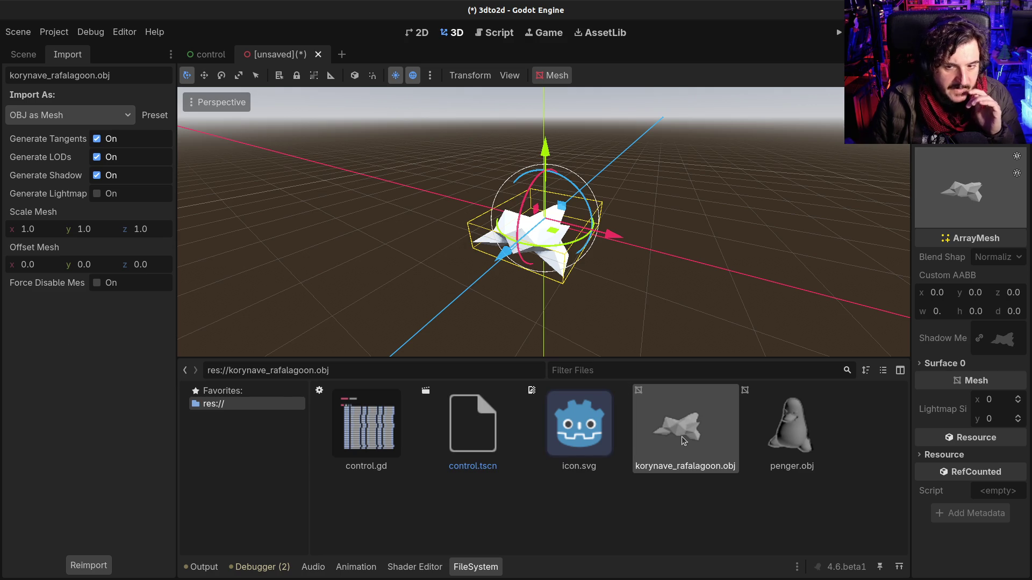
{"action": "right_click", "coordinate": [561, 505]}
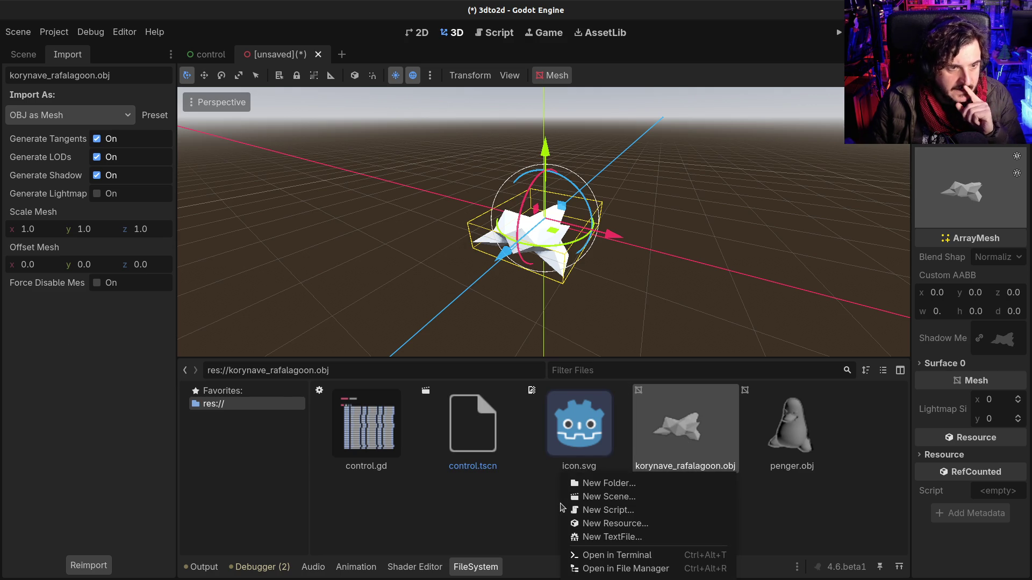
{"action": "left_click", "coordinate": [605, 557]}
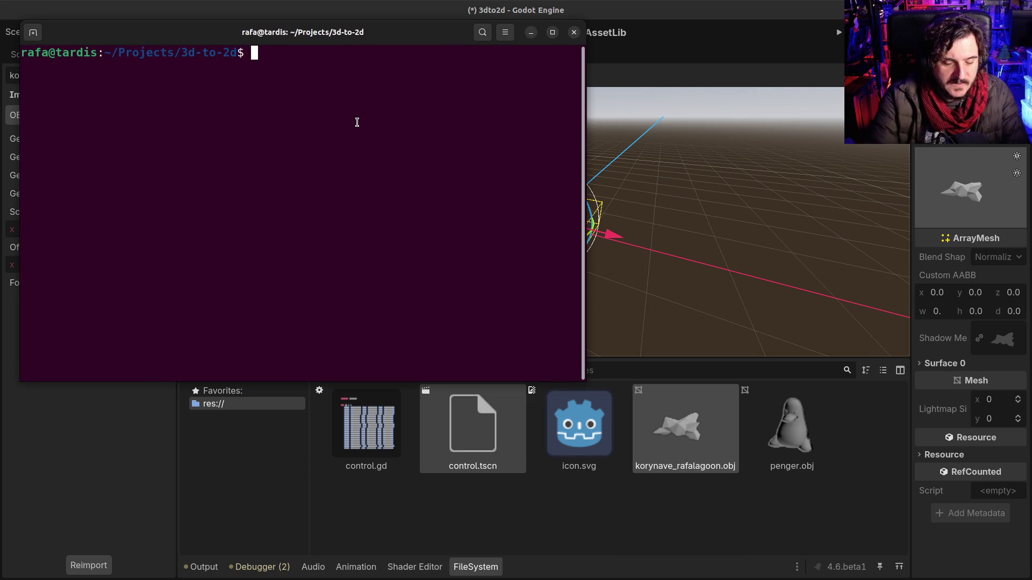
Step: View korynave_rafalagoon.mtl in vi and quit back to the shell
{"action": "type", "text": "vi ko"}
{"action": "key", "text": "Tab"}
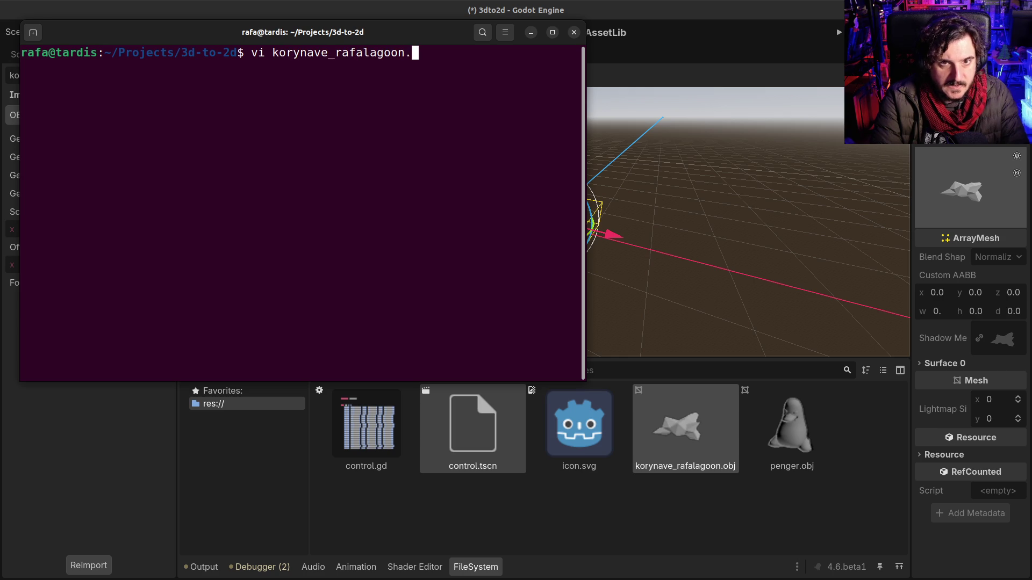
{"action": "type", "text": "mtl"}
{"action": "key", "text": "Return"}
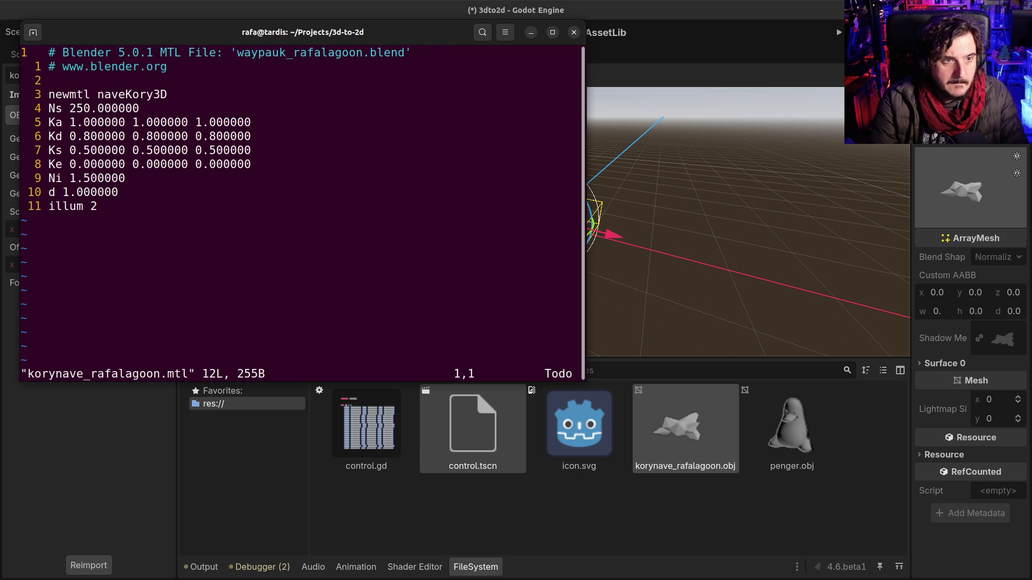
{"action": "type", "text": ":"}
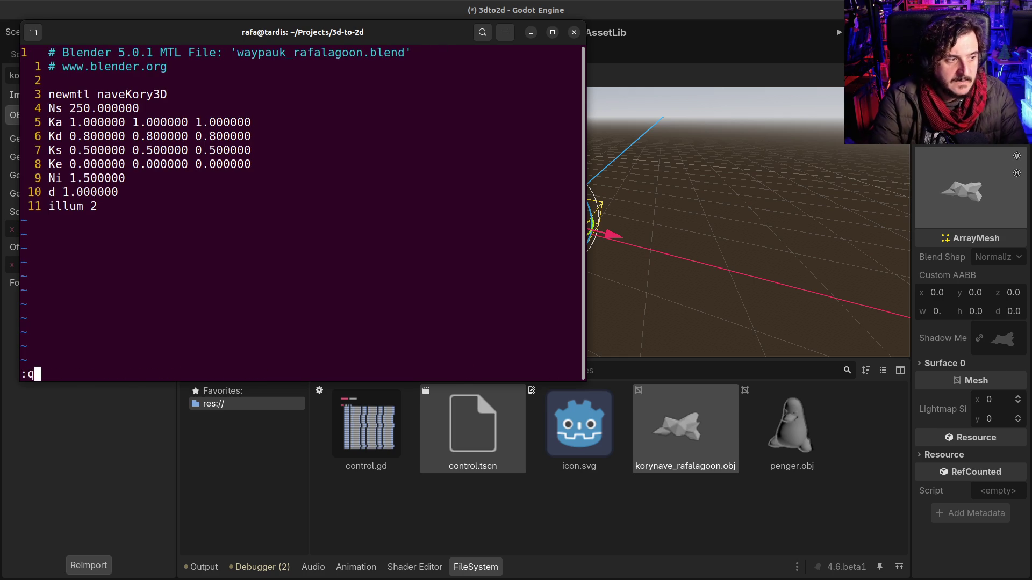
{"action": "type", "text": "q"}
{"action": "key", "text": "Return"}
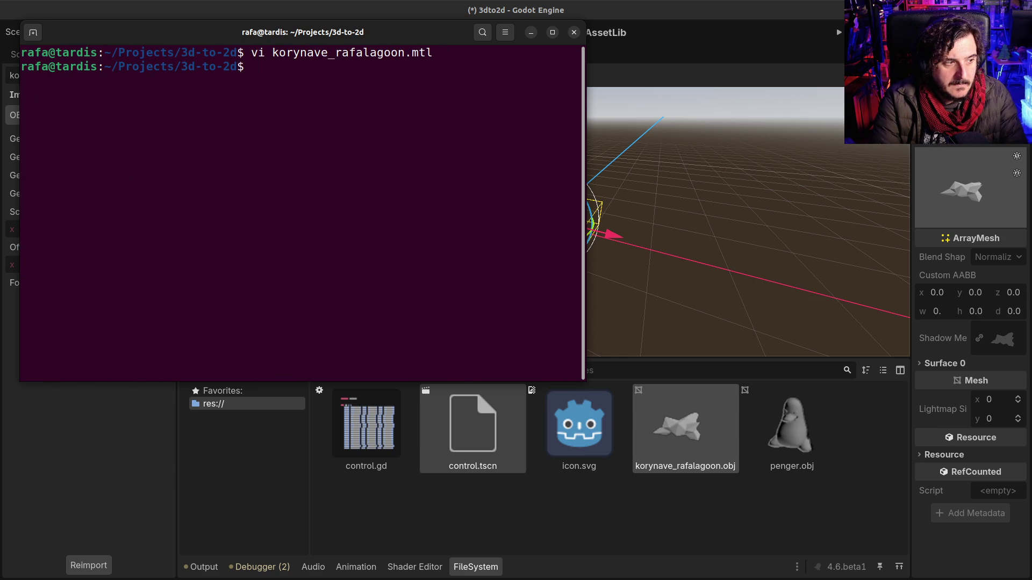
Step: List the project folder and enter vi korynave_rafalagoon.obj at the prompt
{"action": "type", "text": "ls"}
{"action": "key", "text": "Return"}
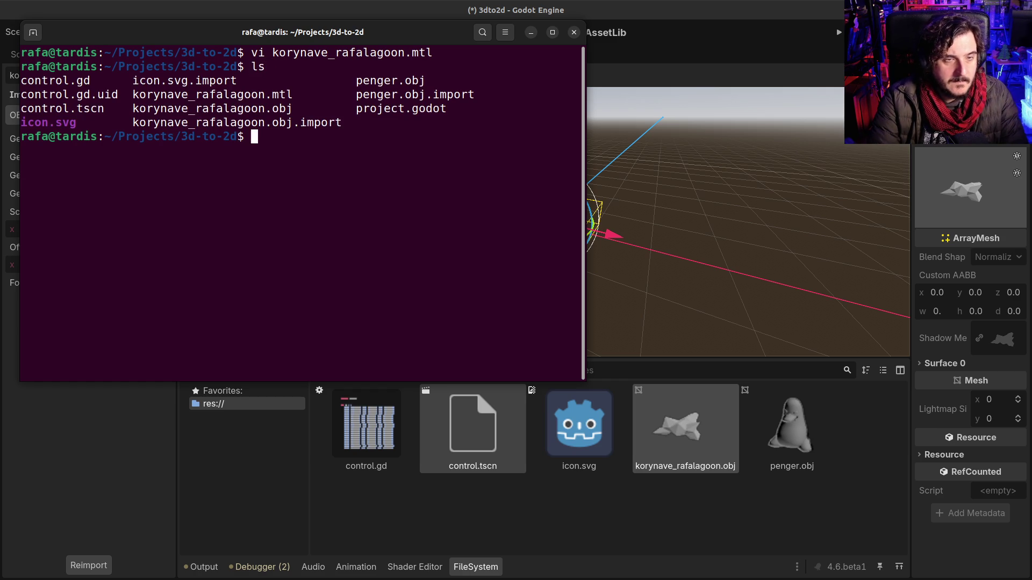
{"action": "type", "text": "vi kor"}
{"action": "key", "text": "Tab"}
{"action": "type", "text": "o"}
{"action": "key", "text": "Tab"}
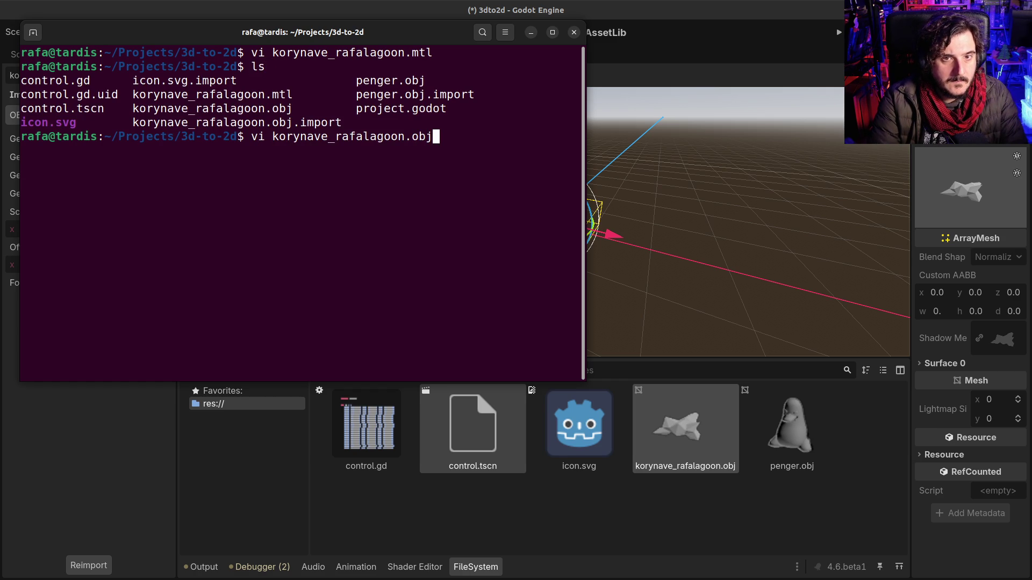
Step: Page through korynave_rafalagoon.obj in vi, covering its vertex, normal and texture lines
{"action": "key", "text": "Return"}
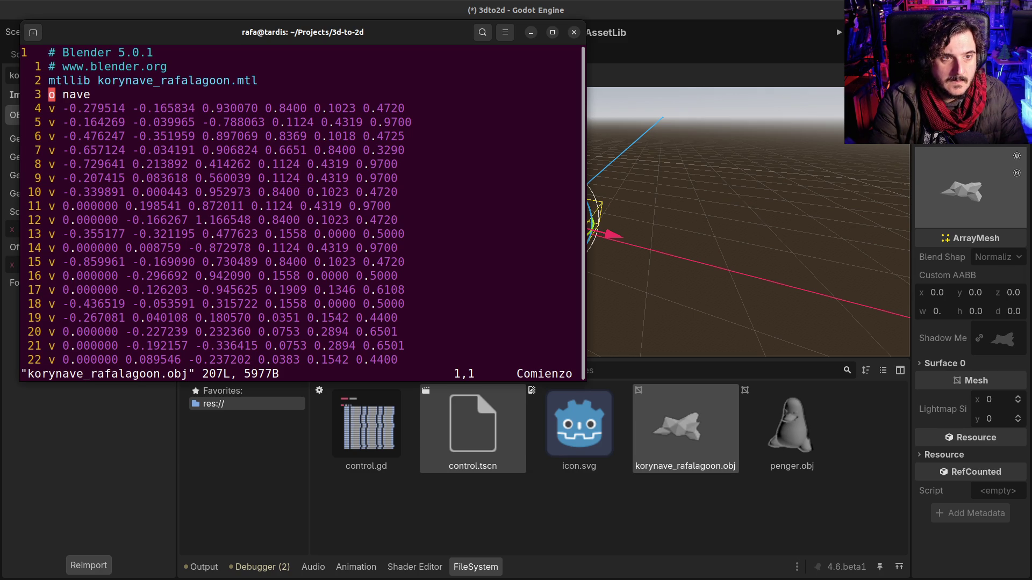
{"action": "key", "text": "ctrl+f"}
{"action": "key", "text": "ctrl+f"}
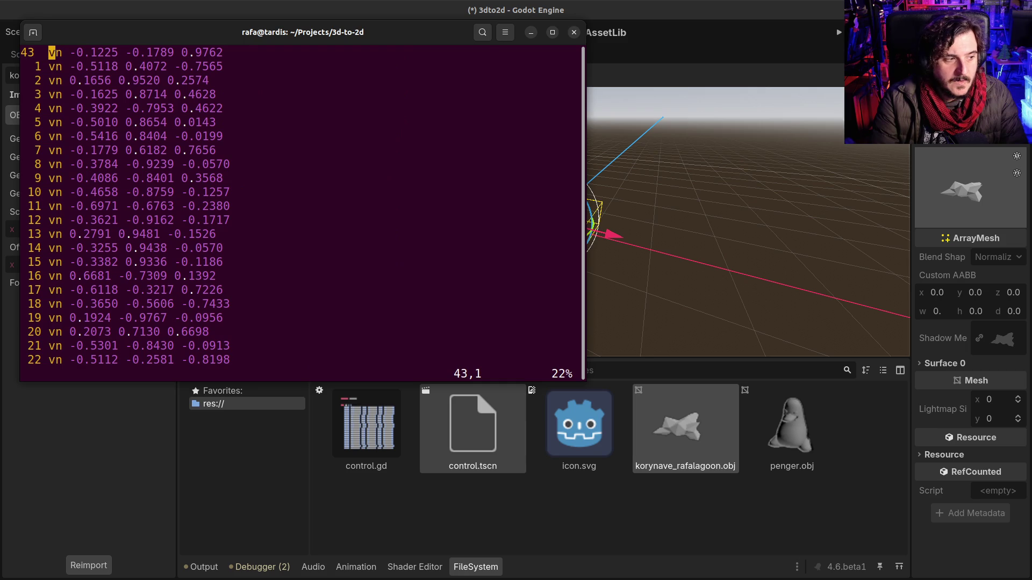
{"action": "key", "text": "ctrl+f"}
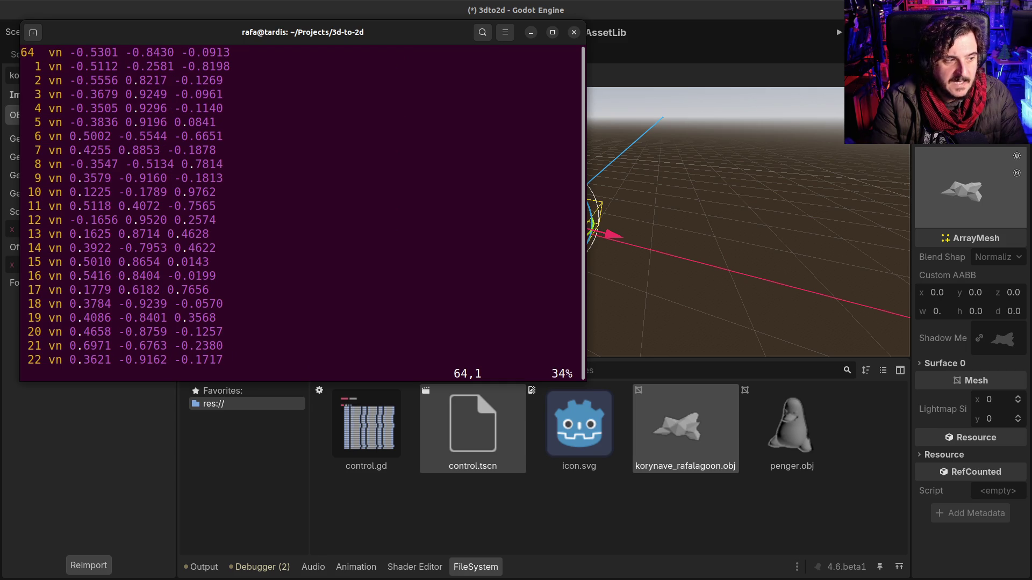
{"action": "key", "text": "ctrl+f"}
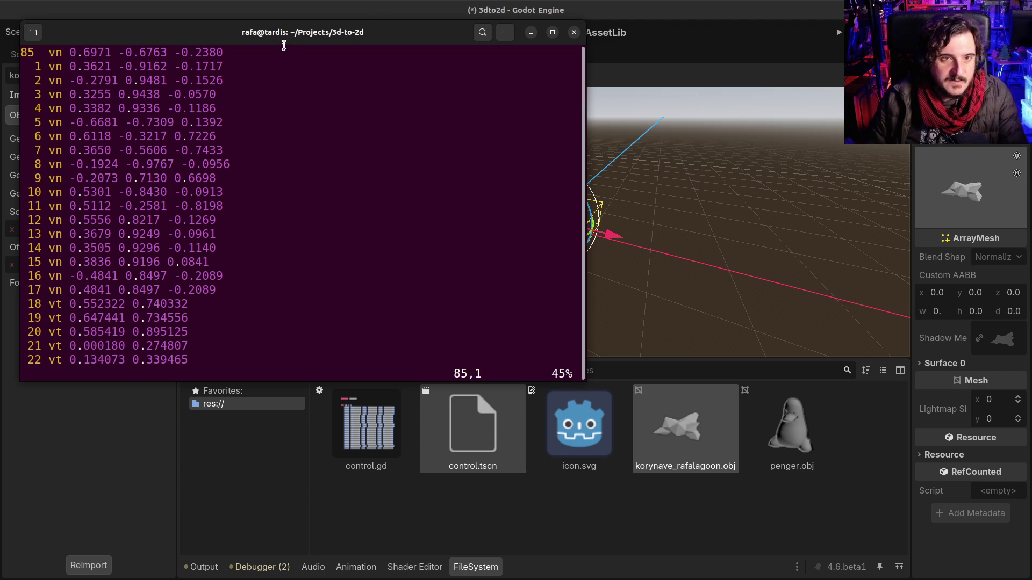
{"action": "left_click_drag", "start_coordinate": [283, 49], "coordinate": [301, 106]}
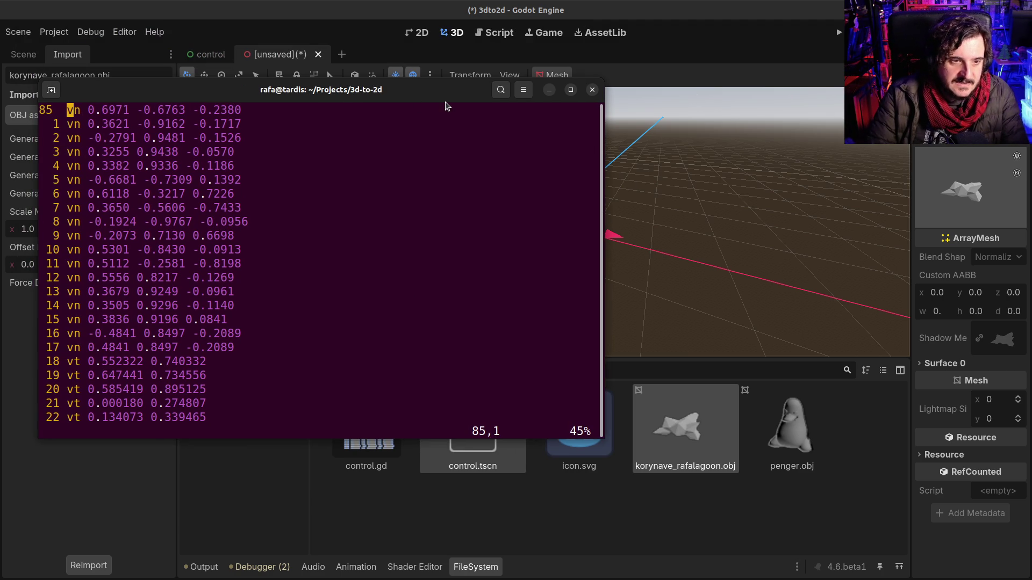
{"action": "scroll", "coordinate": [445, 106], "scroll_direction": "down", "scroll_amount": 20}
{"action": "scroll", "coordinate": [444, 106], "scroll_direction": "up", "scroll_amount": 20}
Step: Quit vi with :q and exit the terminal
{"action": "type", "text": ":q"}
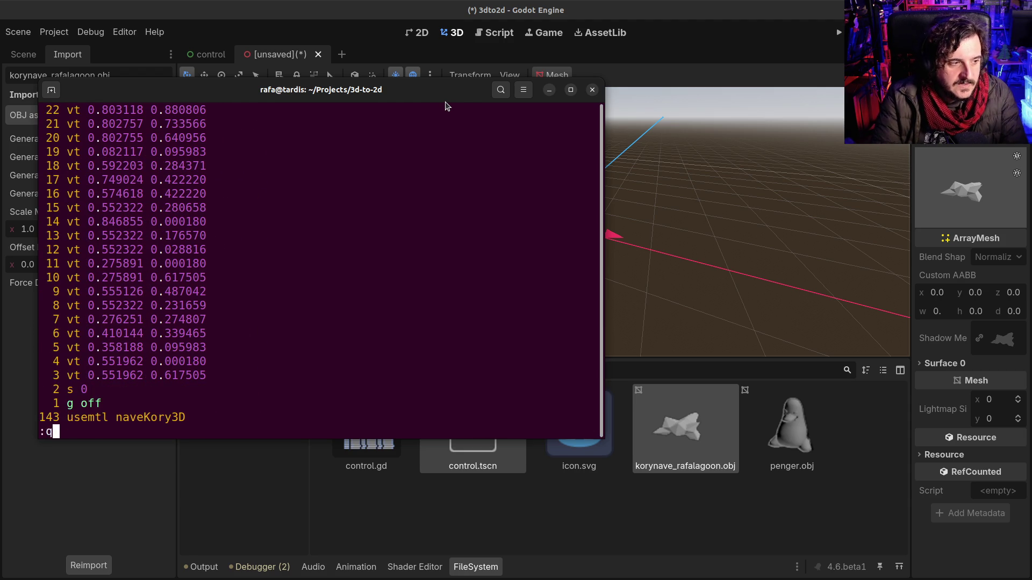
{"action": "key", "text": "Return"}
{"action": "type", "text": "exit"}
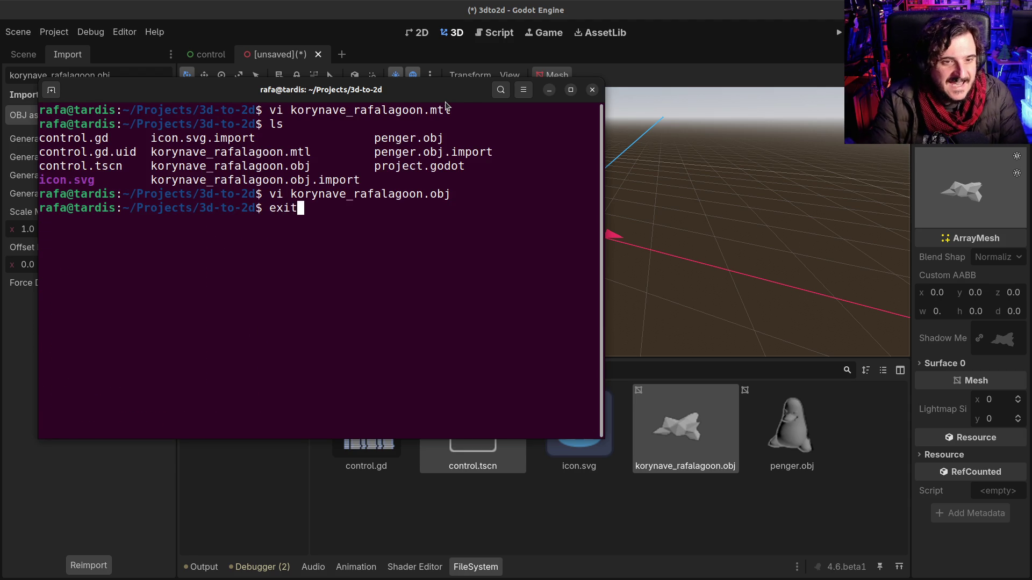
{"action": "key", "text": "Return"}
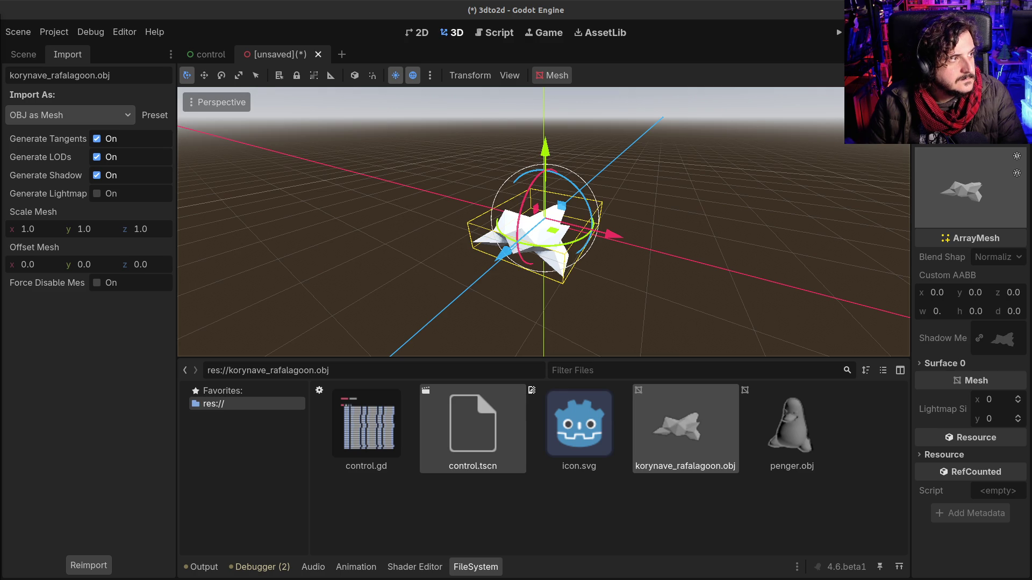
Step: Bring forward the browser showing Google results for 'obj vertex color'
{"action": "key", "text": "alt+Tab"}
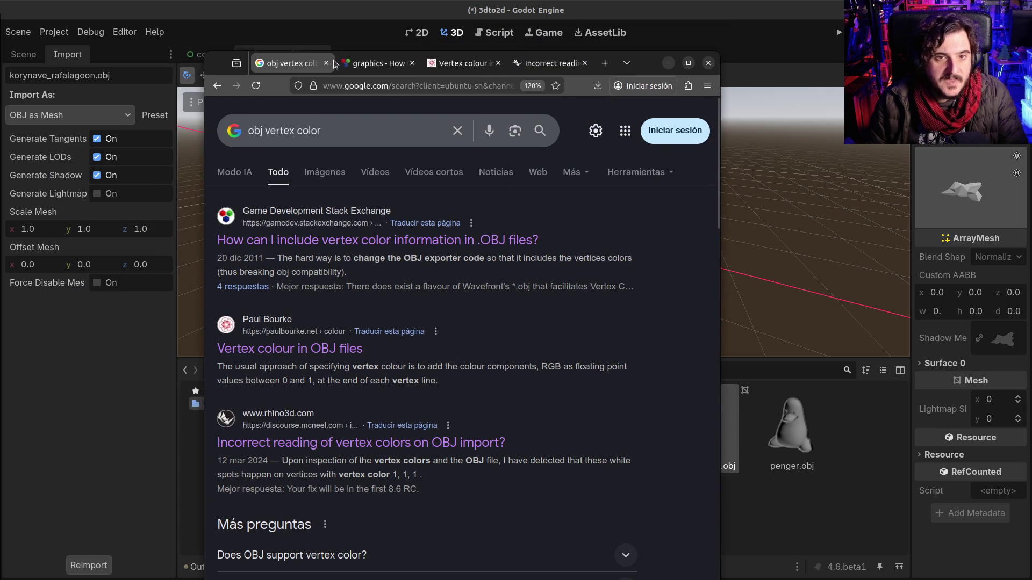
Step: Read the Stack Exchange answers on OBJ vertex colors, then minimize Firefox
{"action": "left_click", "coordinate": [376, 63]}
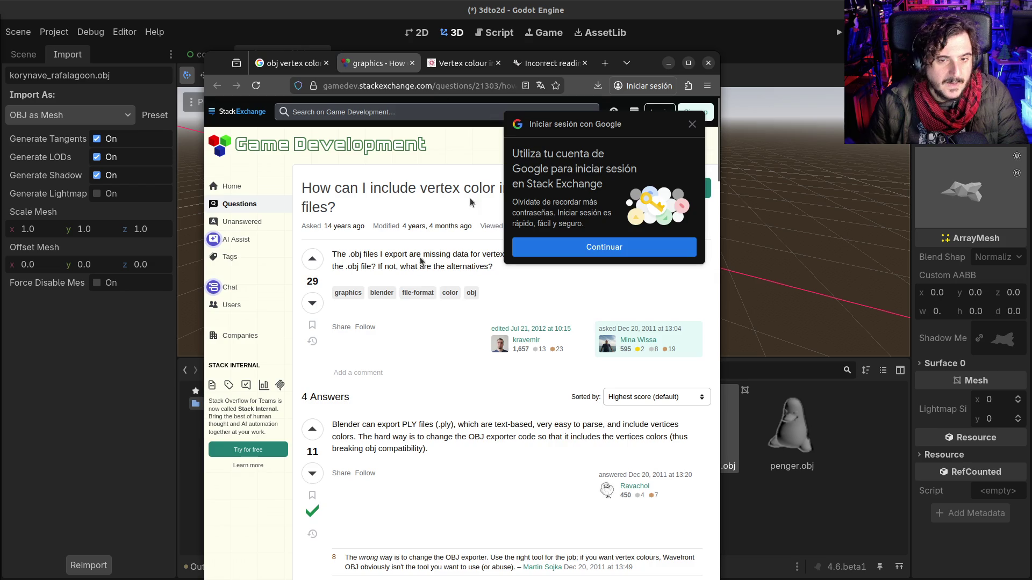
{"action": "left_click", "coordinate": [692, 124]}
{"action": "scroll", "coordinate": [467, 356], "scroll_direction": "down", "scroll_amount": 2}
{"action": "mouse_move", "coordinate": [348, 302]}
{"action": "left_mouse_down"}
{"action": "mouse_move", "coordinate": [670, 301]}
{"action": "mouse_move", "coordinate": [416, 303]}
{"action": "mouse_move", "coordinate": [359, 314]}
{"action": "mouse_move", "coordinate": [590, 314]}
{"action": "left_mouse_up"}
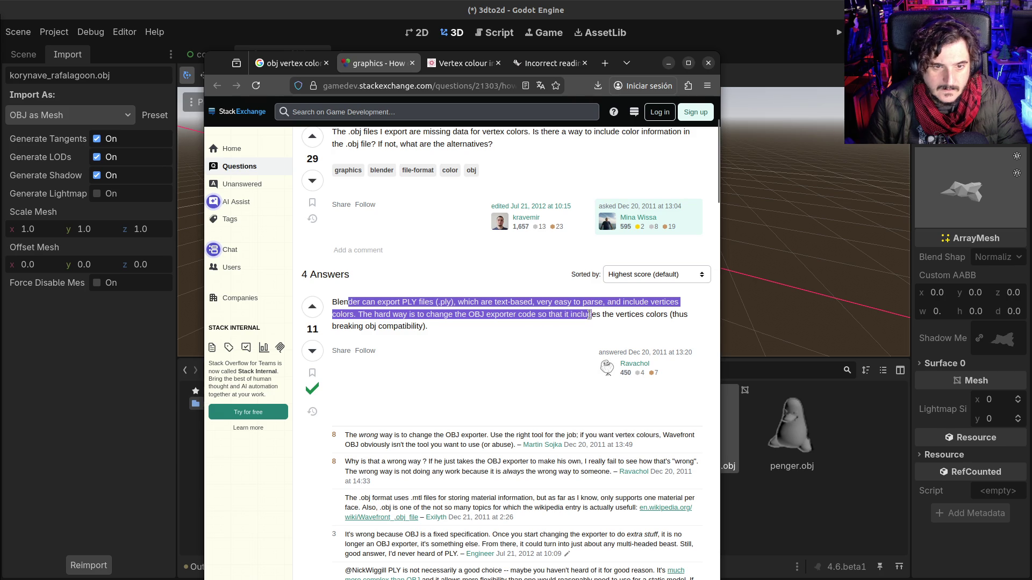
{"action": "left_click", "coordinate": [588, 315]}
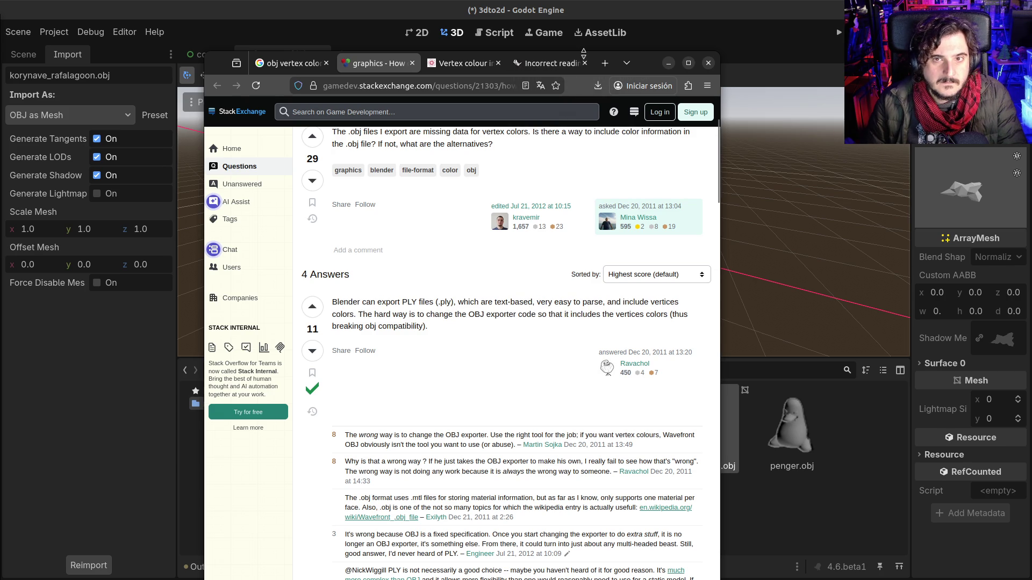
{"action": "left_click_drag", "start_coordinate": [641, 64], "coordinate": [641, 146]}
{"action": "left_click", "coordinate": [668, 145]}
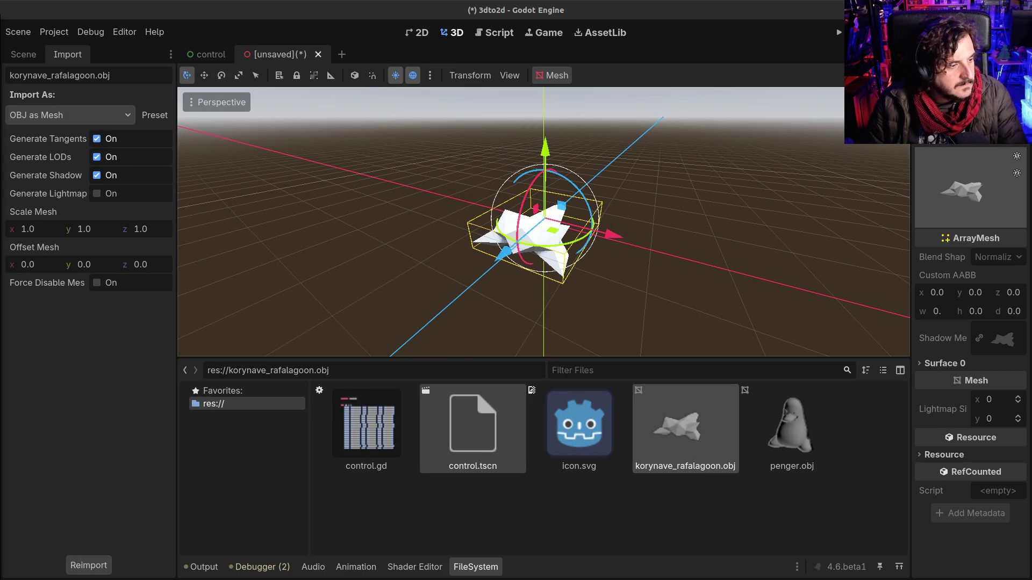
Step: Return to the Godot editor after copying the new OBJ into the project folder
{"action": "key", "text": "super"}
{"action": "left_click", "coordinate": [455, 215]}
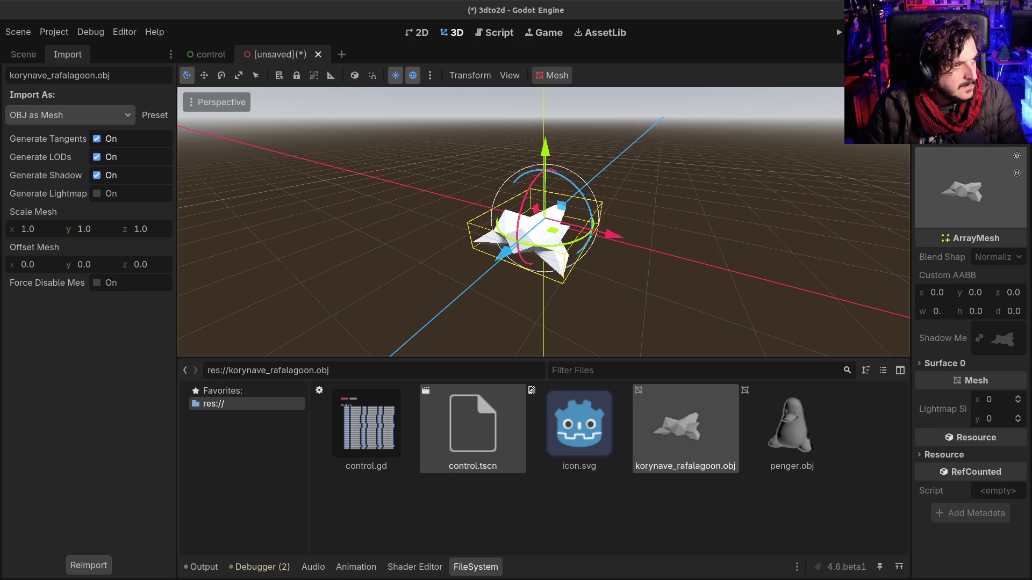
{"action": "key", "text": "alt+Tab"}
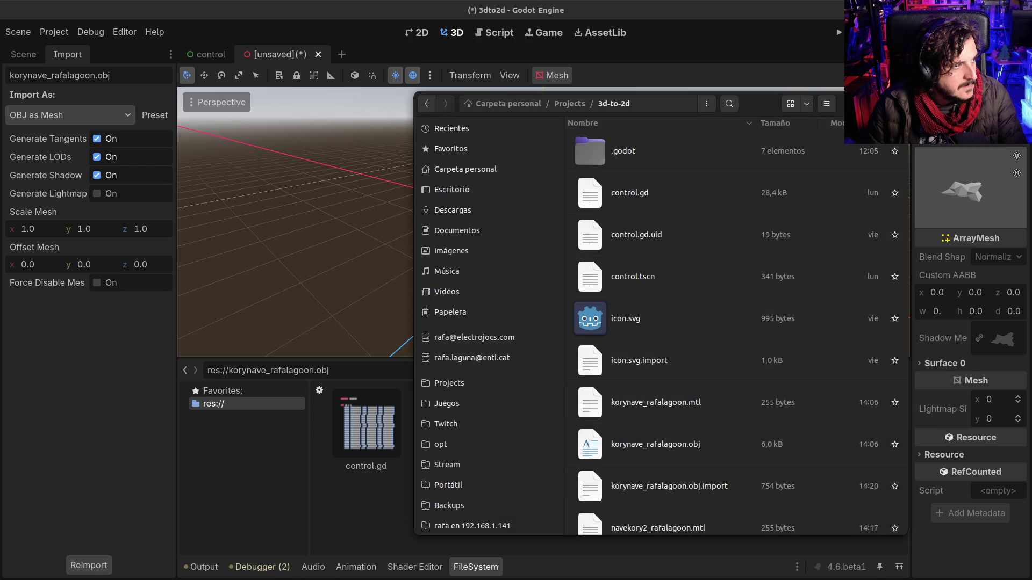
{"action": "left_click", "coordinate": [120, 463]}
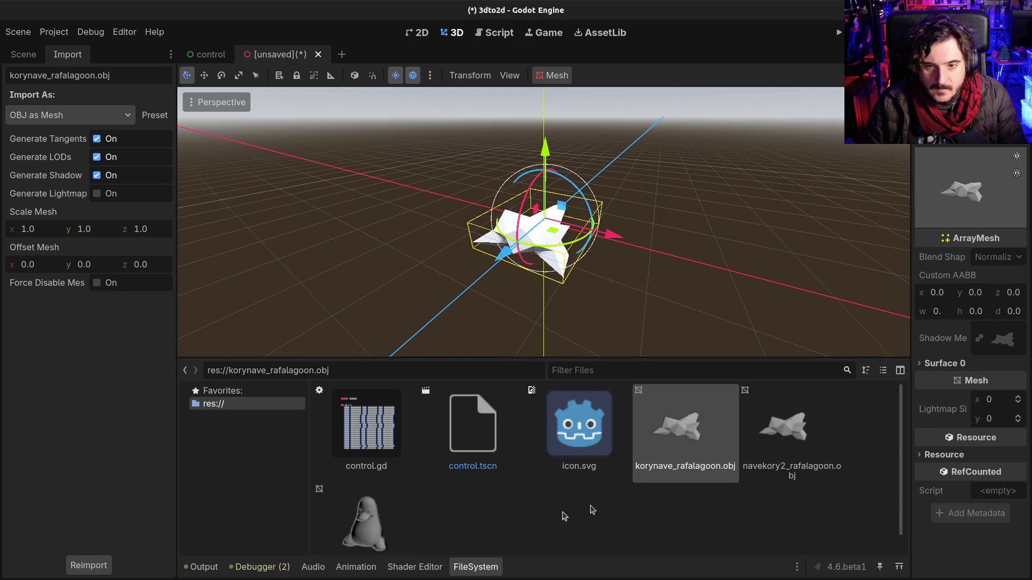
Step: Select navekory2_rafalagoon.obj and drag the ship mesh into the 3D scene
{"action": "scroll", "coordinate": [645, 497], "scroll_direction": "down", "scroll_amount": 1}
{"action": "left_click", "coordinate": [771, 419]}
{"action": "scroll", "coordinate": [772, 420], "scroll_direction": "up", "scroll_amount": 1}
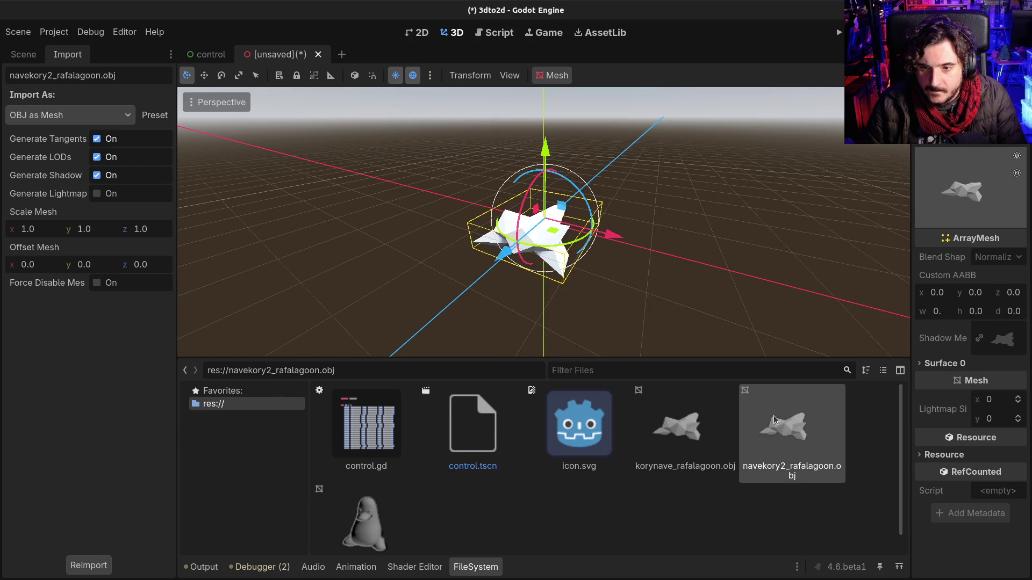
{"action": "mouse_move", "coordinate": [781, 430]}
{"action": "left_mouse_down"}
{"action": "mouse_move", "coordinate": [747, 290]}
{"action": "mouse_move", "coordinate": [680, 239]}
{"action": "left_mouse_up"}
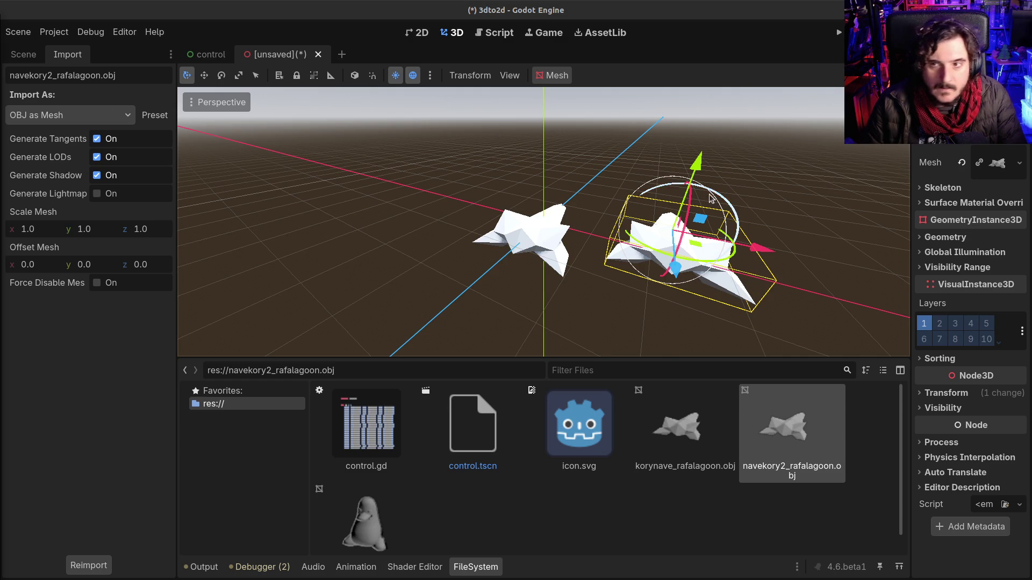
Step: Try loading a material into the Surface Material Override slot, then cancel, leaving it empty
{"action": "left_click", "coordinate": [967, 204]}
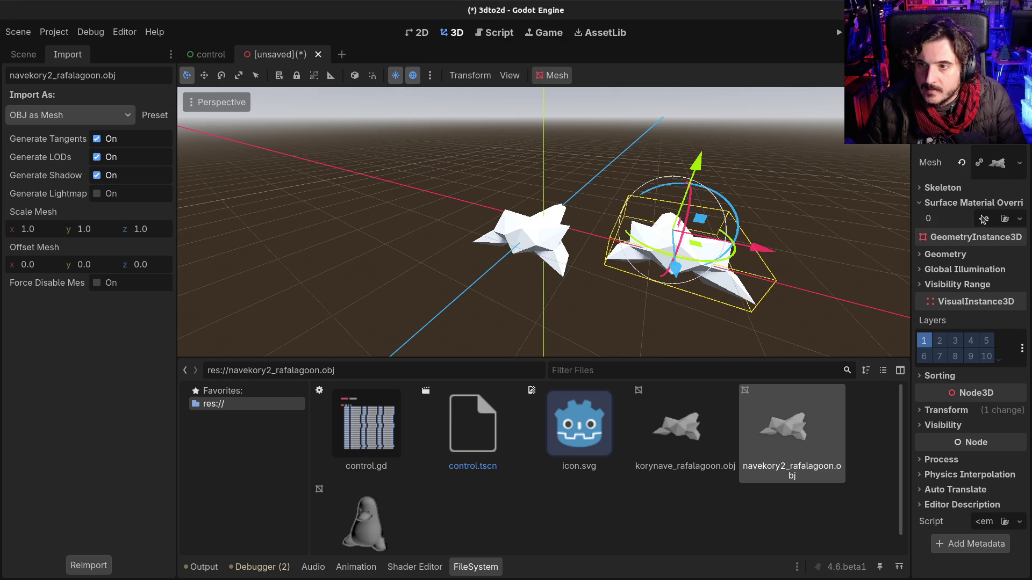
{"action": "left_click", "coordinate": [984, 218]}
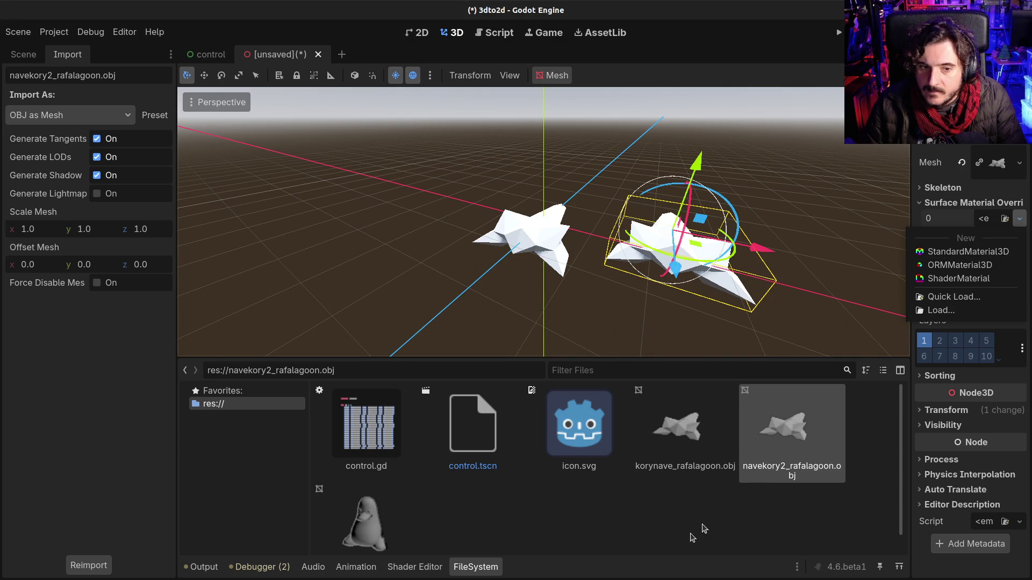
{"action": "left_click", "coordinate": [984, 220]}
{"action": "left_click", "coordinate": [986, 221]}
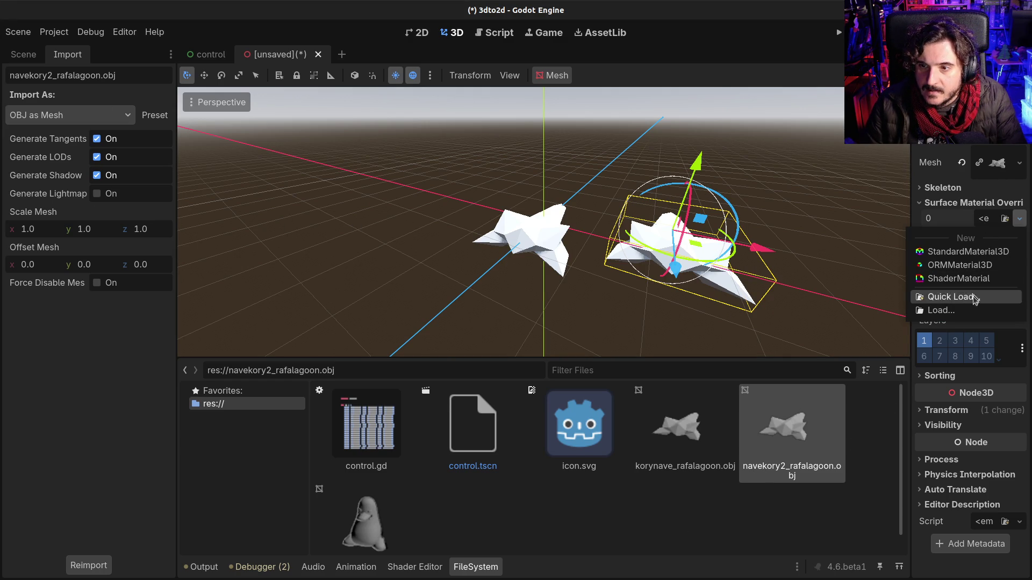
{"action": "left_click", "coordinate": [941, 310]}
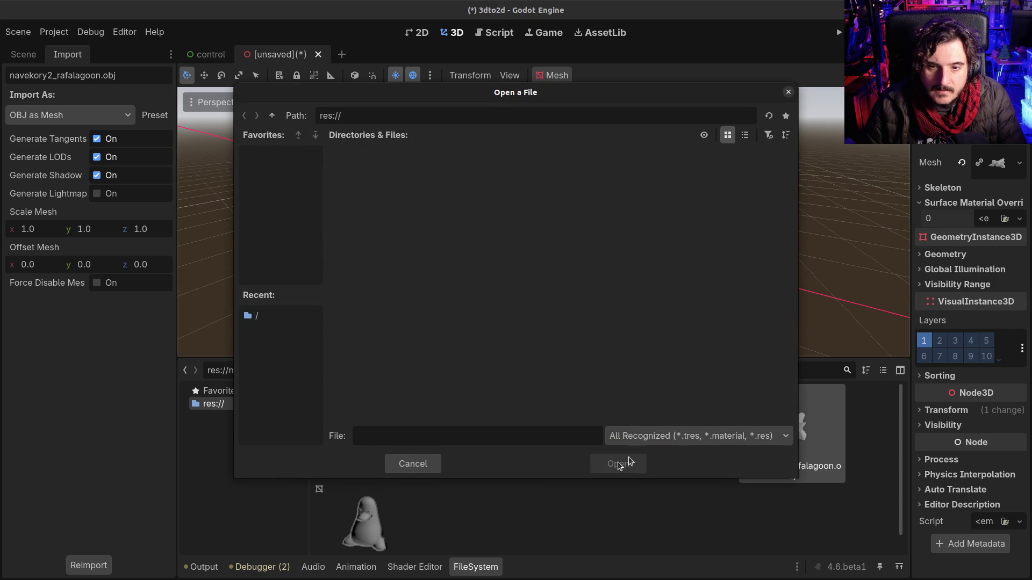
{"action": "left_click", "coordinate": [430, 465]}
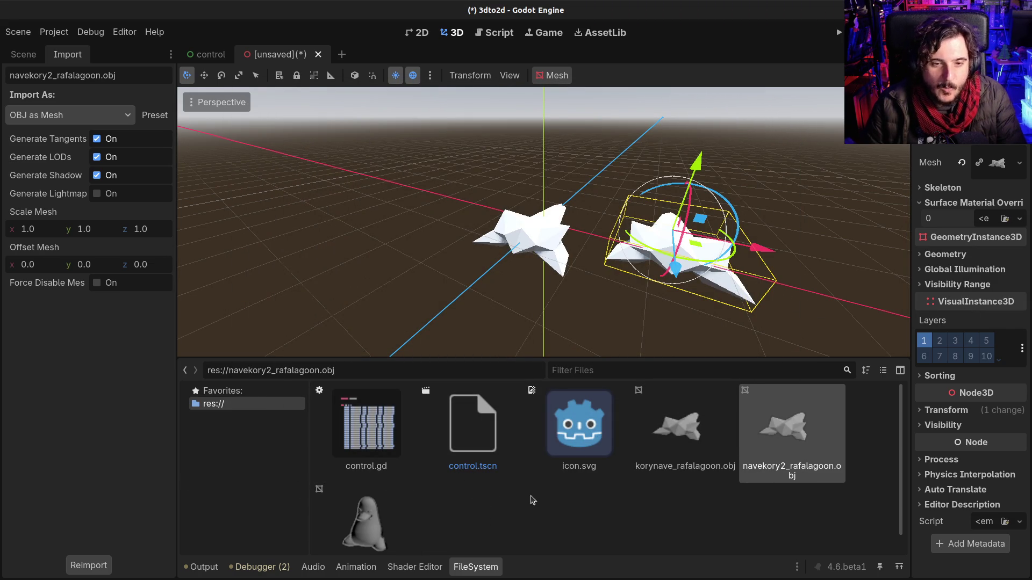
{"action": "right_click", "coordinate": [547, 512]}
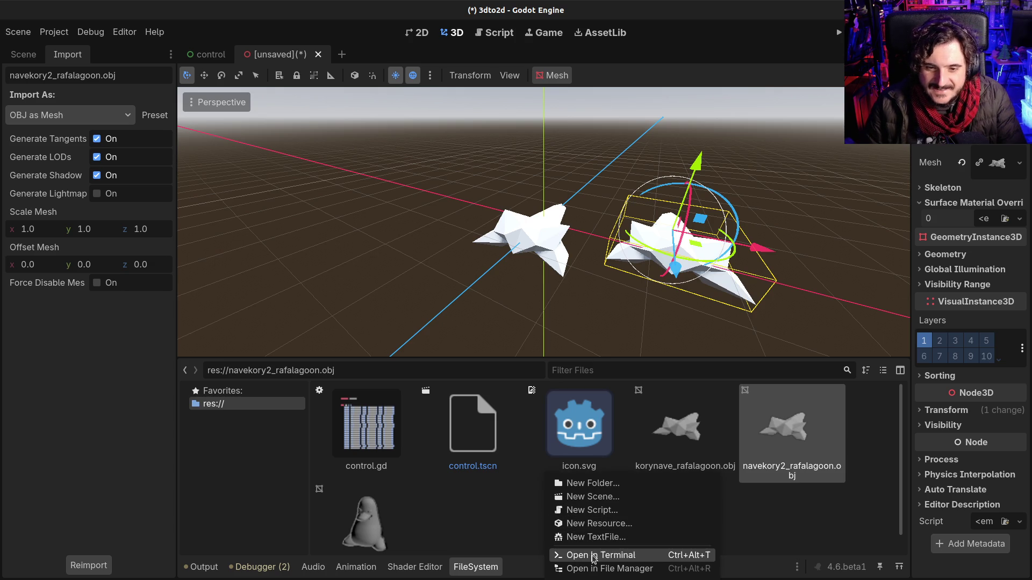
Step: Open a terminal in the project folder and read navekory2_rafalagoon.mtl in vi
{"action": "left_click", "coordinate": [595, 555]}
{"action": "type", "text": "v"}
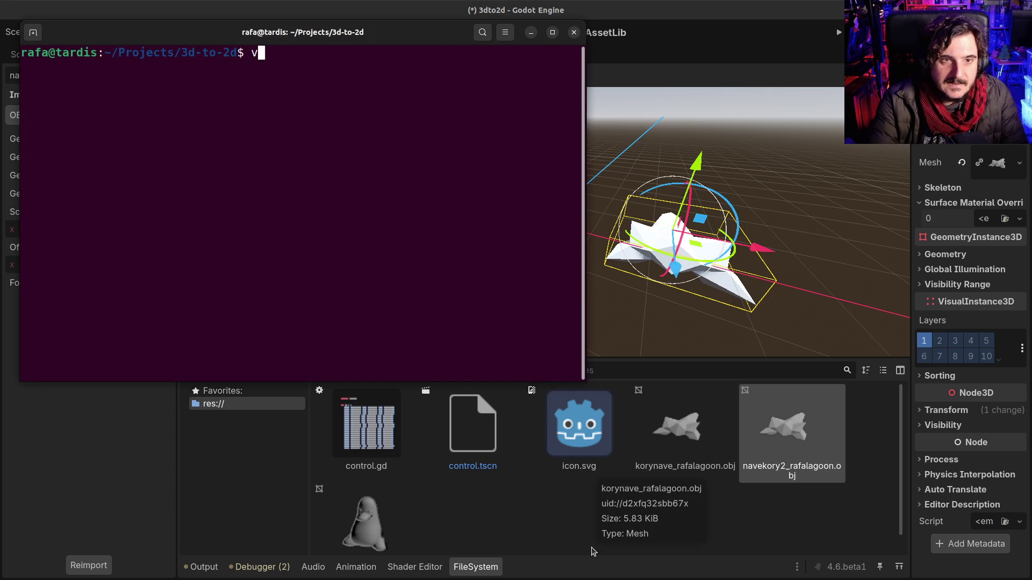
{"action": "type", "text": "i nav"}
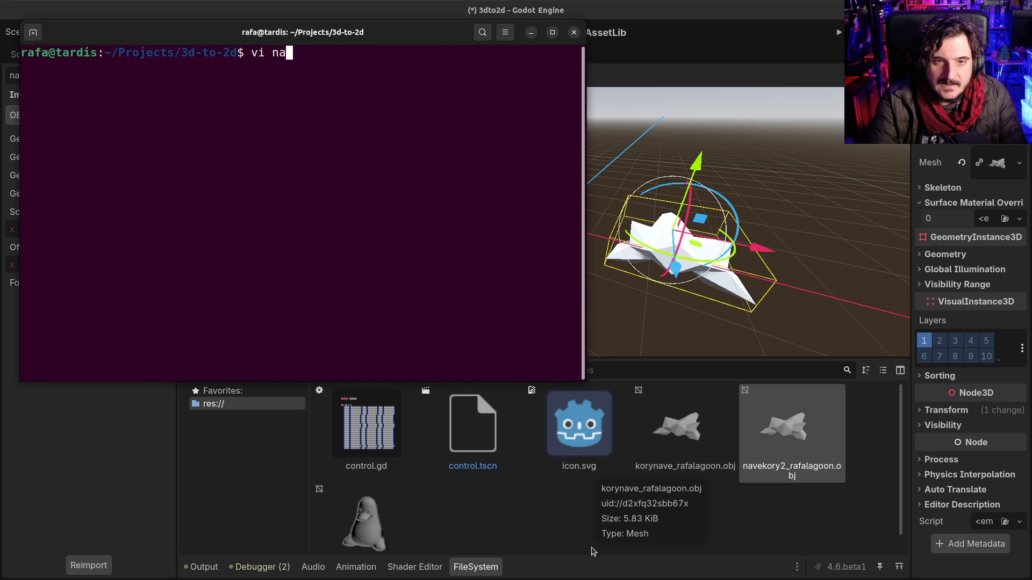
{"action": "key", "text": "Tab"}
{"action": "type", "text": "mtl"}
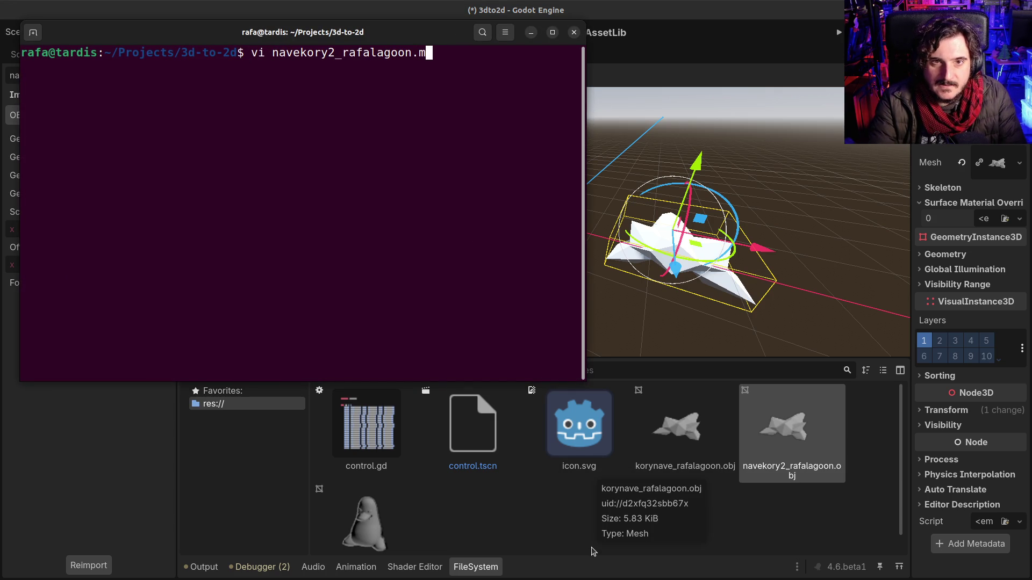
{"action": "key", "text": "Return"}
{"action": "type", "text": ":q"}
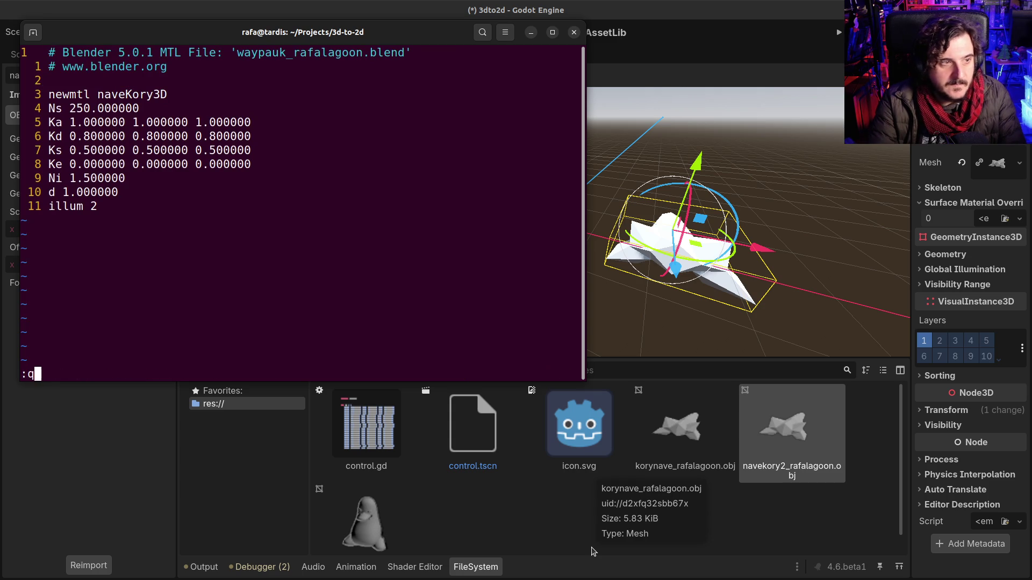
{"action": "key", "text": "Return"}
Step: Page through navekory2_rafalagoon.obj's vertex, normal and face lines in vi, then quit
{"action": "type", "text": "vi navekory2_rafalagoon.o"}
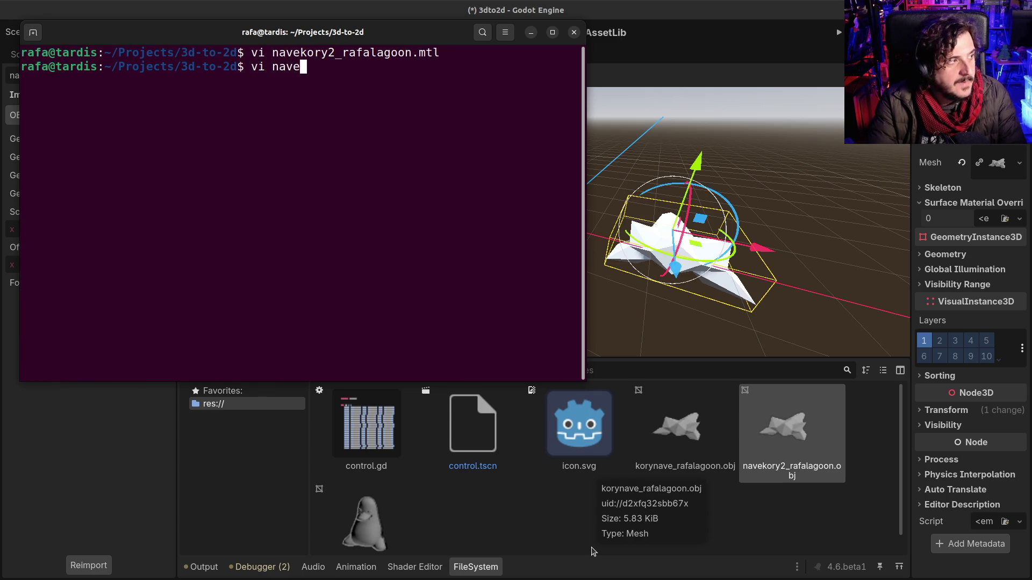
{"action": "key", "text": "Tab"}
{"action": "type", "text": "obj"}
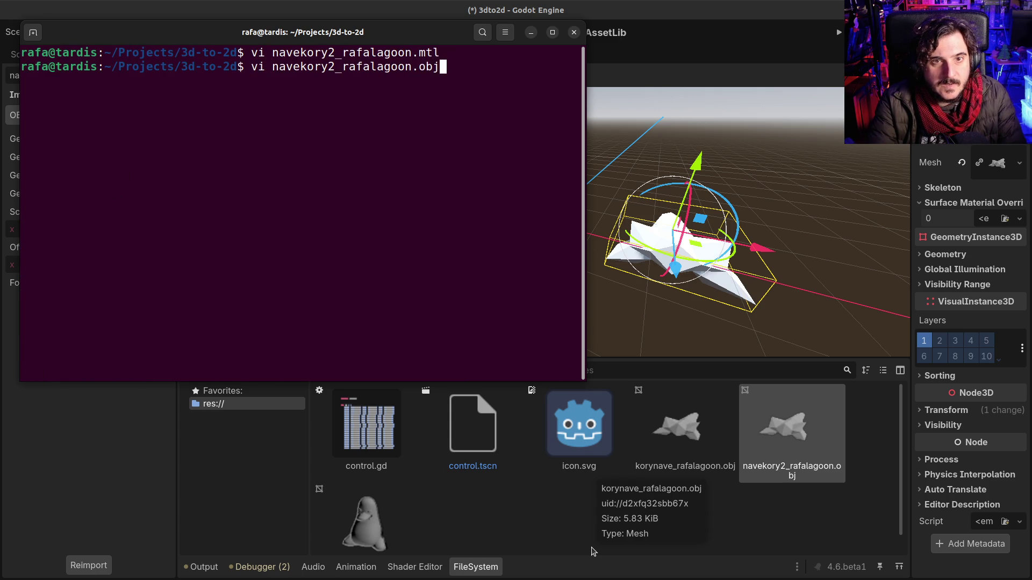
{"action": "key", "text": "Return"}
{"action": "key", "text": "ctrl+f"}
{"action": "key", "text": "ctrl+f"}
{"action": "key", "text": "ctrl+f"}
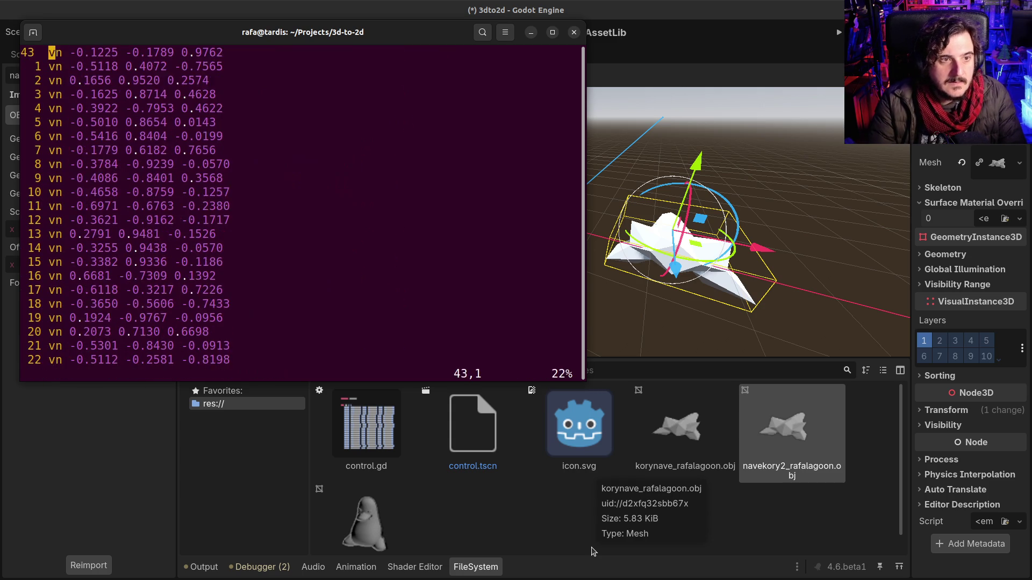
{"action": "key", "text": "ctrl+f"}
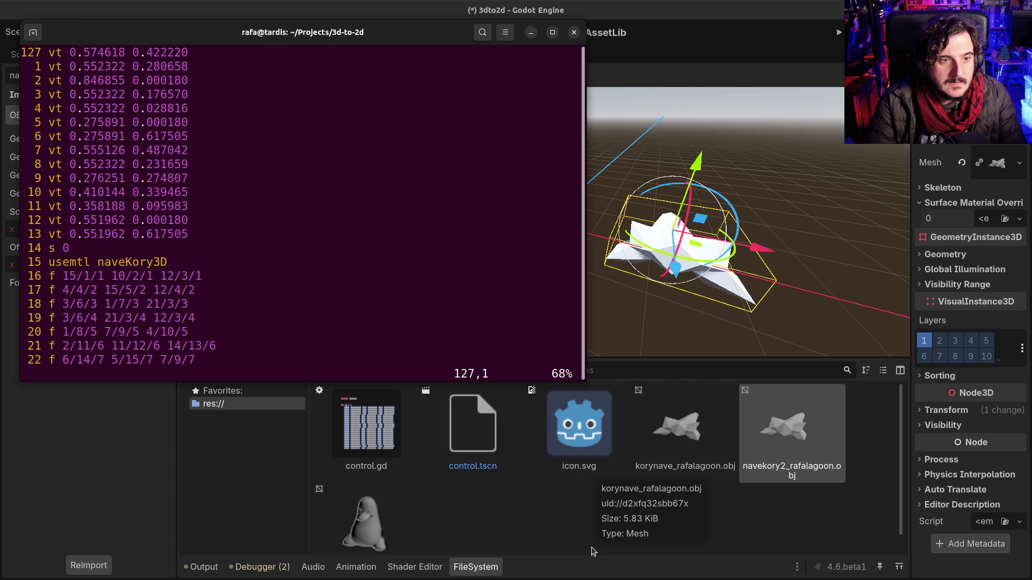
{"action": "key", "text": "ctrl+f"}
{"action": "key", "text": "ctrl+b"}
{"action": "key", "text": "ctrl+b"}
{"action": "key", "text": "ctrl+b"}
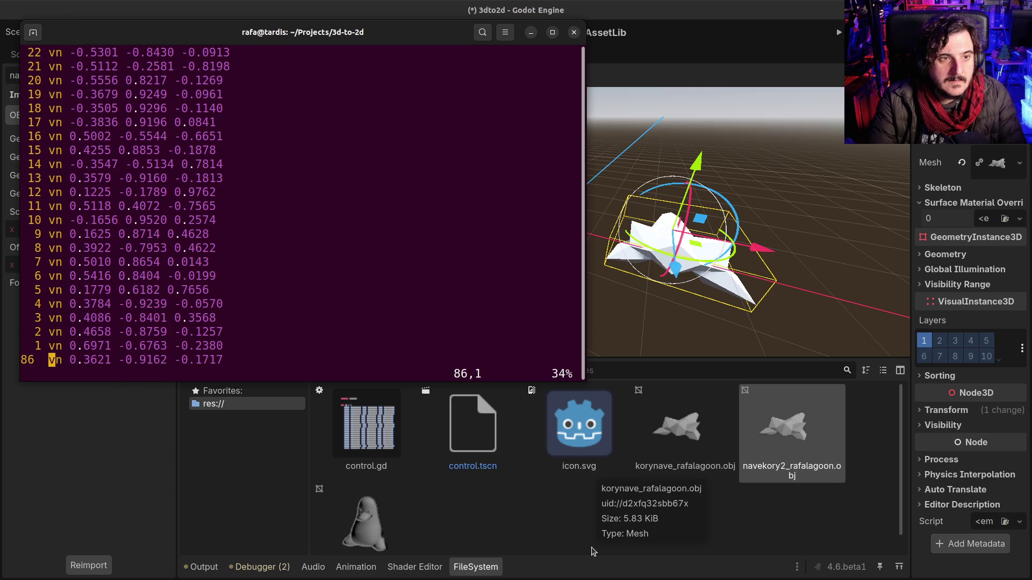
{"action": "key", "text": "ctrl+f"}
{"action": "key", "text": "ctrl+f"}
{"action": "key", "text": "ctrl+f"}
{"action": "key", "text": "ctrl+f"}
{"action": "key", "text": "ctrl+f"}
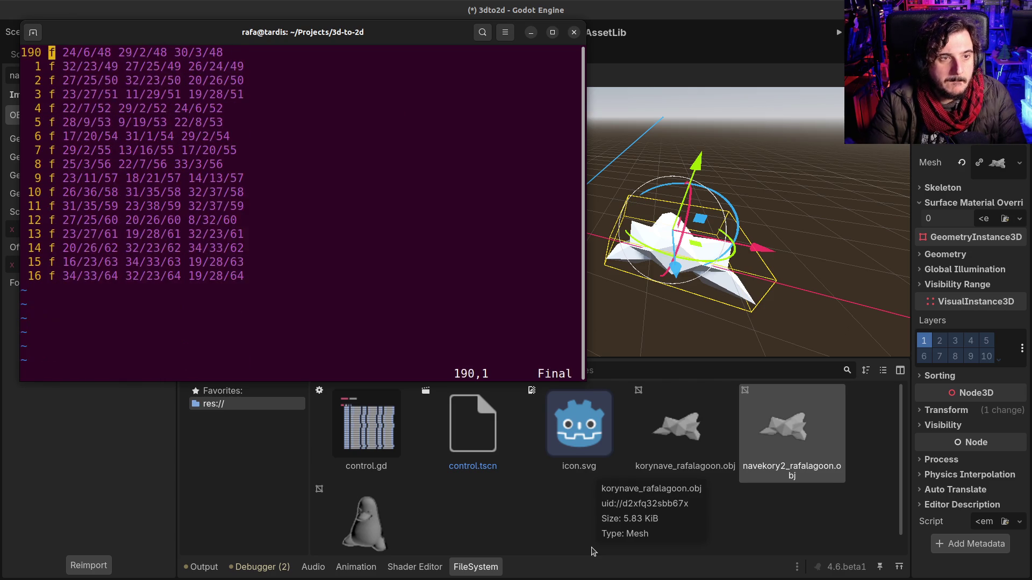
{"action": "key", "text": "ctrl+b"}
{"action": "key", "text": "ctrl+b"}
{"action": "type", "text": ":q"}
{"action": "key", "text": "Return"}
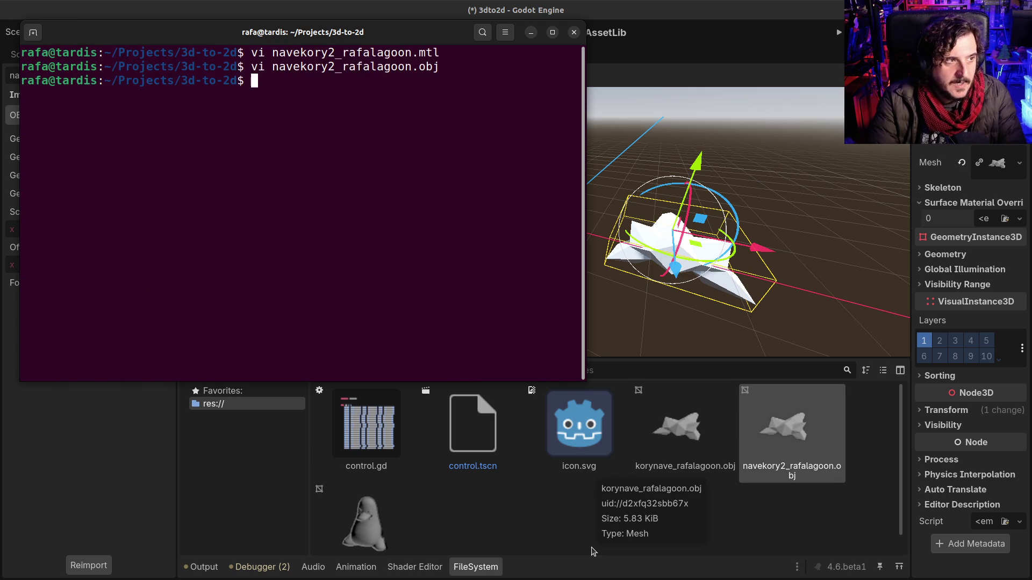
Step: Reopen the MTL file in vi, then switch to Nira's OBJ/MTL settings article
{"action": "key", "text": "Up"}
{"action": "key", "text": "Up"}
{"action": "key", "text": "Return"}
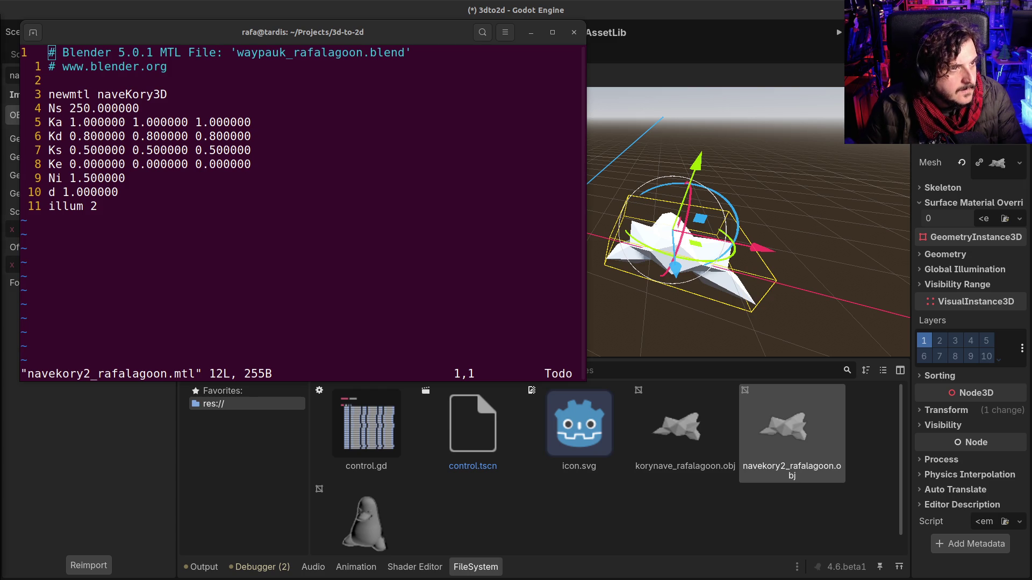
{"action": "key", "text": "alt+Tab"}
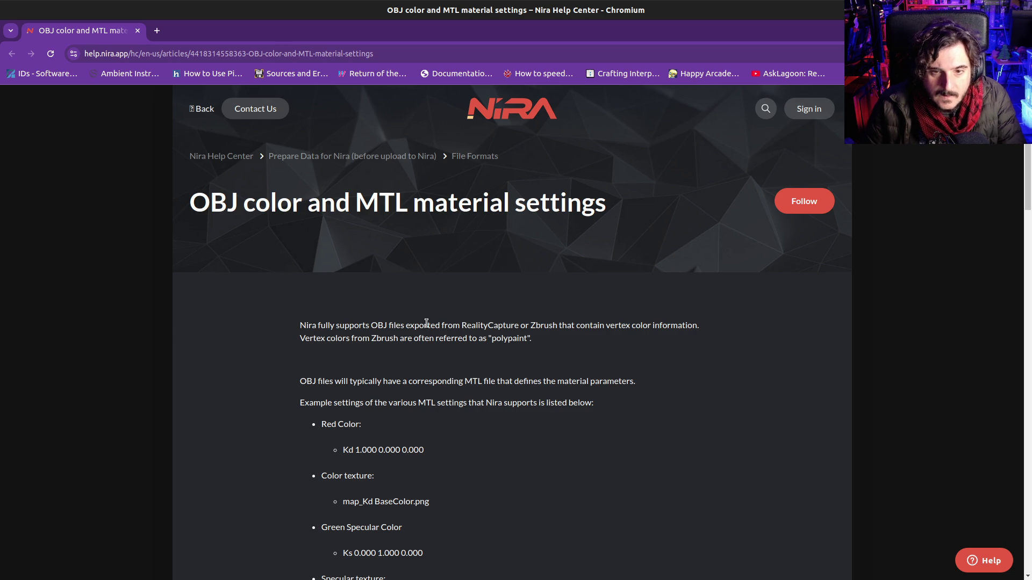
Step: Highlight 'vertex co' in the Nira article, read its MTL settings list, and open a new tab
{"action": "key", "text": "ctrl+f"}
{"action": "type", "text": "vertex co"}
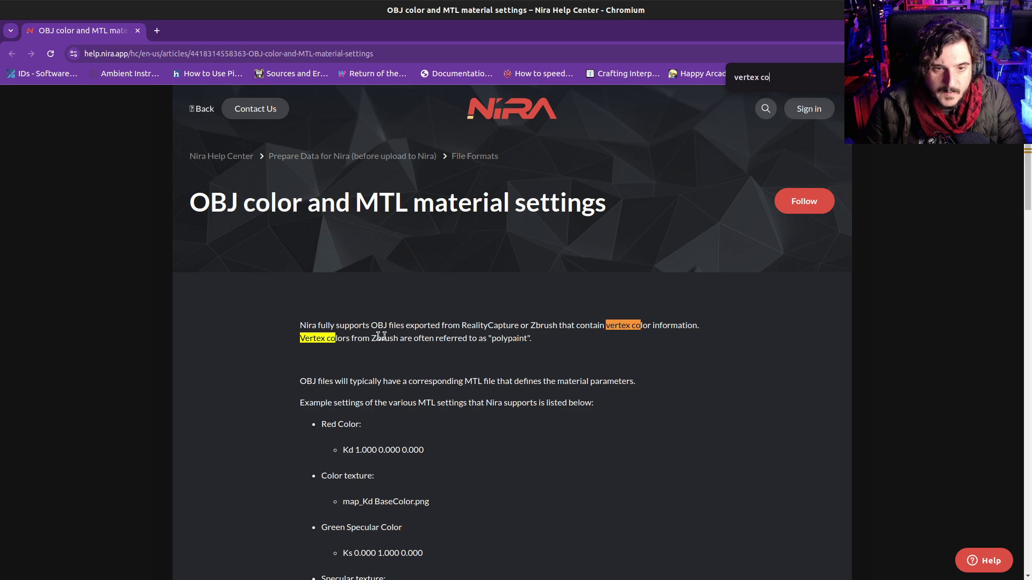
{"action": "scroll", "coordinate": [607, 371], "scroll_direction": "down", "scroll_amount": 3}
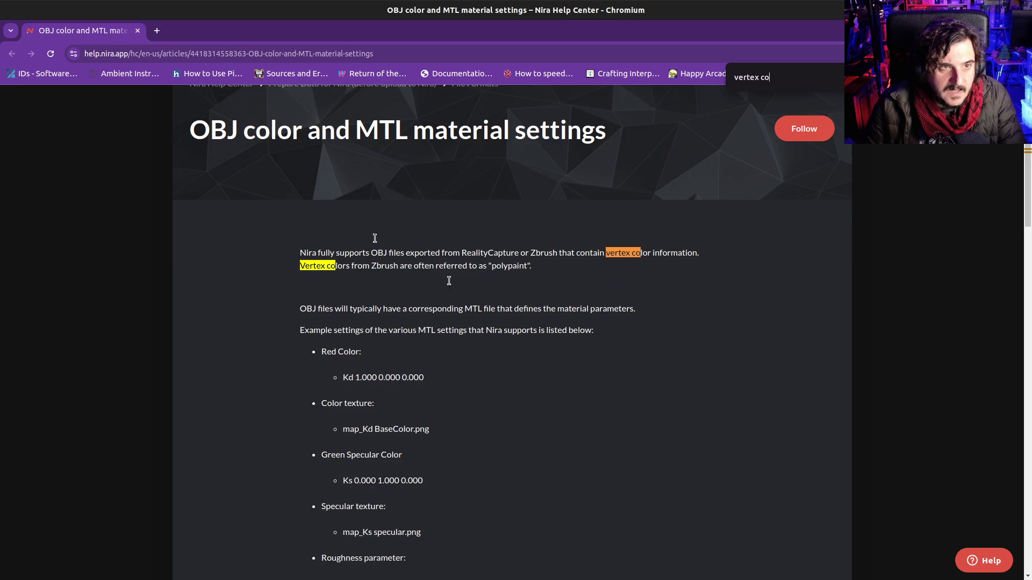
{"action": "scroll", "coordinate": [376, 269], "scroll_direction": "down", "scroll_amount": 3}
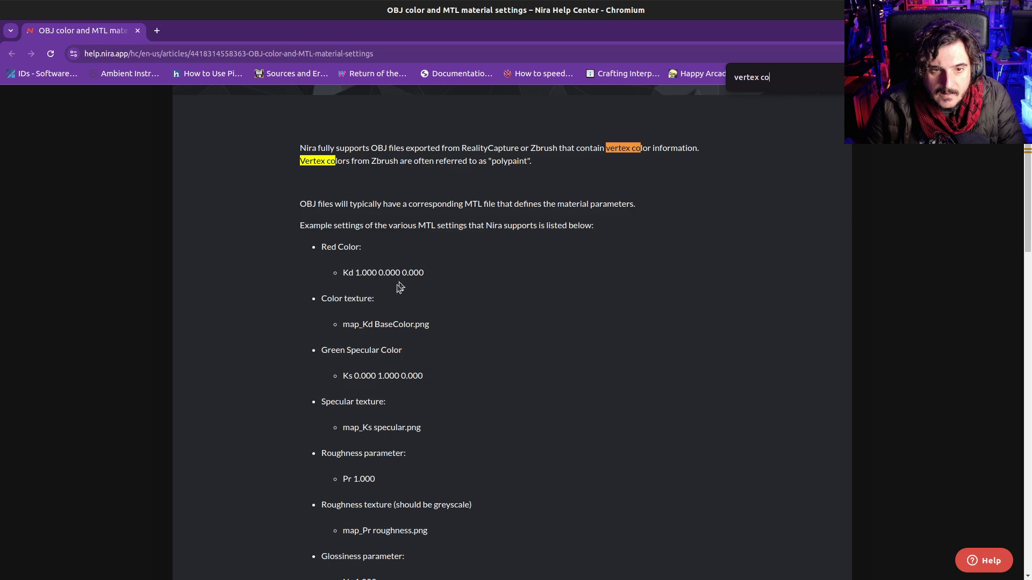
{"action": "scroll", "coordinate": [398, 283], "scroll_direction": "down", "scroll_amount": 2}
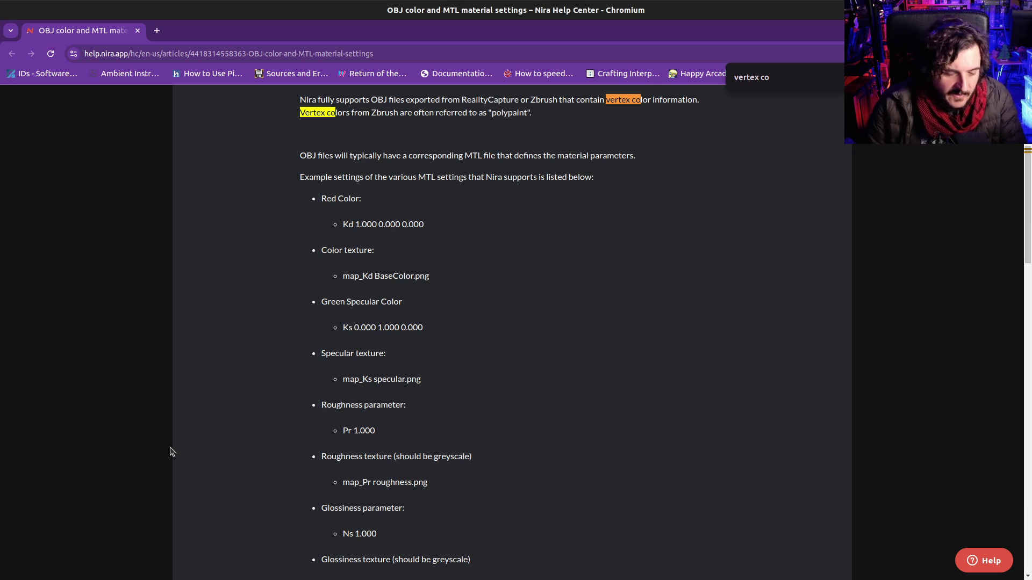
{"action": "key", "text": "ctrl+t"}
Step: Search Google for 'ted android text editor' and open the Ted repository on GitHub
{"action": "type", "text": "ted android"}
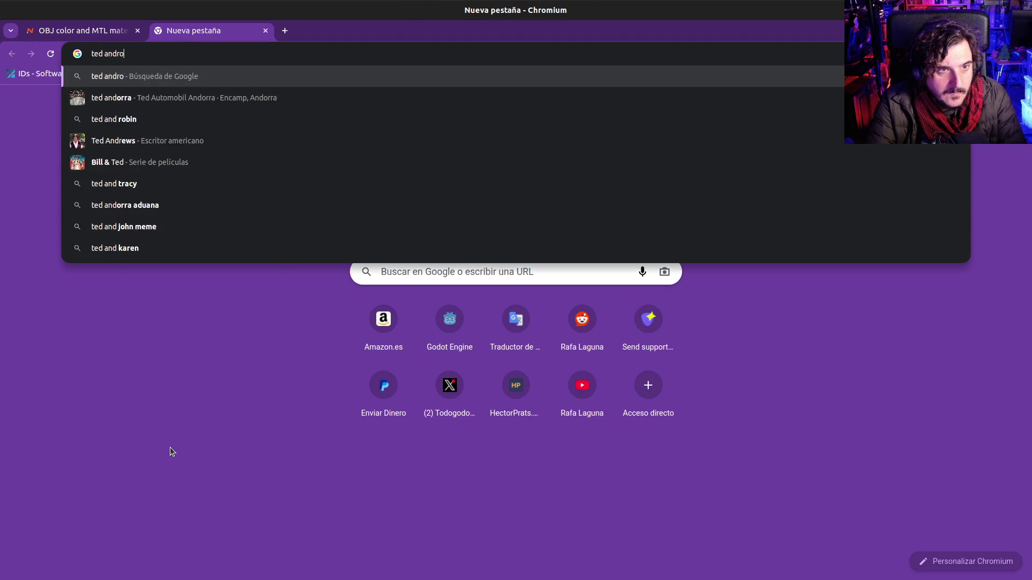
{"action": "key", "text": "Return"}
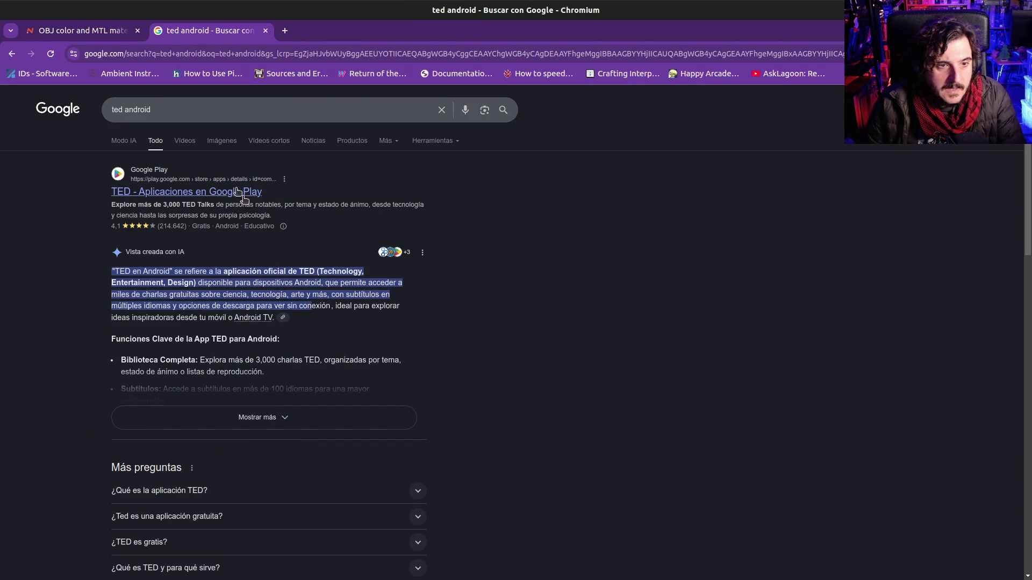
{"action": "left_click", "coordinate": [160, 110]}
{"action": "type", "text": "text edito"}
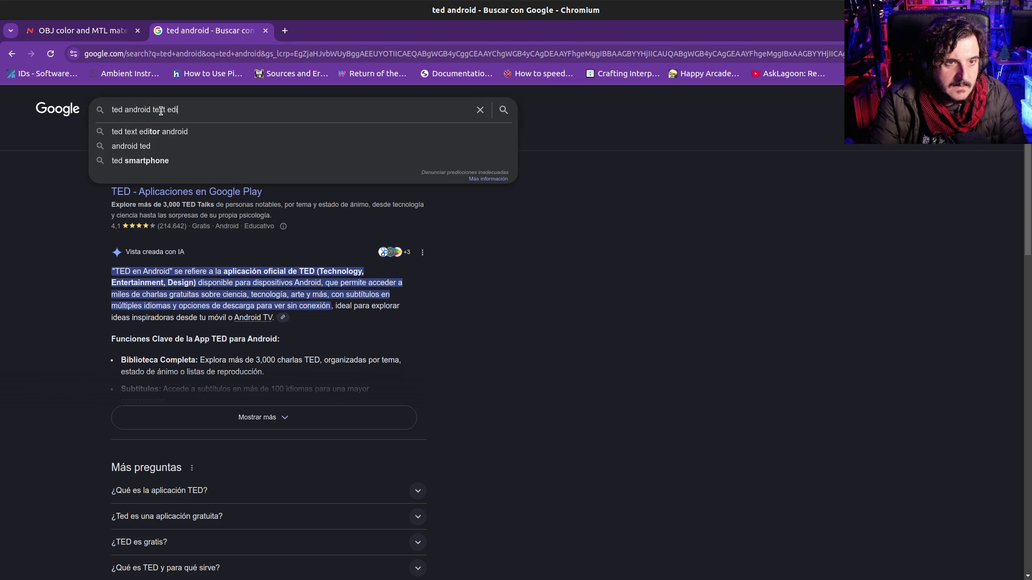
{"action": "type", "text": "r"}
{"action": "key", "text": "Return"}
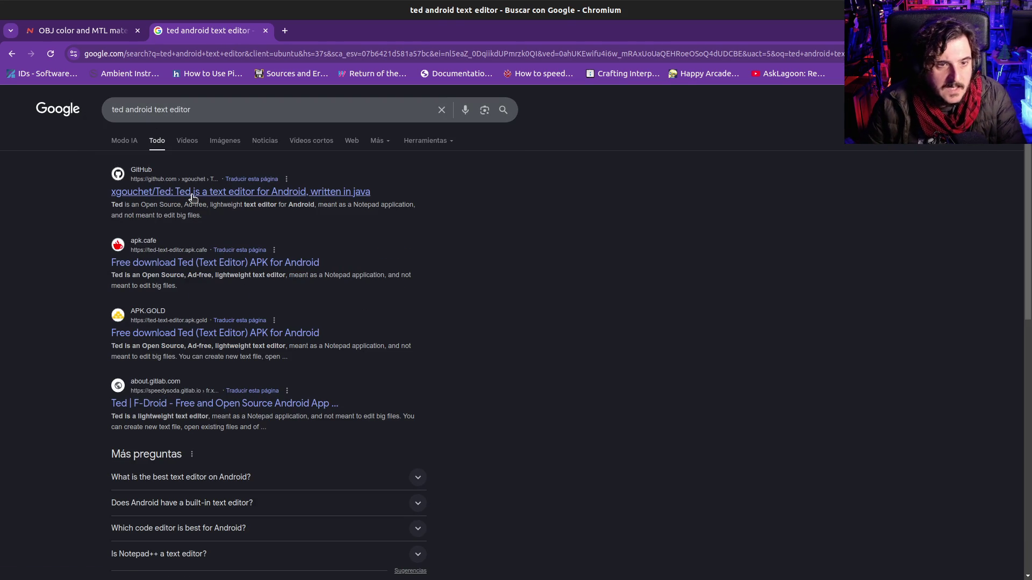
{"action": "left_click", "coordinate": [195, 192]}
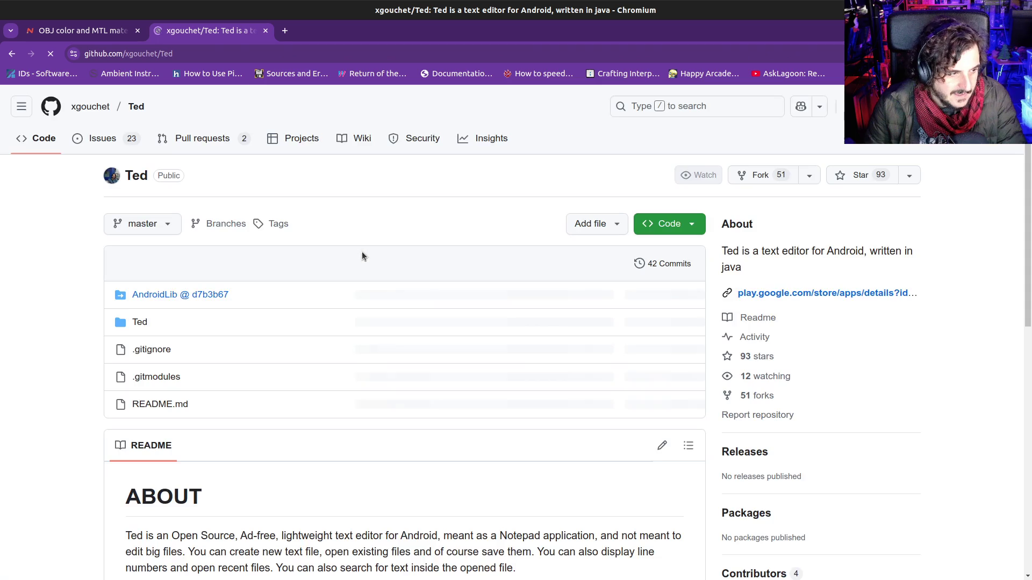
Step: Skim the Ted README and open its Google Play Store link in a background tab
{"action": "scroll", "coordinate": [299, 366], "scroll_direction": "down", "scroll_amount": 8}
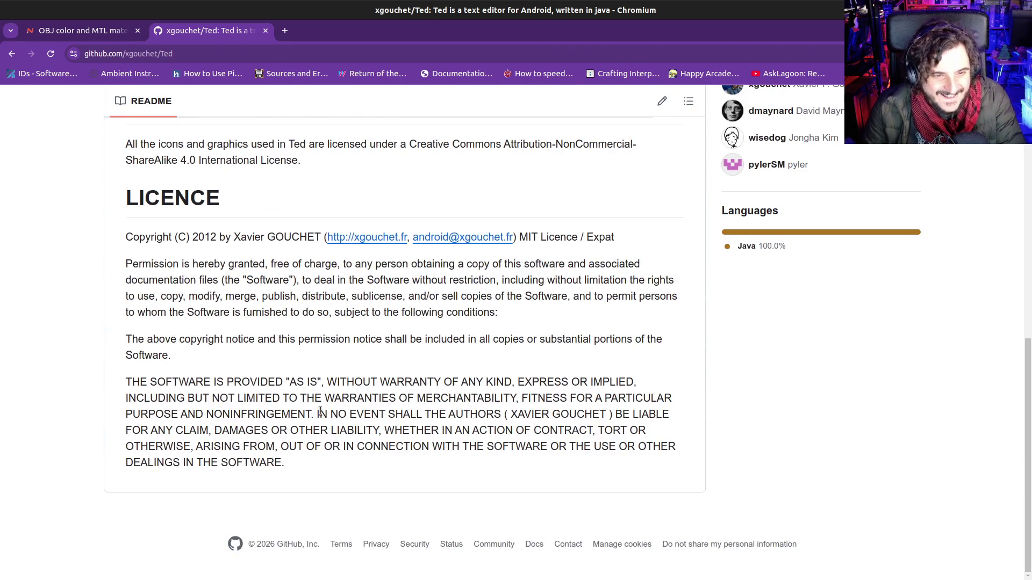
{"action": "scroll", "coordinate": [323, 403], "scroll_direction": "up", "scroll_amount": 6}
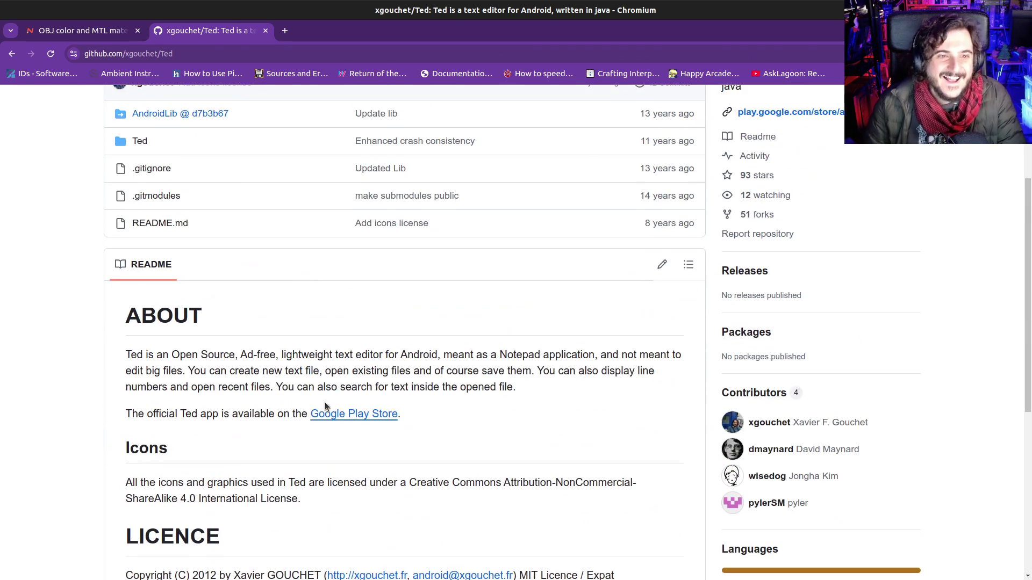
{"action": "middle_click", "coordinate": [353, 415]}
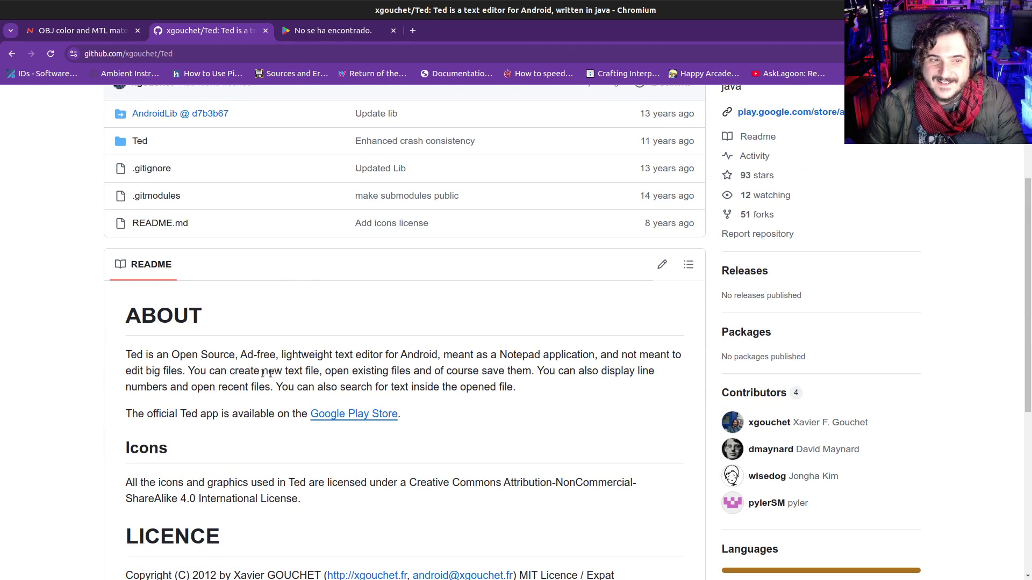
{"action": "left_click_drag", "start_coordinate": [219, 358], "coordinate": [410, 371]}
{"action": "left_click", "coordinate": [544, 396]}
{"action": "scroll", "coordinate": [443, 230], "scroll_direction": "up", "scroll_amount": 3}
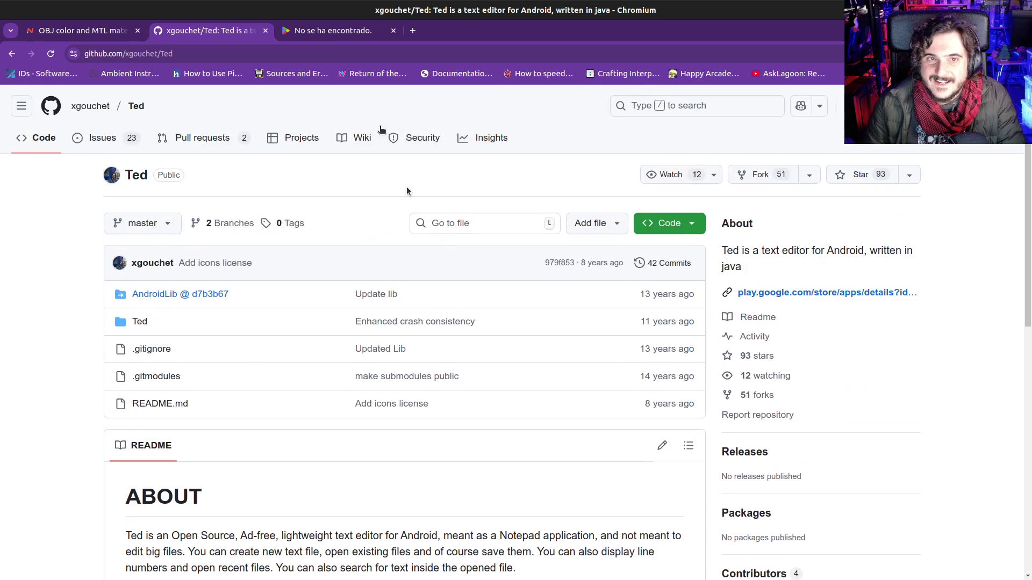
Step: Check the not-found Play Store page, close it, and start a fresh blank tab
{"action": "left_click", "coordinate": [325, 26]}
{"action": "left_click", "coordinate": [242, 31]}
{"action": "left_click", "coordinate": [393, 31]}
{"action": "middle_click", "coordinate": [828, 293]}
{"action": "left_click", "coordinate": [331, 31]}
{"action": "middle_click", "coordinate": [331, 31]}
{"action": "key", "text": "ctrl+t"}
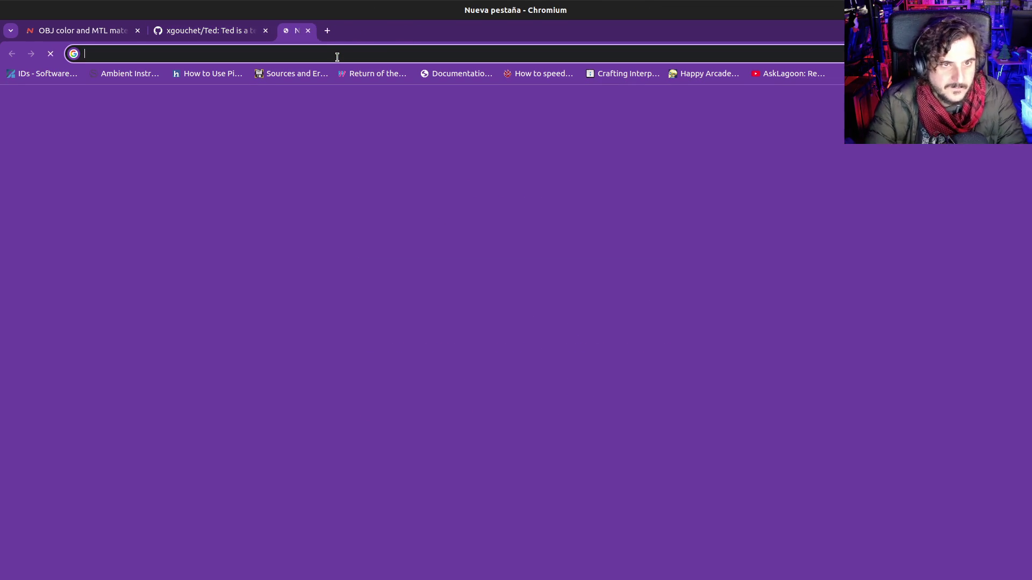
Step: Search Google for 'f-droid' and open the F-Droid website in its own tab
{"action": "type", "text": "f-droid"}
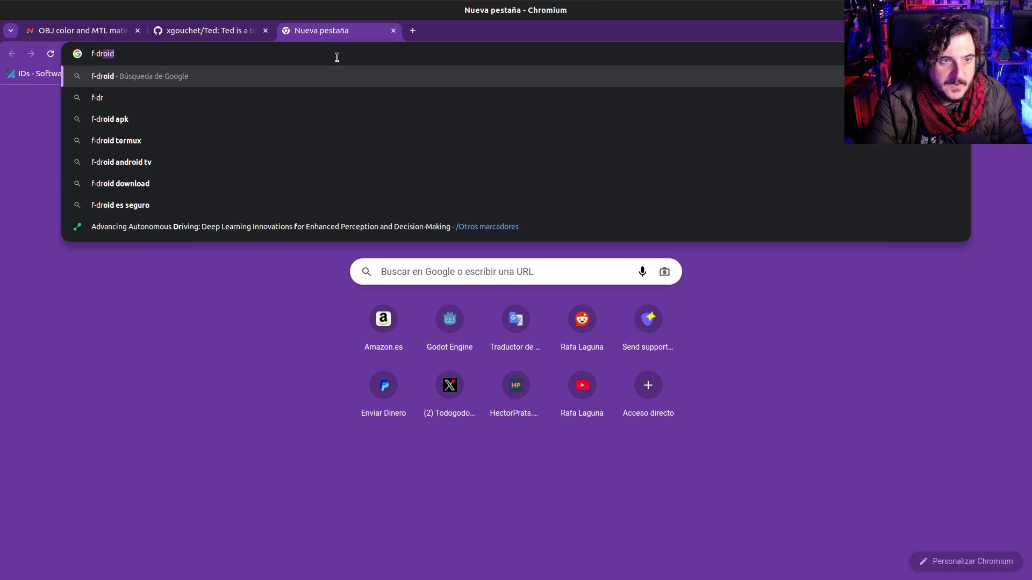
{"action": "key", "text": "Return"}
{"action": "middle_click", "coordinate": [242, 192]}
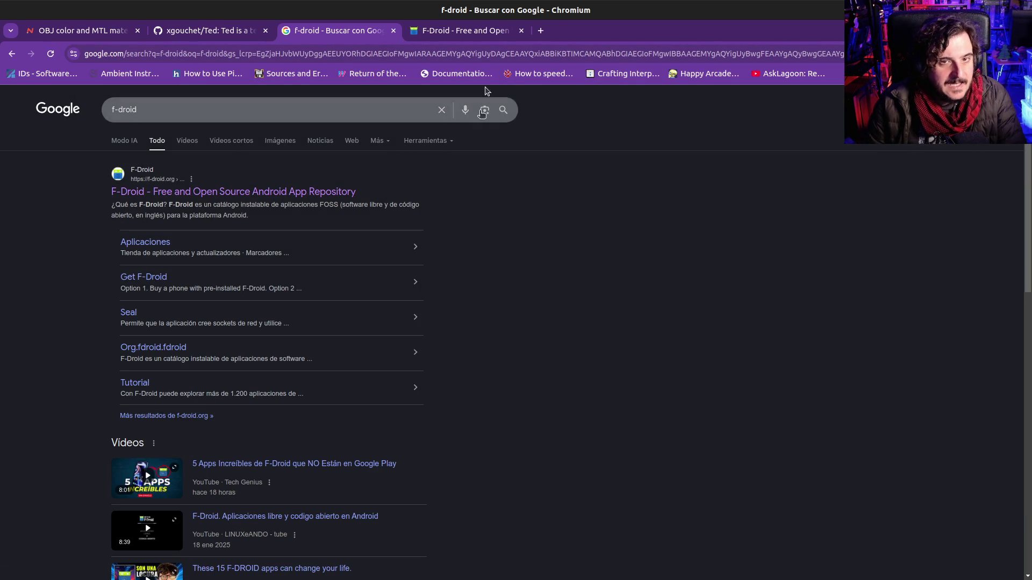
{"action": "left_click", "coordinate": [454, 33]}
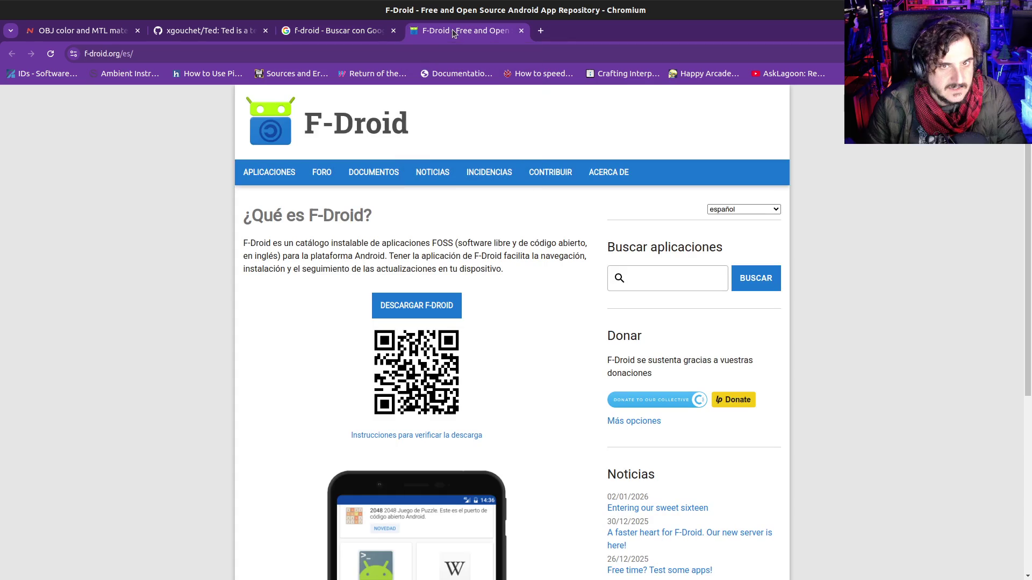
Step: Search F-Droid apps for 'ted', then return to the Google f-droid results
{"action": "left_click_drag", "start_coordinate": [277, 217], "coordinate": [345, 218]}
{"action": "left_click", "coordinate": [349, 220]}
{"action": "scroll", "coordinate": [511, 269], "scroll_direction": "down", "scroll_amount": 4}
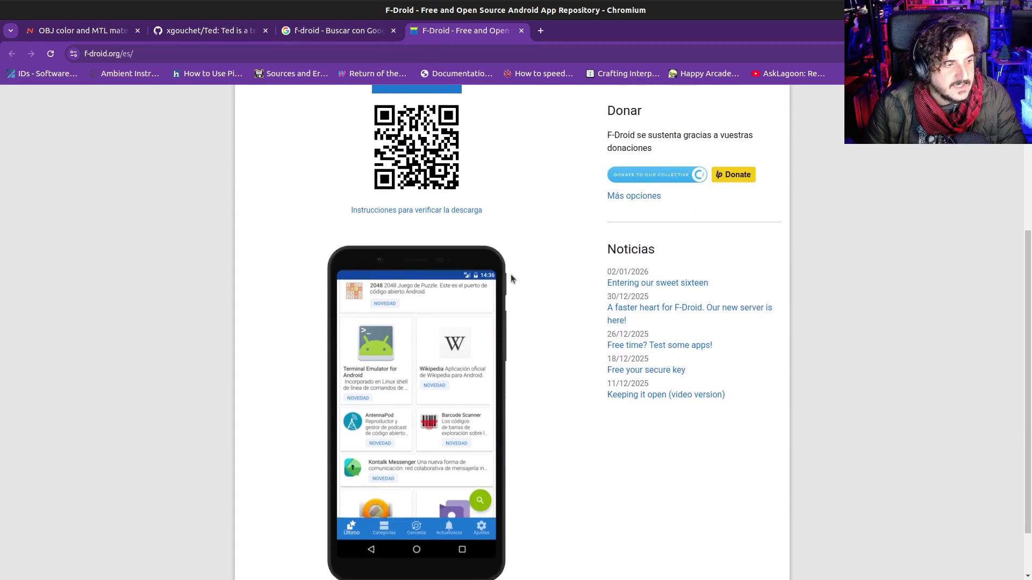
{"action": "scroll", "coordinate": [510, 274], "scroll_direction": "up", "scroll_amount": 4}
{"action": "left_click", "coordinate": [645, 277]}
{"action": "type", "text": "ted"}
{"action": "key", "text": "Return"}
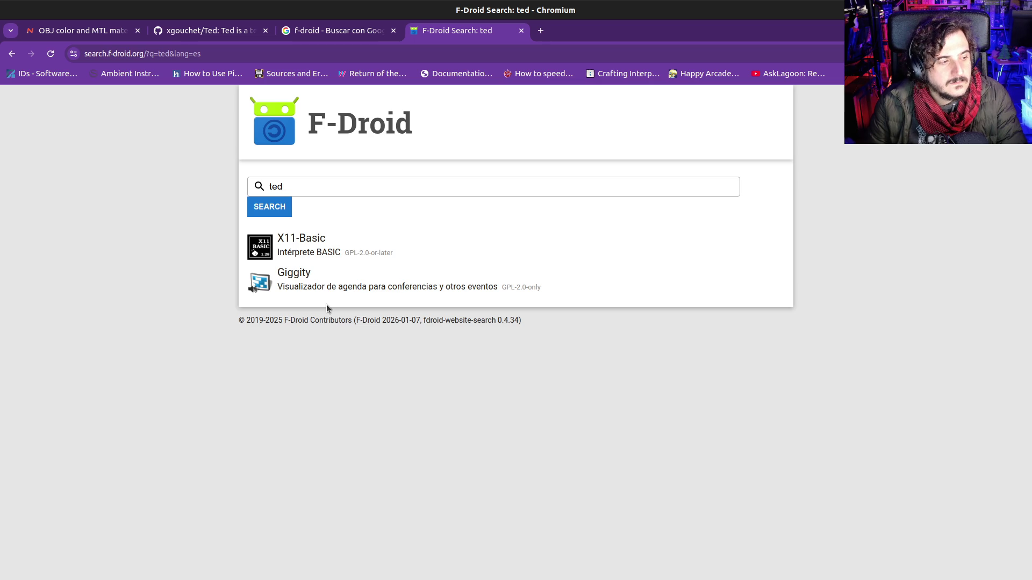
{"action": "left_click", "coordinate": [327, 41]}
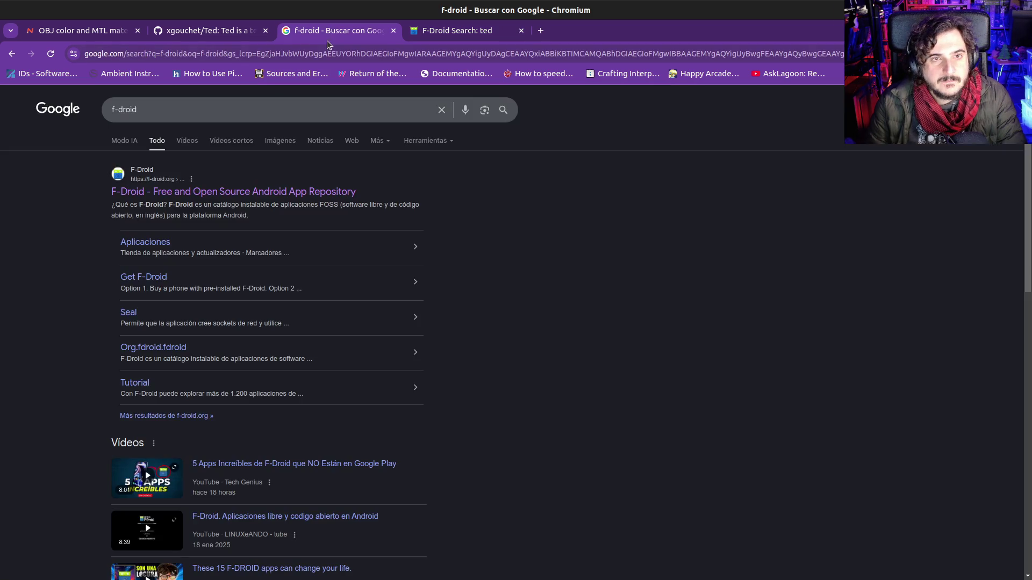
Step: Look over the Ted repo's file list and MIT-licensed README, then return to F-Droid's 'ted' results
{"action": "left_click", "coordinate": [226, 31]}
{"action": "left_click_drag", "start_coordinate": [638, 304], "coordinate": [649, 404]}
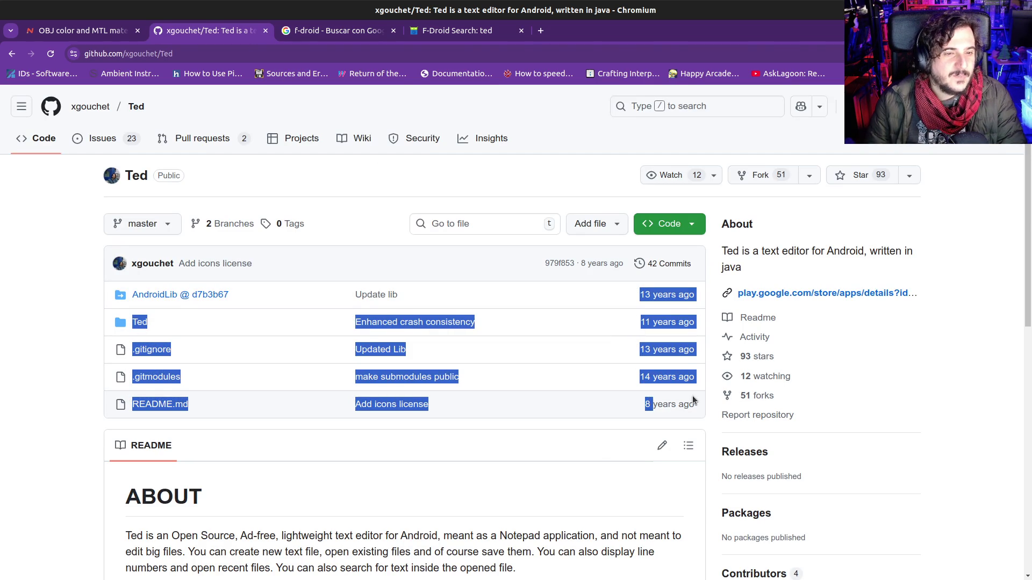
{"action": "left_click", "coordinate": [670, 392]}
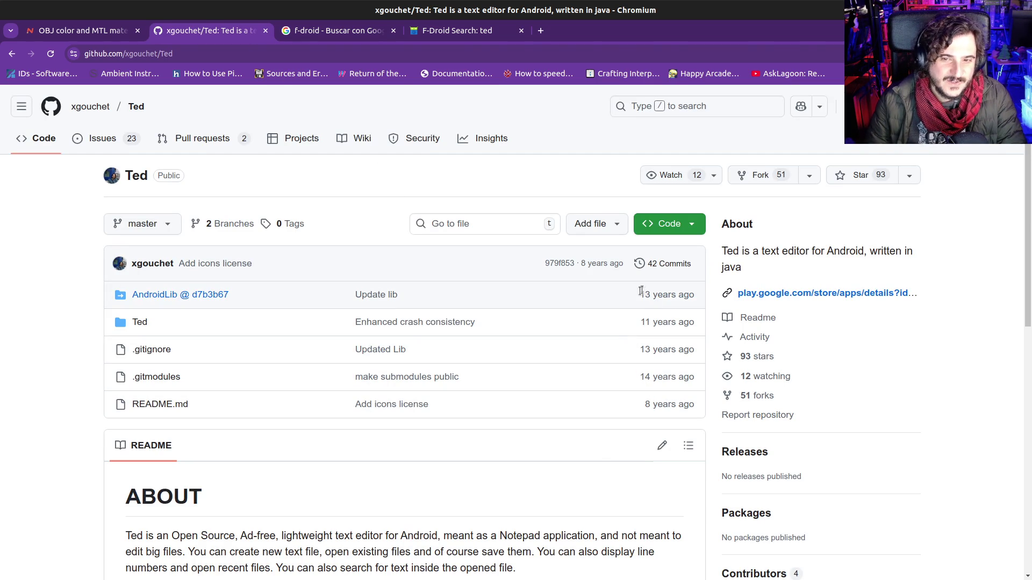
{"action": "left_click_drag", "start_coordinate": [642, 348], "coordinate": [671, 408]}
{"action": "left_click", "coordinate": [673, 409]}
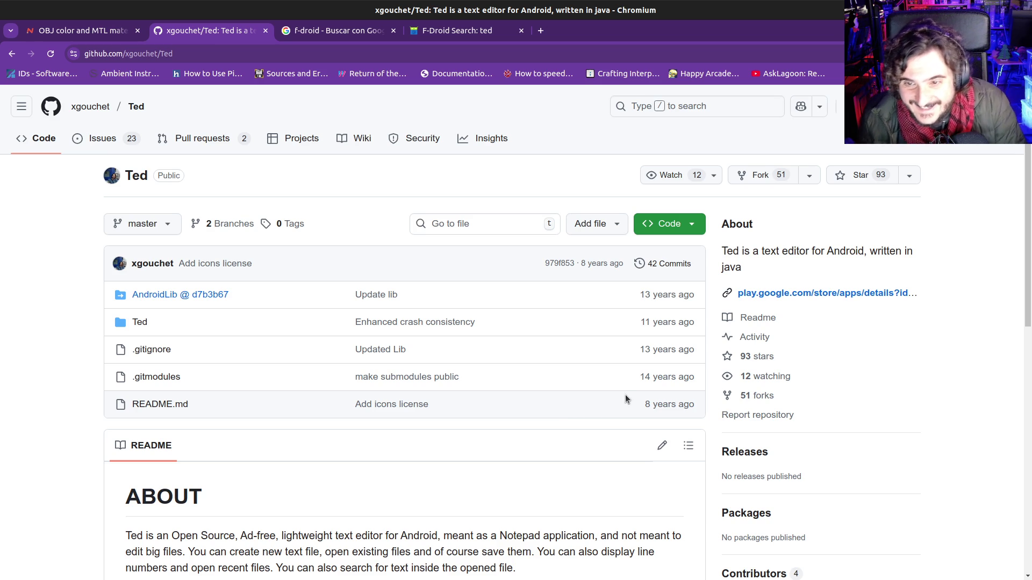
{"action": "scroll", "coordinate": [624, 379], "scroll_direction": "down", "scroll_amount": 5}
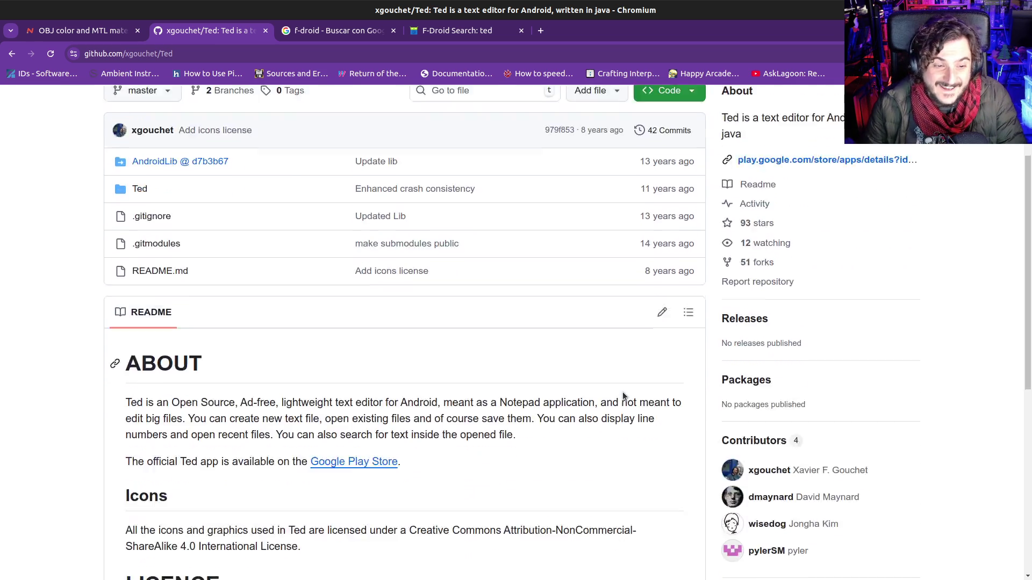
{"action": "scroll", "coordinate": [600, 391], "scroll_direction": "down", "scroll_amount": 2}
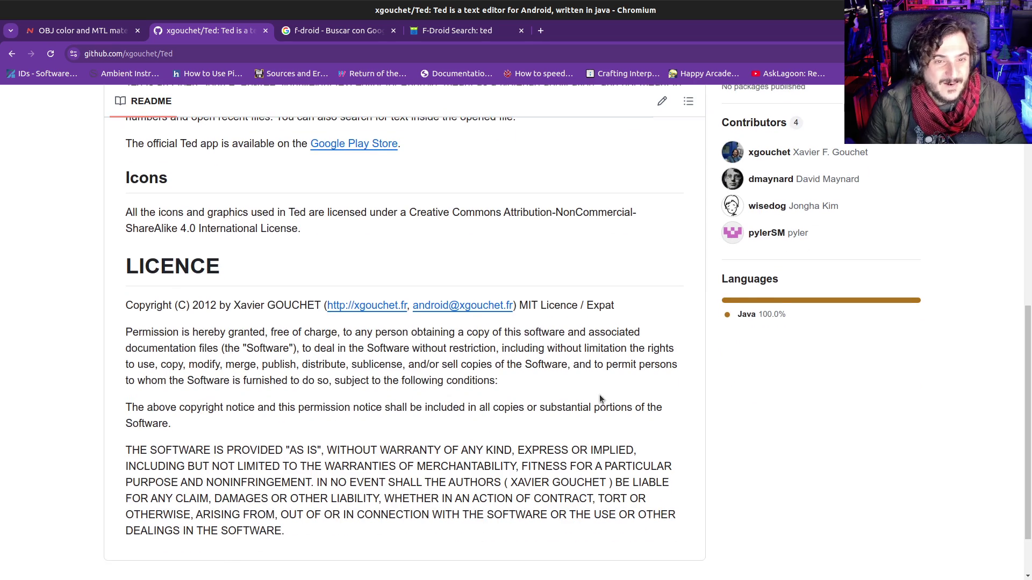
{"action": "scroll", "coordinate": [598, 395], "scroll_direction": "down", "scroll_amount": 1}
{"action": "scroll", "coordinate": [668, 419], "scroll_direction": "up", "scroll_amount": 3}
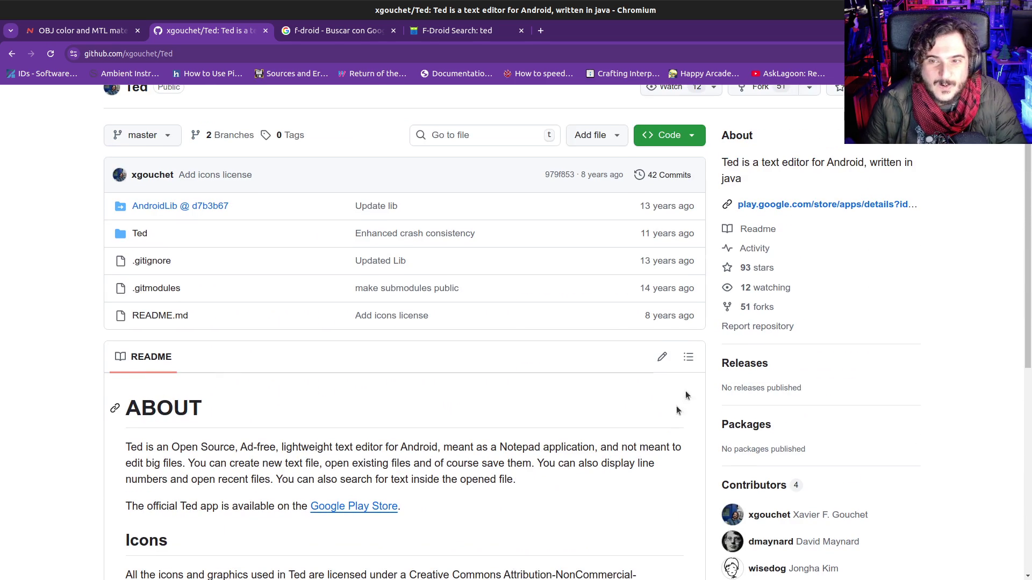
{"action": "left_click", "coordinate": [440, 37]}
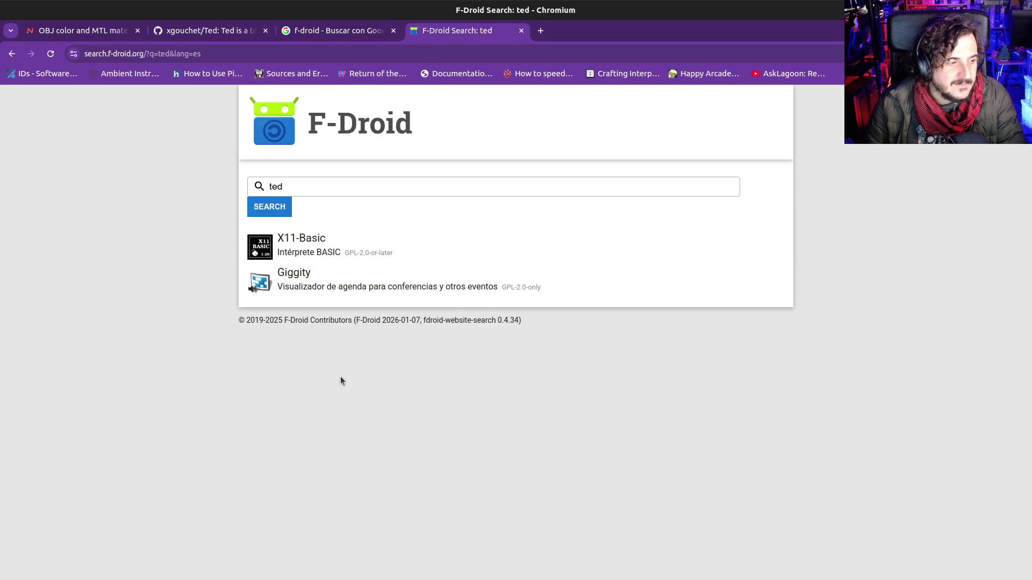
Step: Restore the closed Google and F-Droid tabs and search F-Droid for 'text editor'
{"action": "middle_click", "coordinate": [442, 30]}
{"action": "middle_click", "coordinate": [288, 32]}
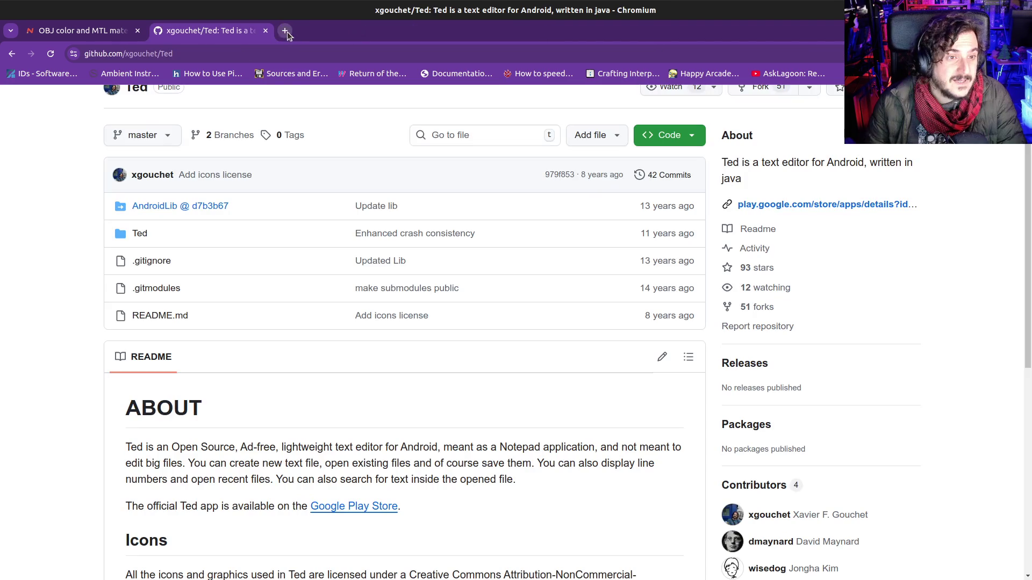
{"action": "key", "text": "ctrl+shift+t"}
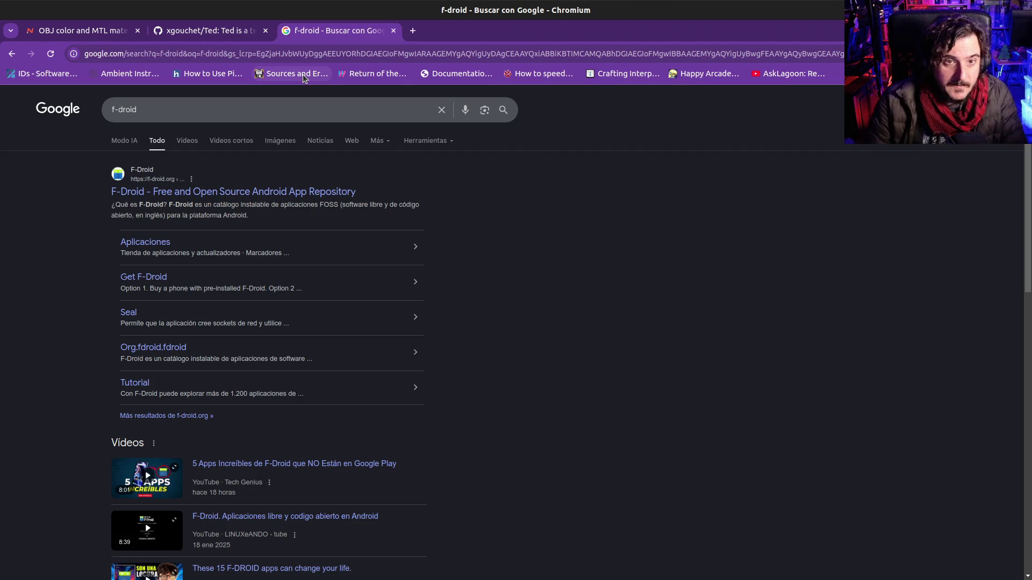
{"action": "key", "text": "ctrl+shift+t"}
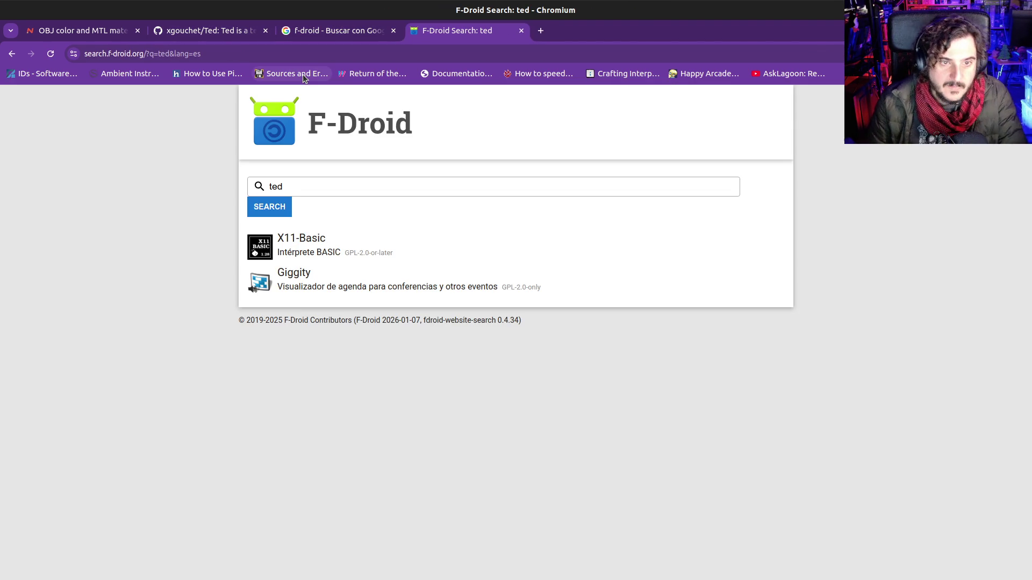
{"action": "double_click", "coordinate": [277, 186]}
{"action": "type", "text": "text edi"}
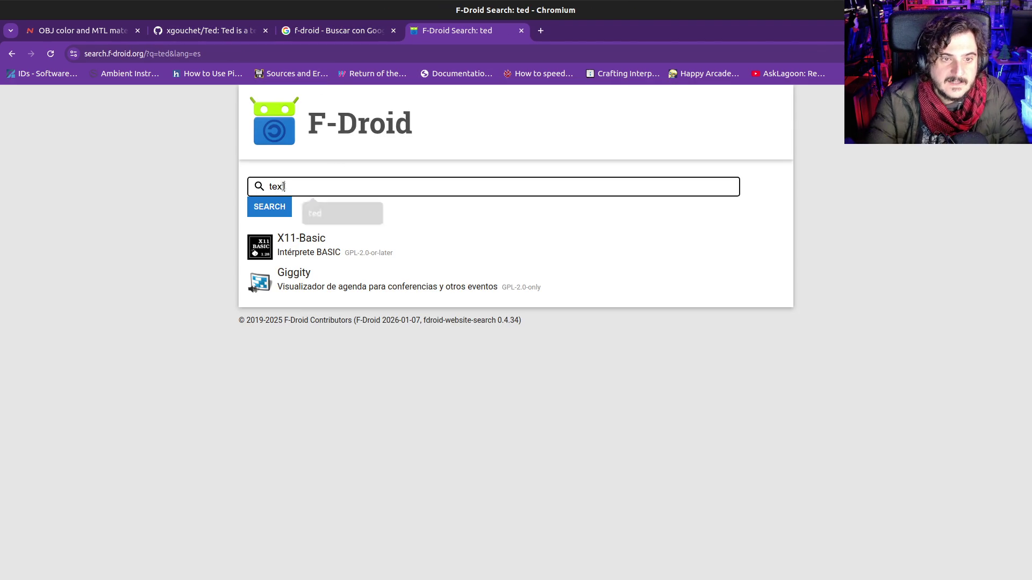
{"action": "type", "text": "tor"}
{"action": "key", "text": "Return"}
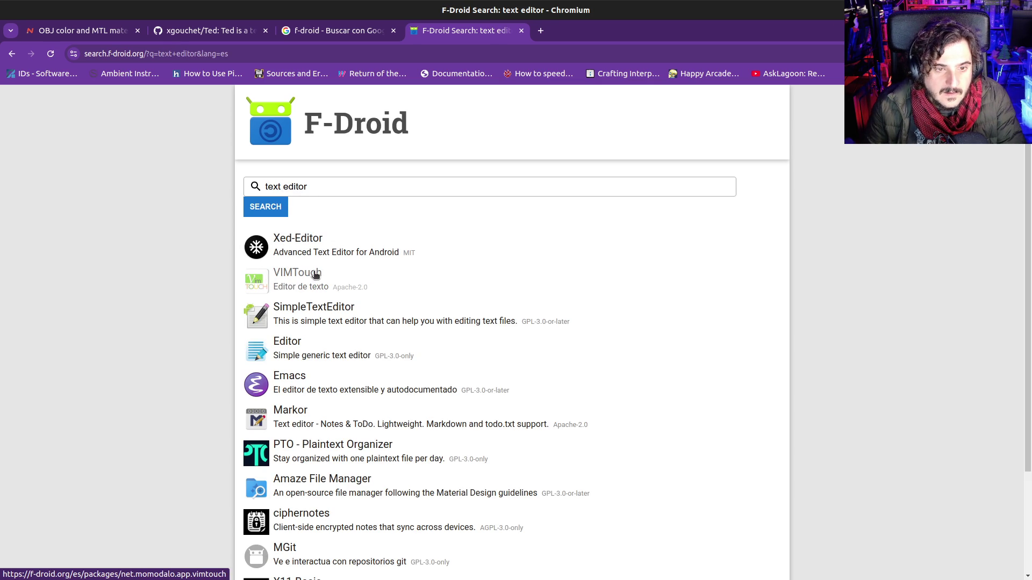
Step: Open the SimpleTextEditor app page in a new tab and read through it
{"action": "middle_click", "coordinate": [322, 309]}
{"action": "left_click", "coordinate": [591, 31]}
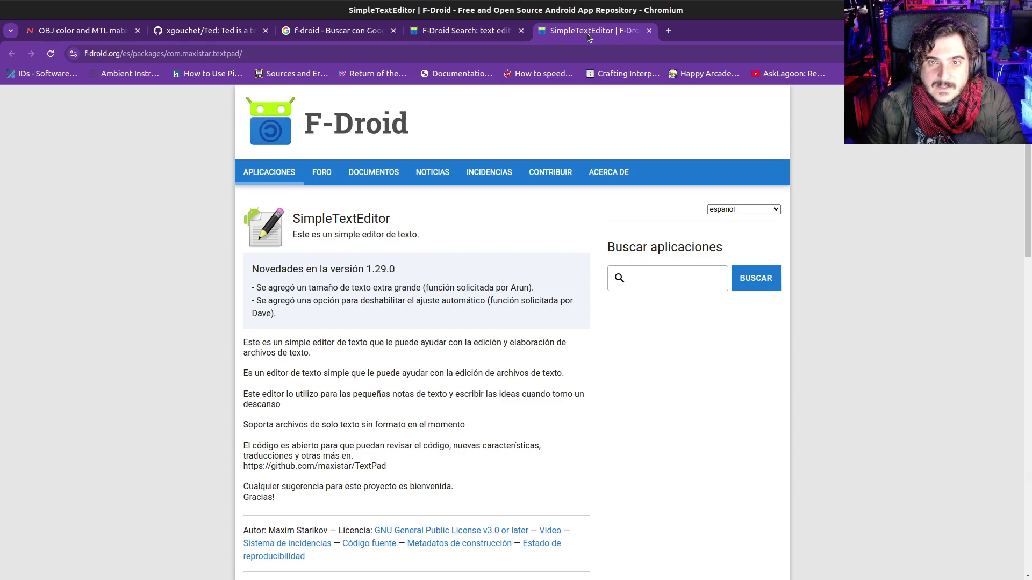
{"action": "left_click_drag", "start_coordinate": [297, 287], "coordinate": [352, 289]}
{"action": "scroll", "coordinate": [369, 310], "scroll_direction": "down", "scroll_amount": 7}
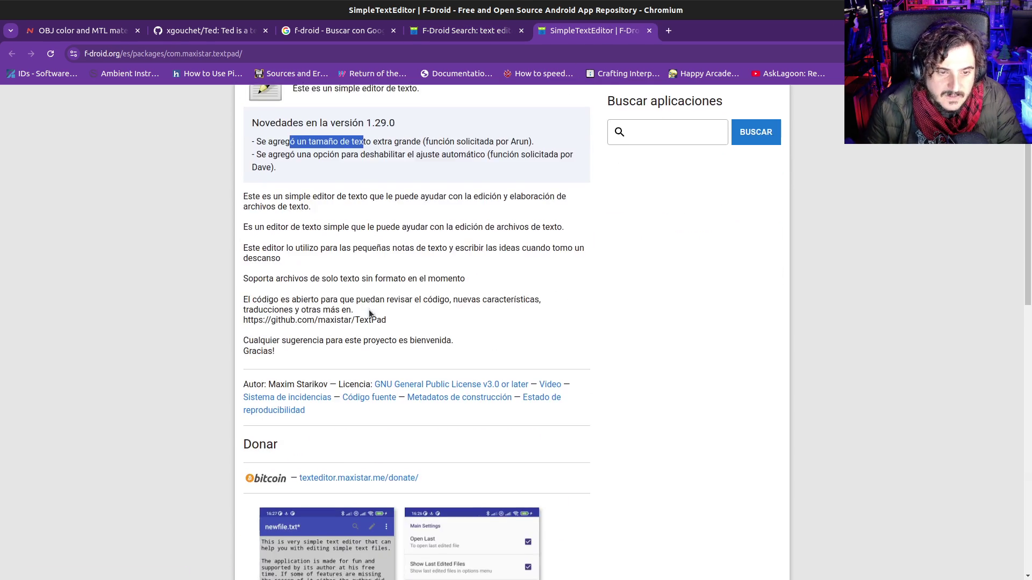
{"action": "scroll", "coordinate": [592, 452], "scroll_direction": "down", "scroll_amount": 3}
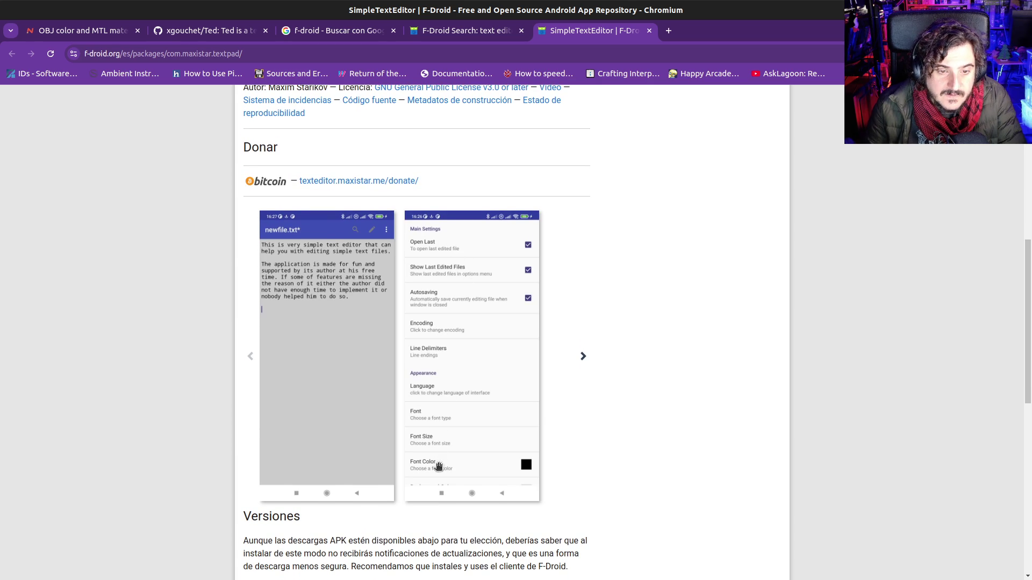
{"action": "scroll", "coordinate": [162, 398], "scroll_direction": "up", "scroll_amount": 15}
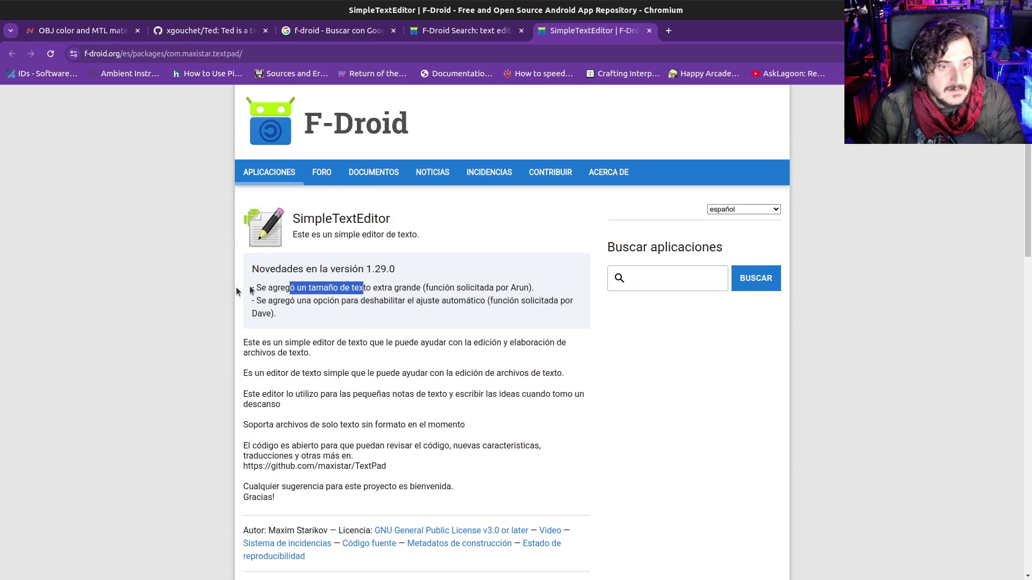
{"action": "scroll", "coordinate": [257, 297], "scroll_direction": "down", "scroll_amount": 2}
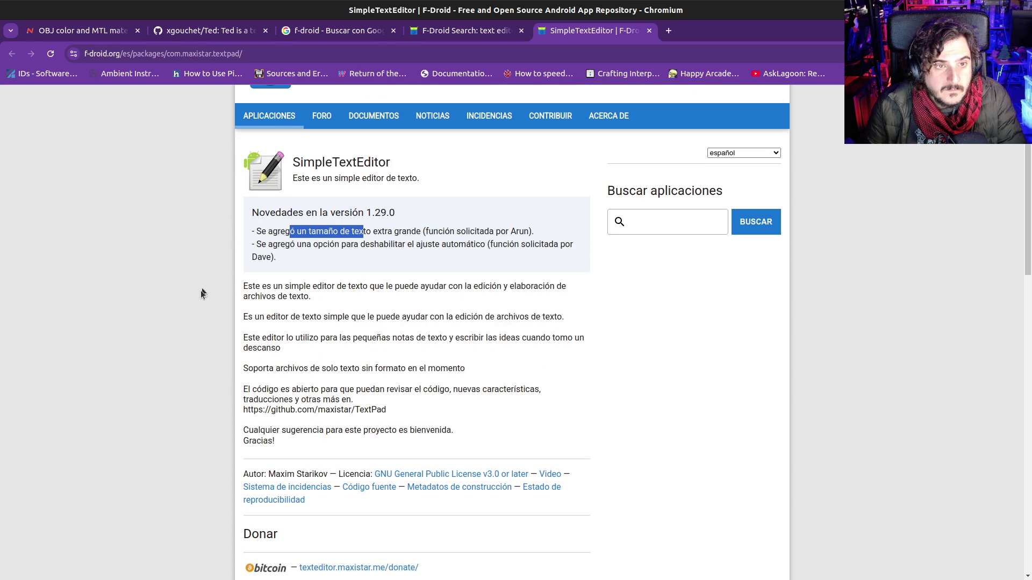
{"action": "scroll", "coordinate": [200, 300], "scroll_direction": "down", "scroll_amount": 4}
{"action": "scroll", "coordinate": [199, 299], "scroll_direction": "down", "scroll_amount": 5}
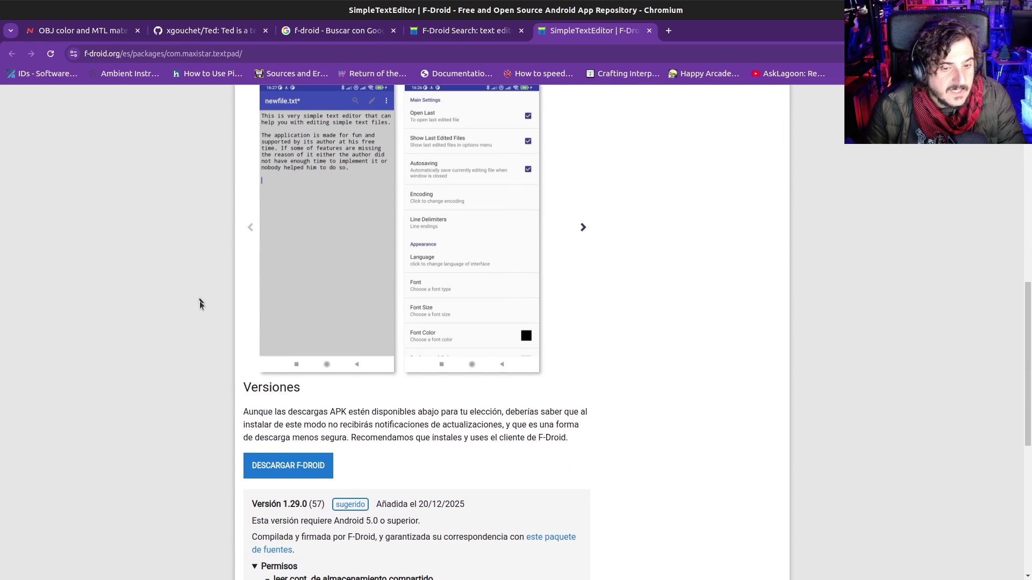
{"action": "scroll", "coordinate": [271, 517], "scroll_direction": "down", "scroll_amount": 2}
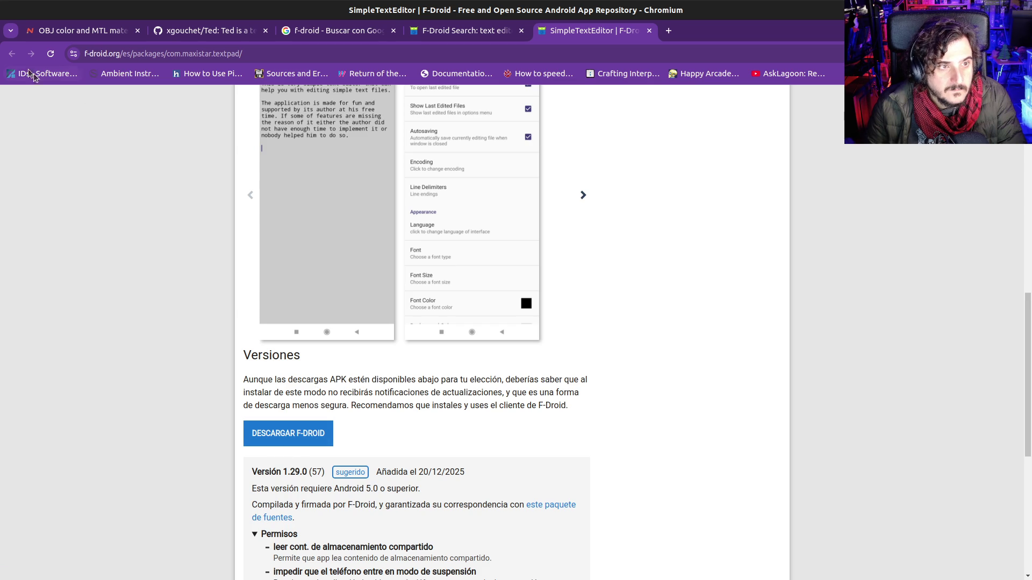
Step: Open the Editor app's F-Droid package page from the results and scroll through it
{"action": "left_click", "coordinate": [436, 30]}
{"action": "scroll", "coordinate": [288, 309], "scroll_direction": "down", "scroll_amount": 1}
{"action": "left_click", "coordinate": [289, 299]}
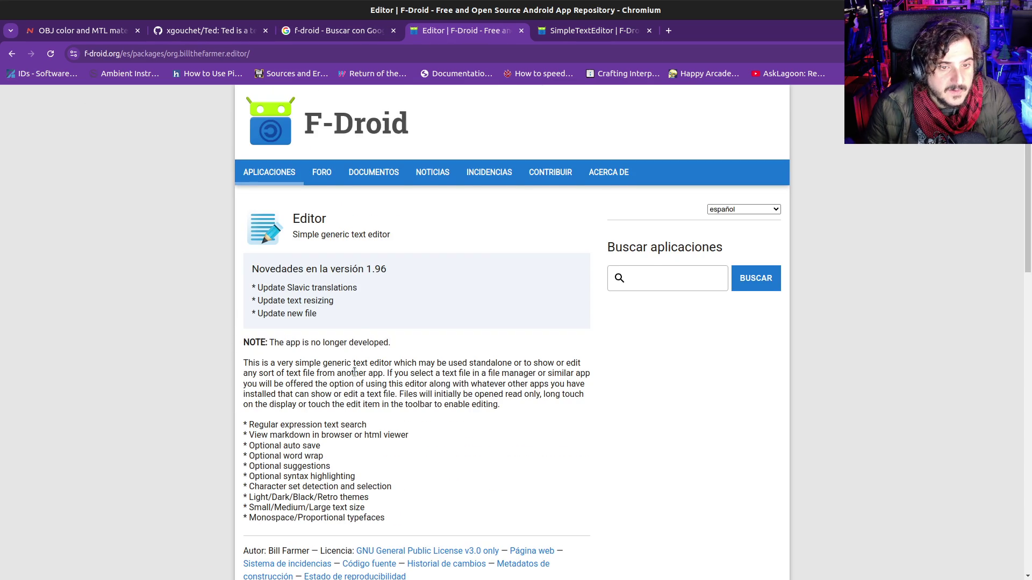
{"action": "scroll", "coordinate": [356, 369], "scroll_direction": "down", "scroll_amount": 5}
{"action": "scroll", "coordinate": [356, 370], "scroll_direction": "down", "scroll_amount": 1}
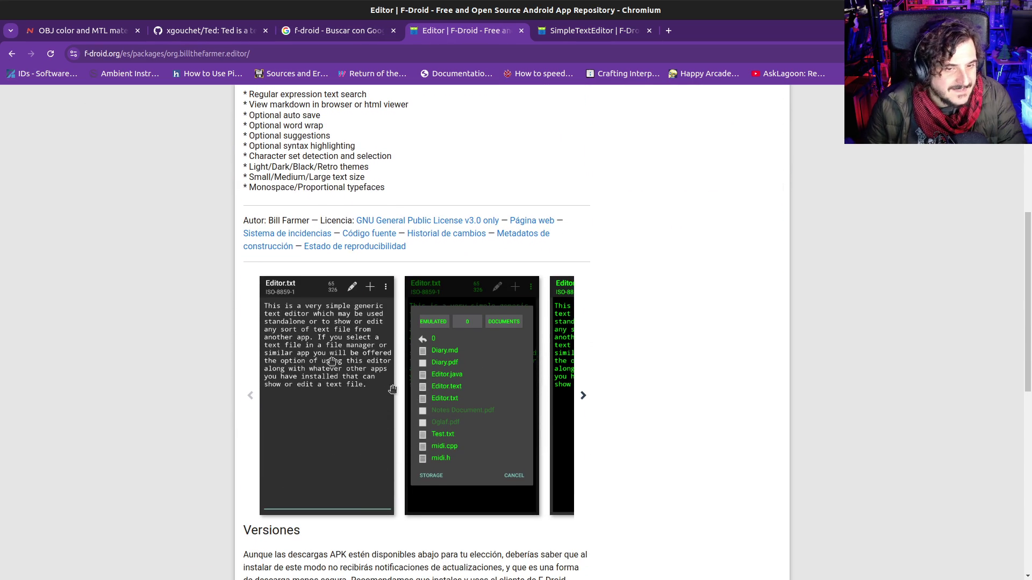
{"action": "scroll", "coordinate": [512, 467], "scroll_direction": "down", "scroll_amount": 4}
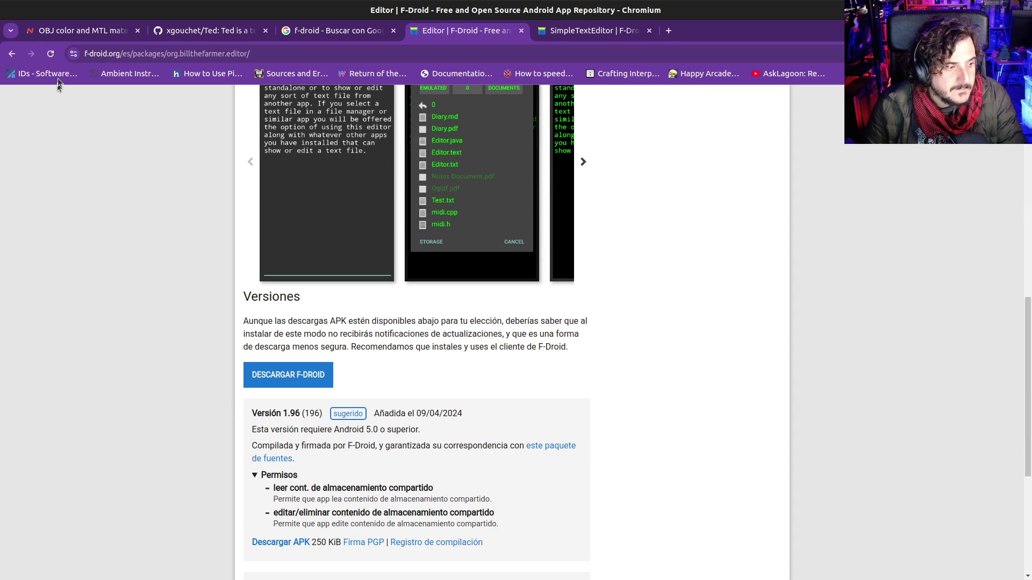
{"action": "left_click", "coordinate": [332, 31]}
{"action": "left_click", "coordinate": [449, 33]}
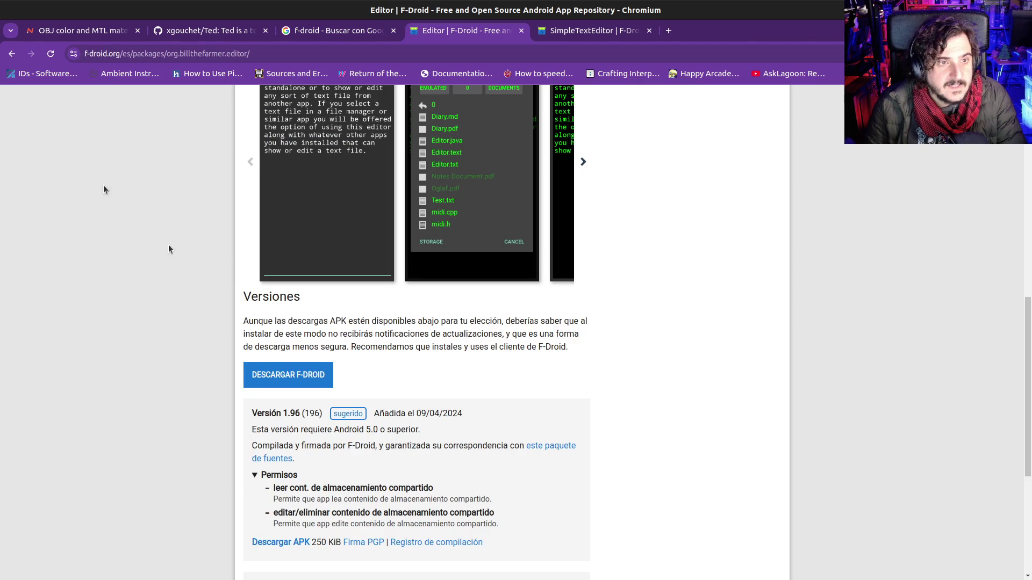
Step: Load the F-Droid home page, then return to the Nira OBJ color and MTL article
{"action": "scroll", "coordinate": [242, 284], "scroll_direction": "up", "scroll_amount": 10}
{"action": "left_click", "coordinate": [320, 120]}
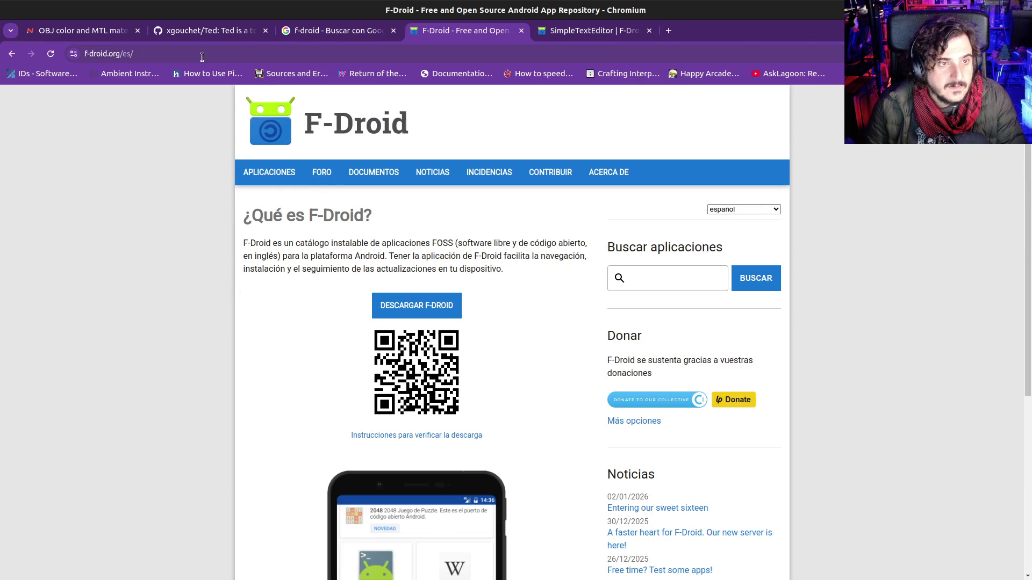
{"action": "key", "text": "ctrl+l"}
{"action": "key", "text": "alt+Tab"}
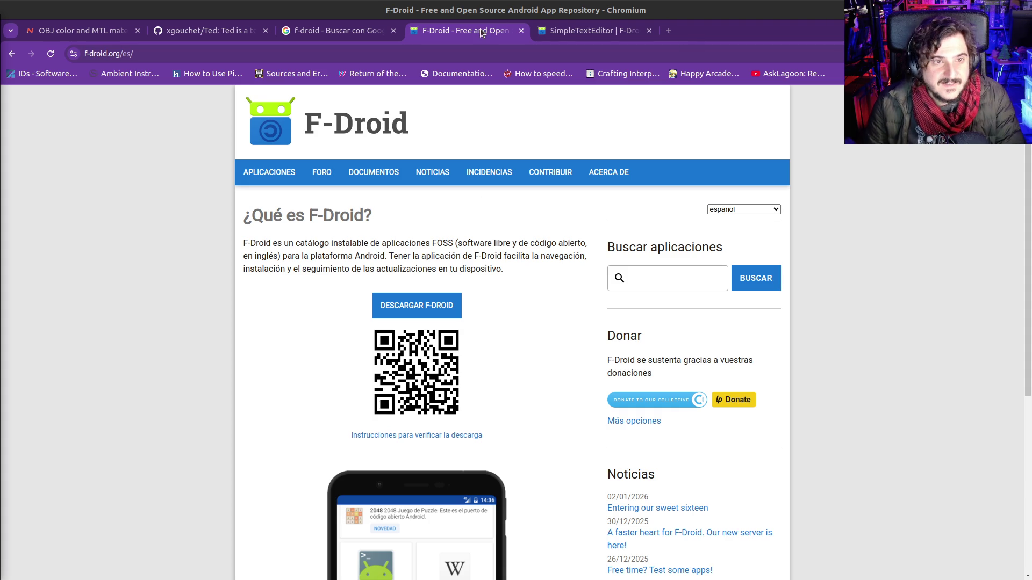
{"action": "left_click", "coordinate": [127, 37]}
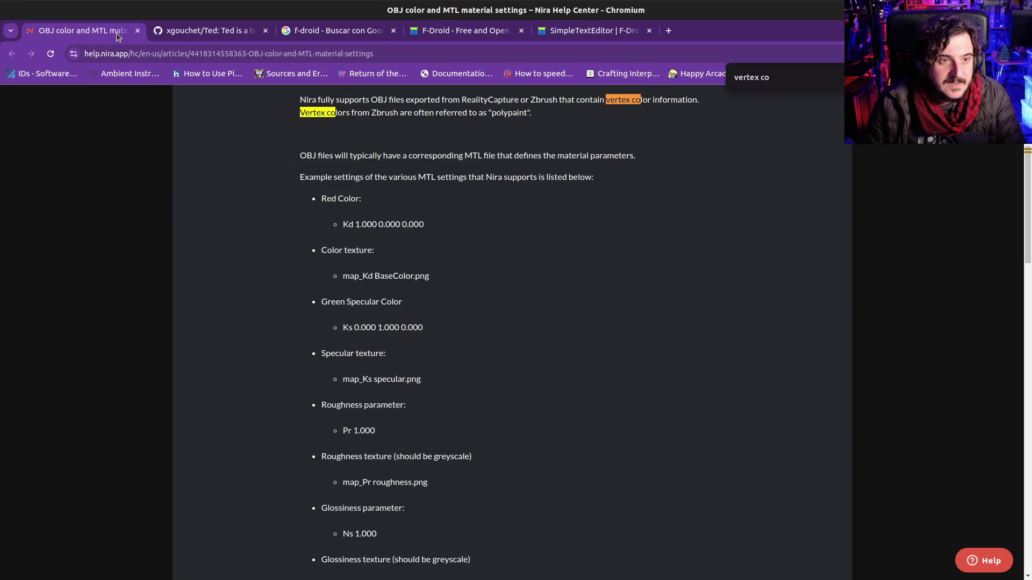
Step: Close the find bar and search Google in a new tab for 'dir open source android'
{"action": "scroll", "coordinate": [488, 316], "scroll_direction": "down", "scroll_amount": 1}
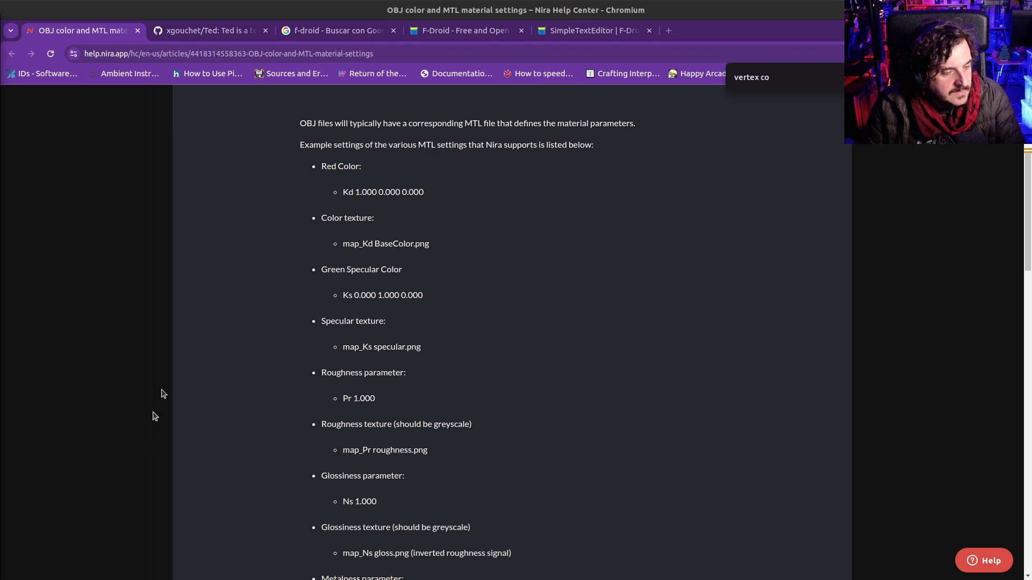
{"action": "key", "text": "Escape"}
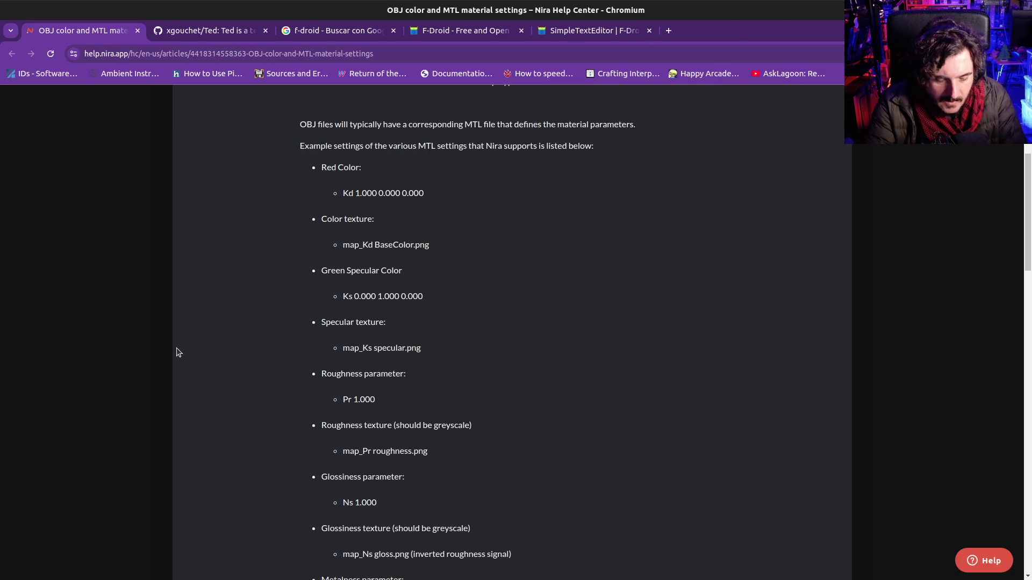
{"action": "key", "text": "ctrl+t"}
{"action": "type", "text": "dir open source android"}
{"action": "key", "text": "Return"}
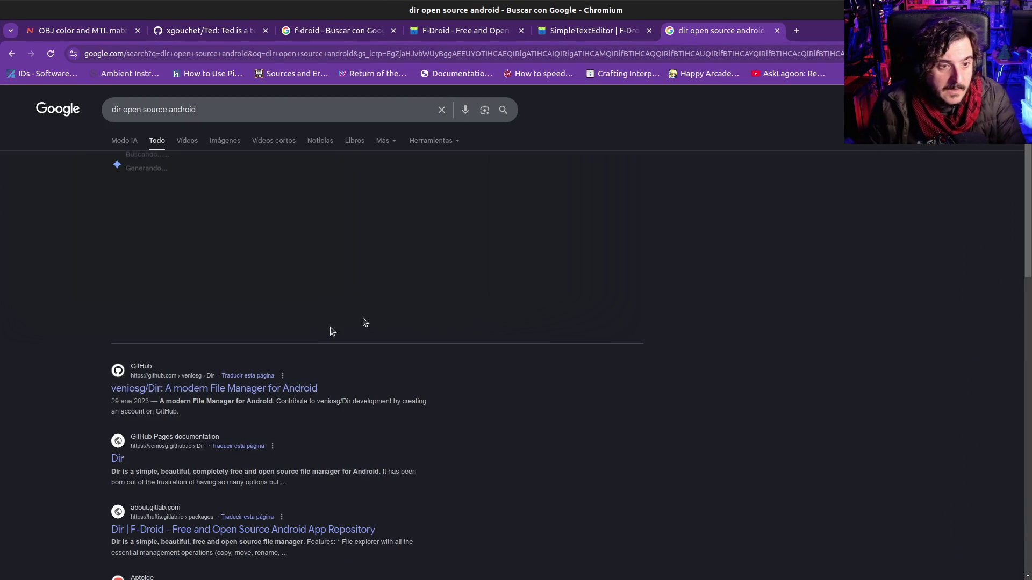
Step: Open the veniosg/Dir GitHub repository and read its archived notice and README
{"action": "left_click", "coordinate": [268, 389]}
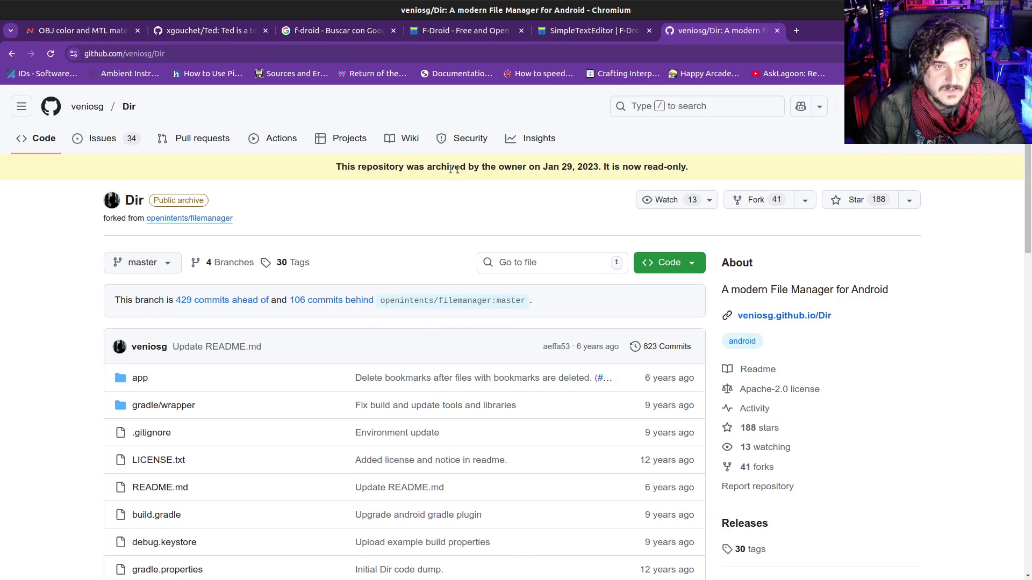
{"action": "left_click_drag", "start_coordinate": [454, 169], "coordinate": [593, 169]}
{"action": "left_click", "coordinate": [592, 187]}
{"action": "scroll", "coordinate": [608, 397], "scroll_direction": "down", "scroll_amount": 5}
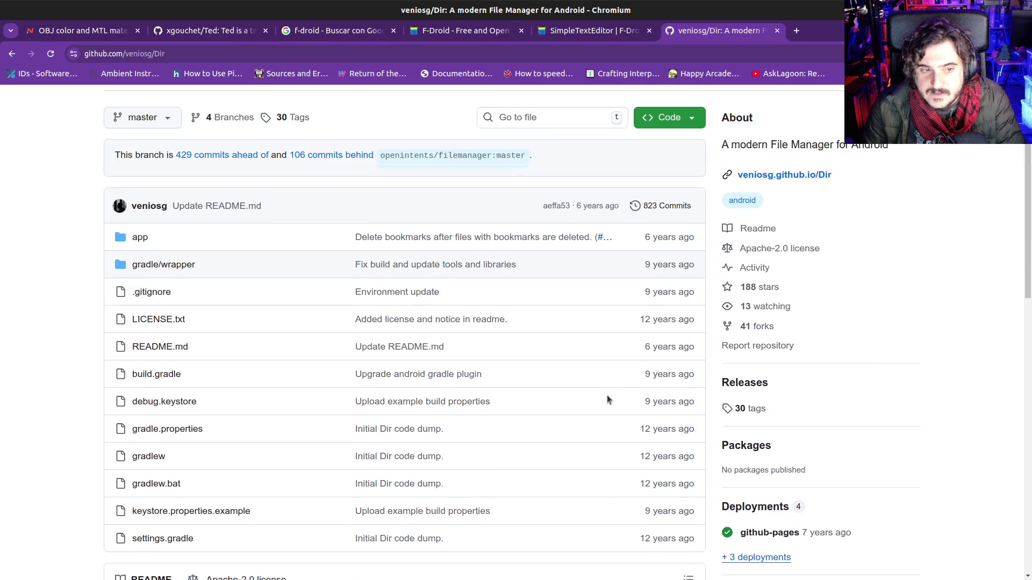
{"action": "scroll", "coordinate": [585, 322], "scroll_direction": "up", "scroll_amount": 5}
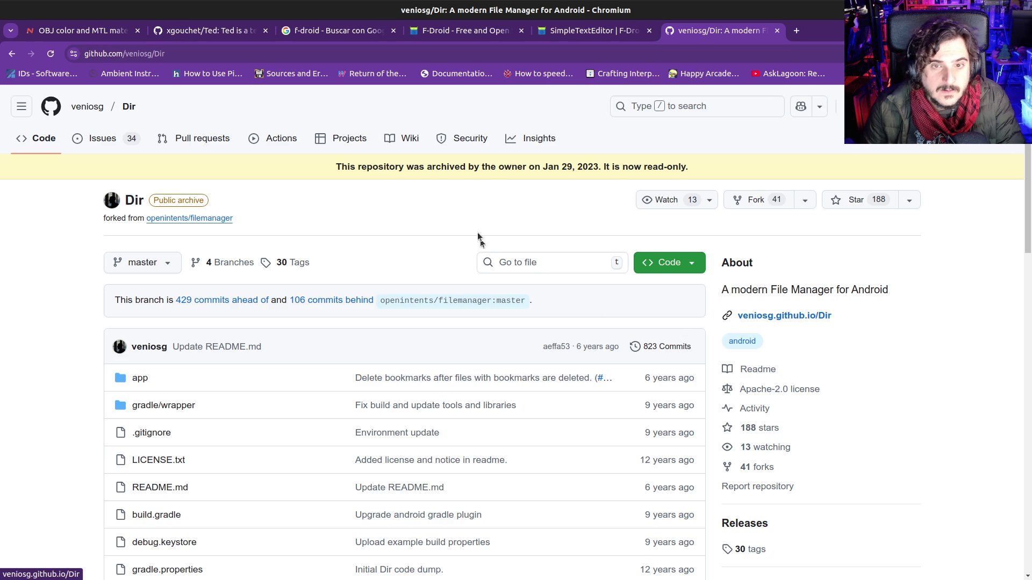
{"action": "left_click_drag", "start_coordinate": [455, 168], "coordinate": [594, 168]}
{"action": "left_click", "coordinate": [579, 292]}
{"action": "scroll", "coordinate": [569, 341], "scroll_direction": "down", "scroll_amount": 15}
{"action": "scroll", "coordinate": [569, 343], "scroll_direction": "down", "scroll_amount": 3}
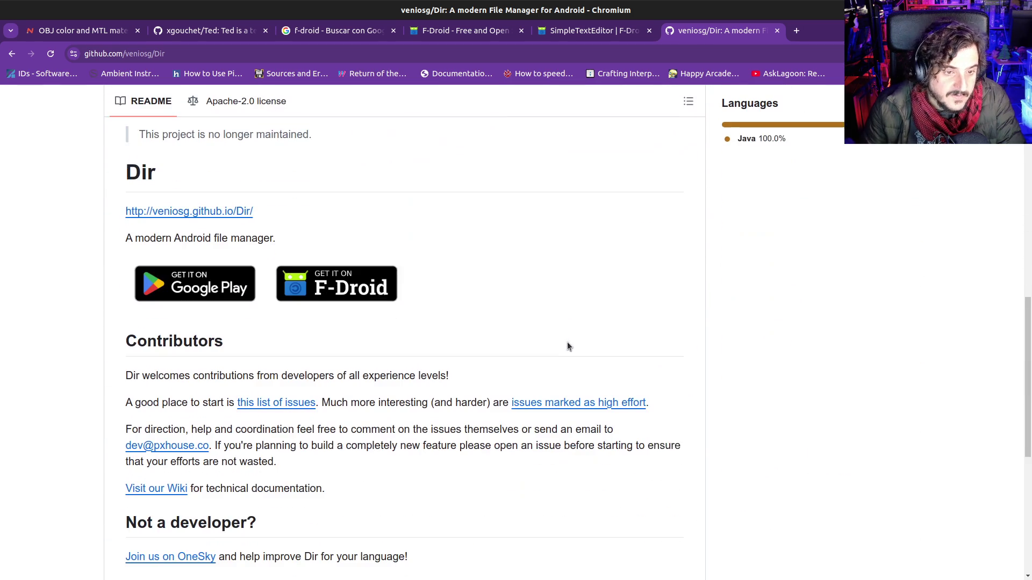
Step: Visit the Dir project website, then go back to the GitHub repository
{"action": "left_click", "coordinate": [218, 211]}
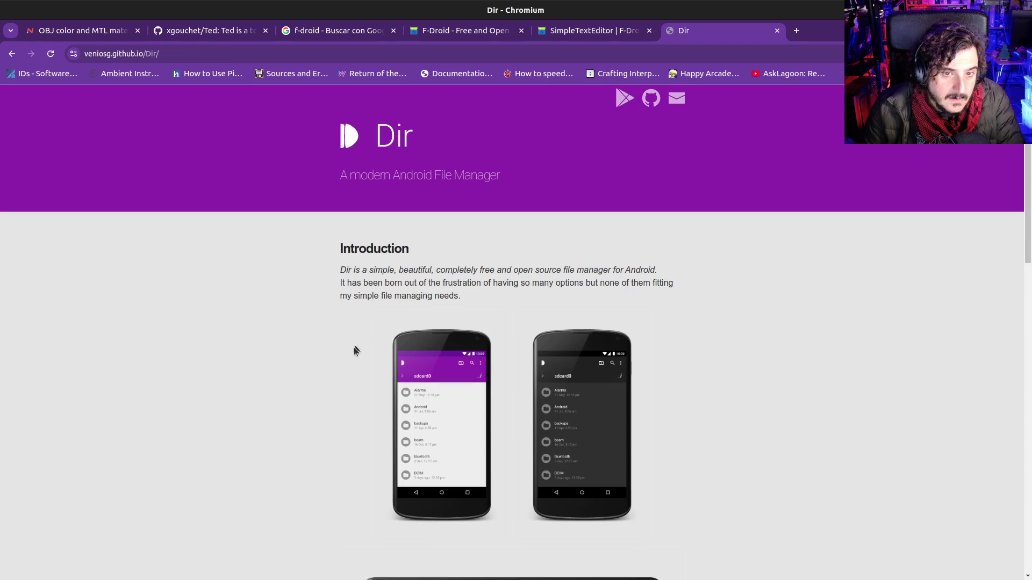
{"action": "scroll", "coordinate": [350, 355], "scroll_direction": "down", "scroll_amount": 2}
{"action": "scroll", "coordinate": [350, 358], "scroll_direction": "down", "scroll_amount": 12}
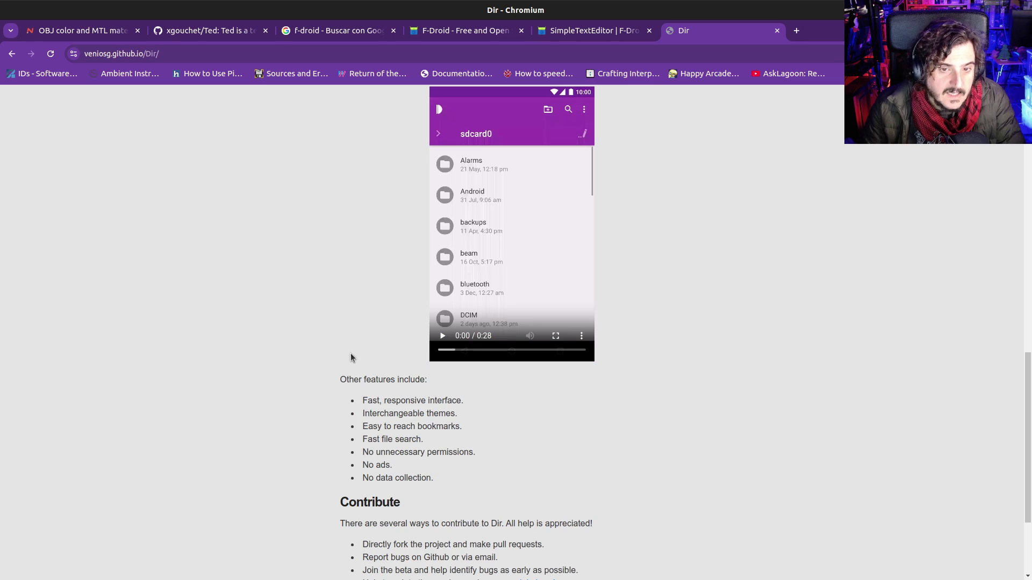
{"action": "left_click", "coordinate": [12, 54]}
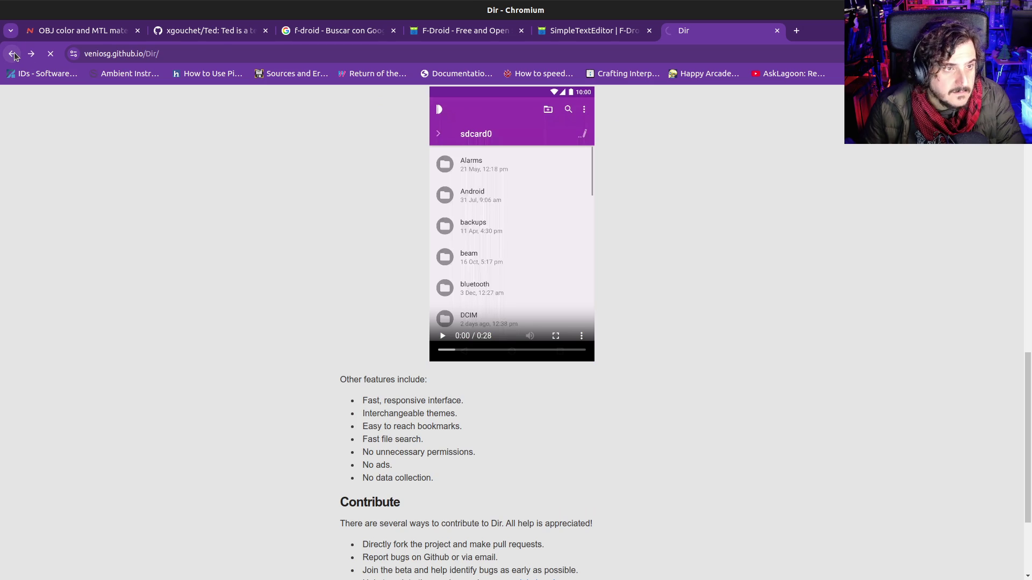
{"action": "scroll", "coordinate": [350, 408], "scroll_direction": "down", "scroll_amount": 6}
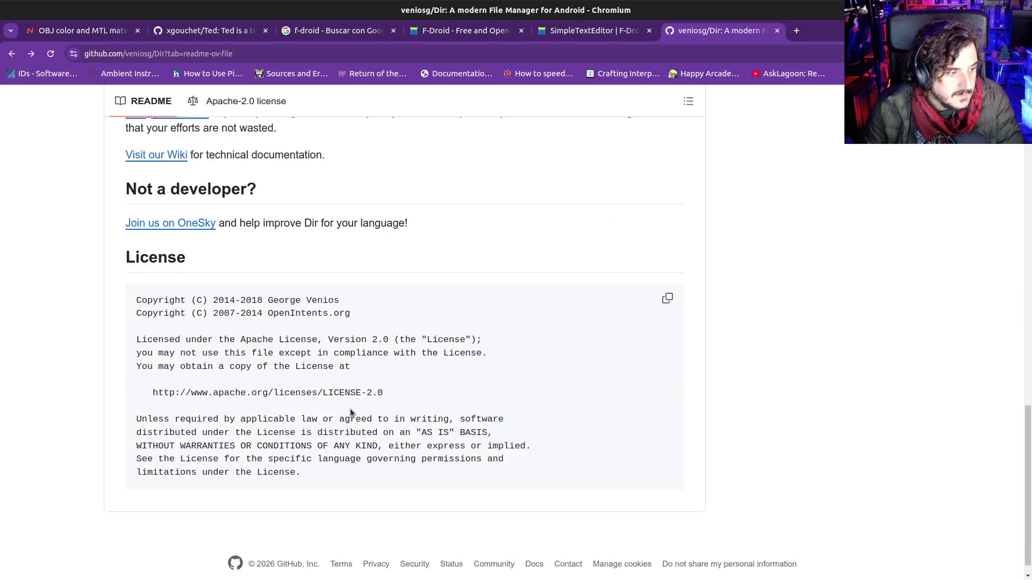
{"action": "scroll", "coordinate": [349, 408], "scroll_direction": "down", "scroll_amount": 1}
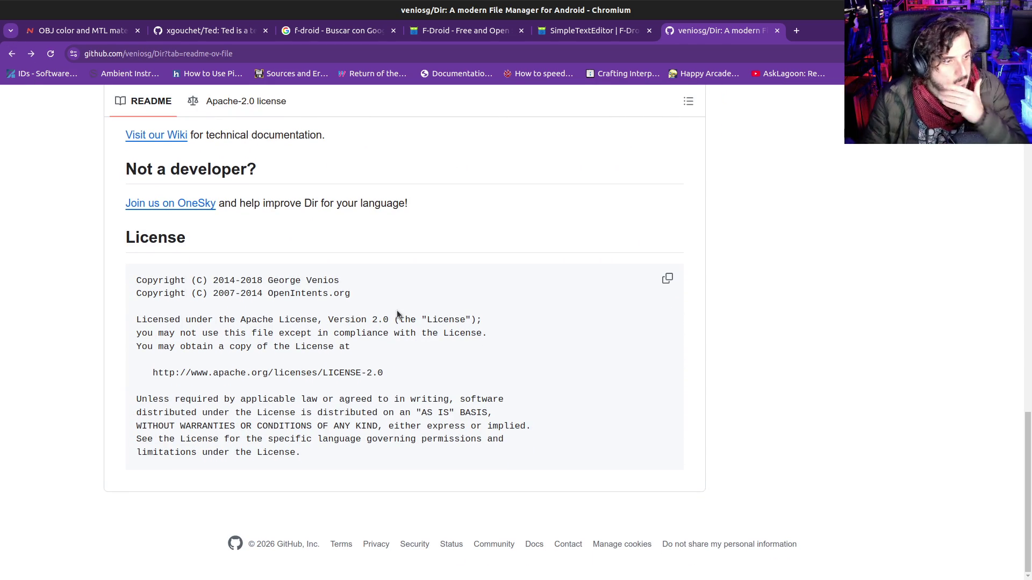
{"action": "scroll", "coordinate": [392, 297], "scroll_direction": "up", "scroll_amount": 3}
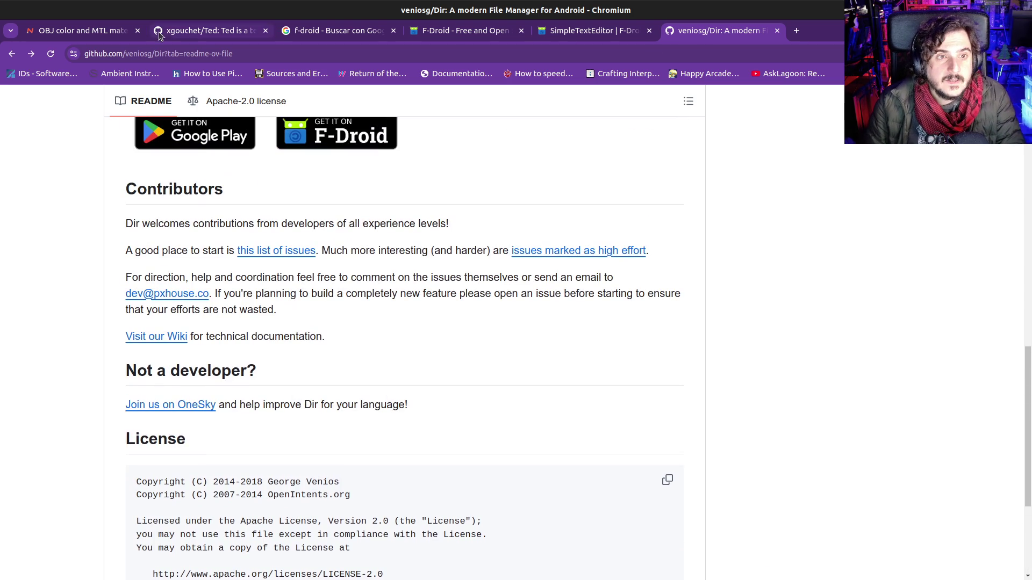
Step: Return to the Nira MTL article, then switch to the vim terminal editing navekory2_rafalagoon.mtl
{"action": "left_click", "coordinate": [110, 33]}
{"action": "scroll", "coordinate": [591, 333], "scroll_direction": "down", "scroll_amount": 7}
{"action": "scroll", "coordinate": [596, 334], "scroll_direction": "down", "scroll_amount": 10}
{"action": "key", "text": "alt+Tab"}
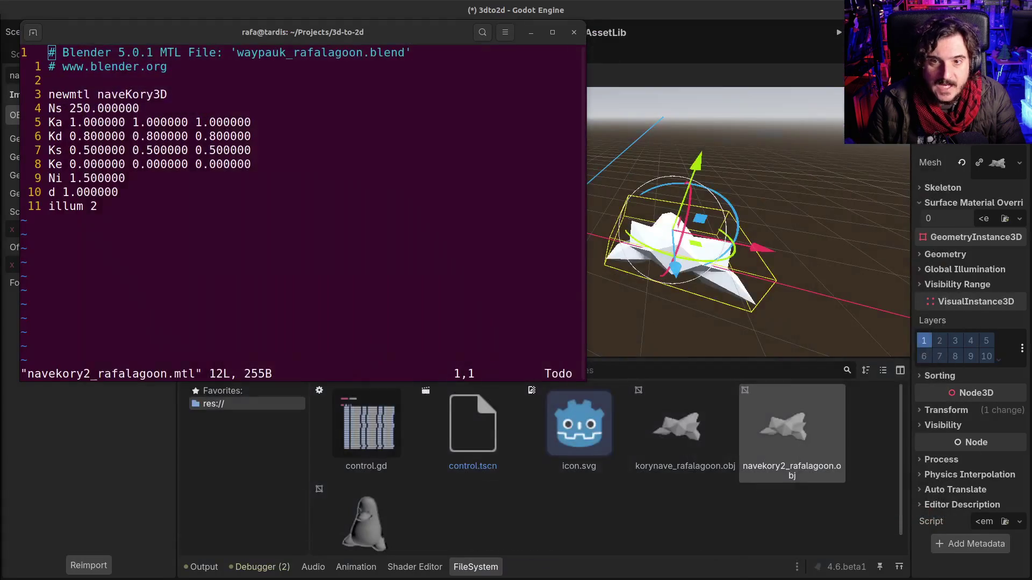
Step: Raise the Godot editor with the two ship meshes above the vim terminal
{"action": "left_click", "coordinate": [739, 21]}
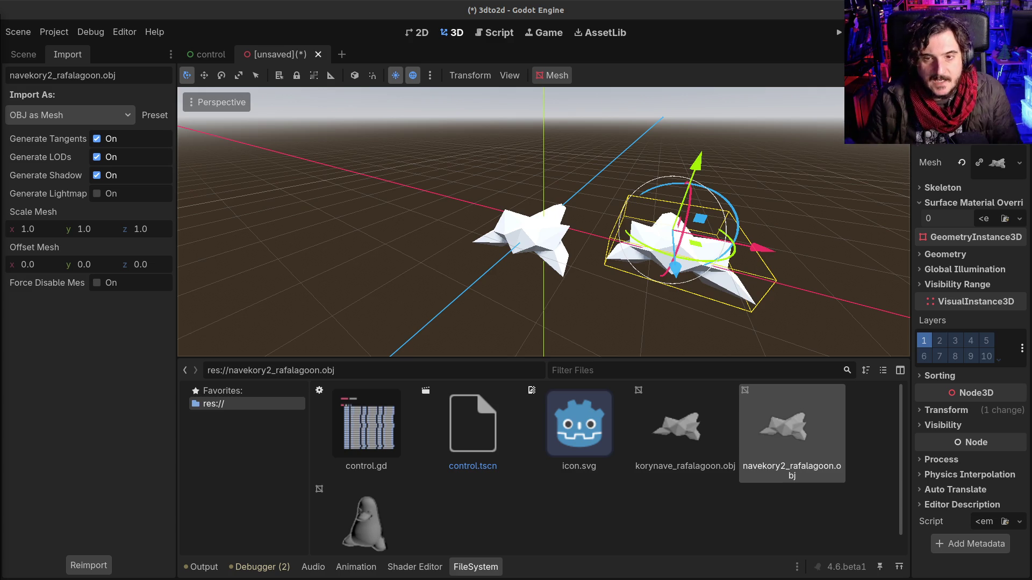
Step: Close the unsaved 3D scene without saving it
{"action": "left_click", "coordinate": [21, 54]}
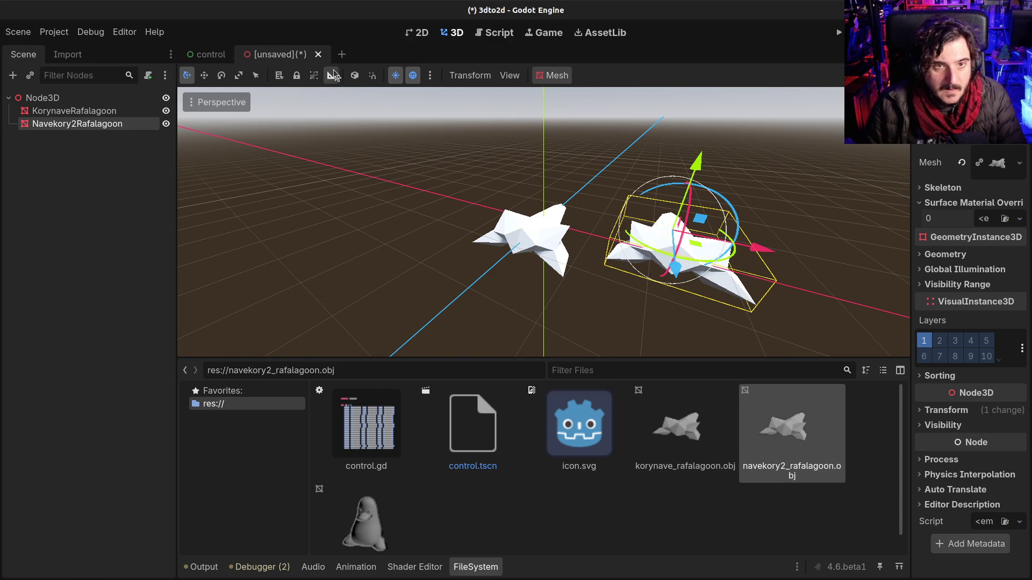
{"action": "left_click", "coordinate": [318, 54]}
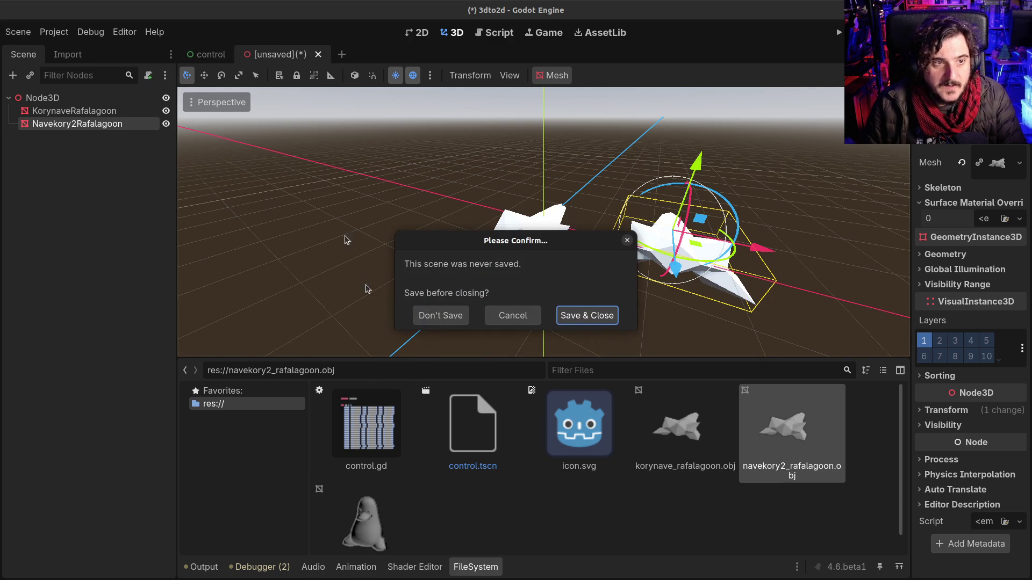
{"action": "left_click", "coordinate": [454, 319]}
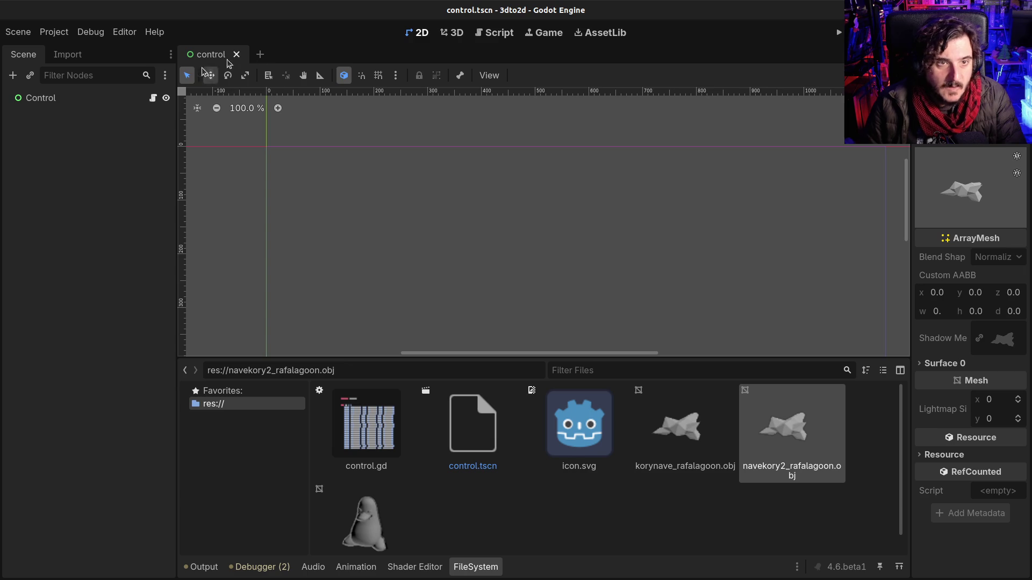
Step: Create a new User Interface scene, rename its Control root to OBJtoOGT, and save
{"action": "left_click", "coordinate": [259, 56]}
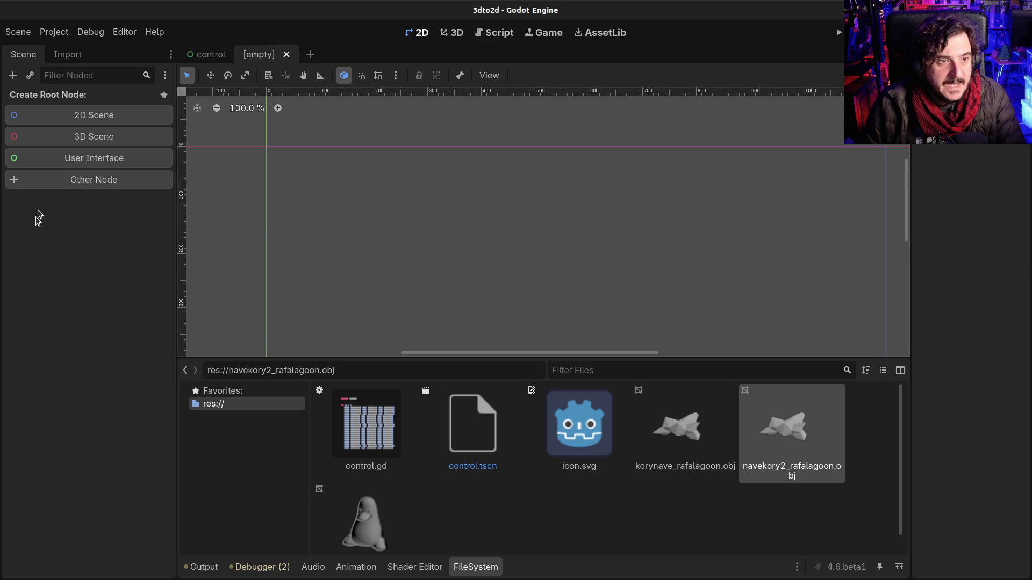
{"action": "left_click", "coordinate": [61, 159]}
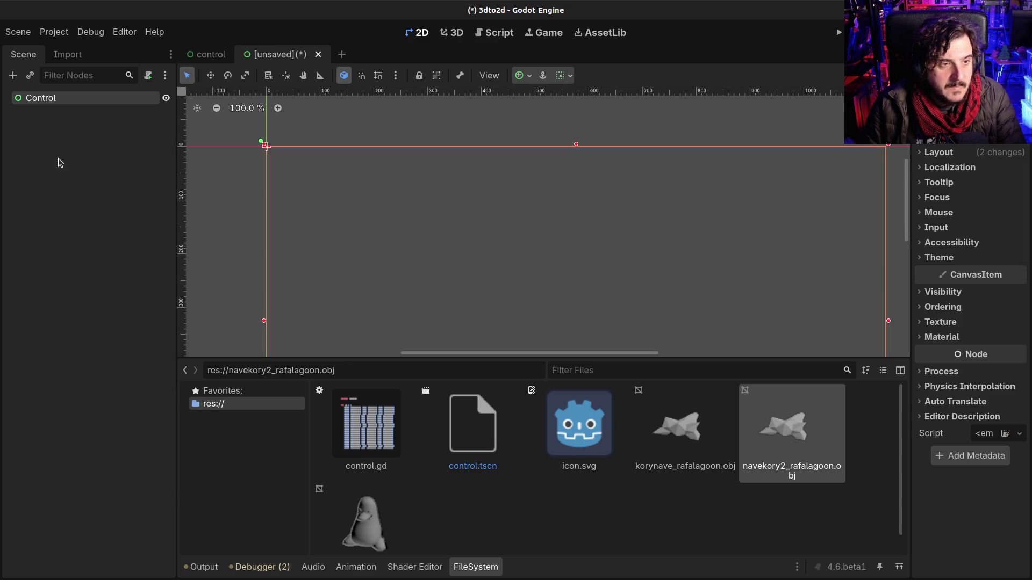
{"action": "double_click", "coordinate": [66, 100]}
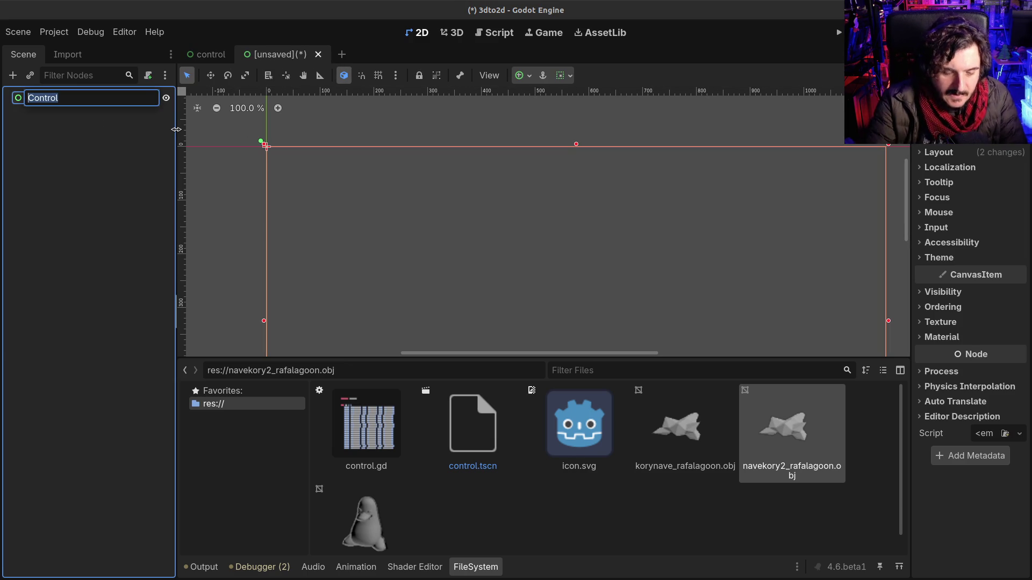
{"action": "type", "text": "OBJToOGT"}
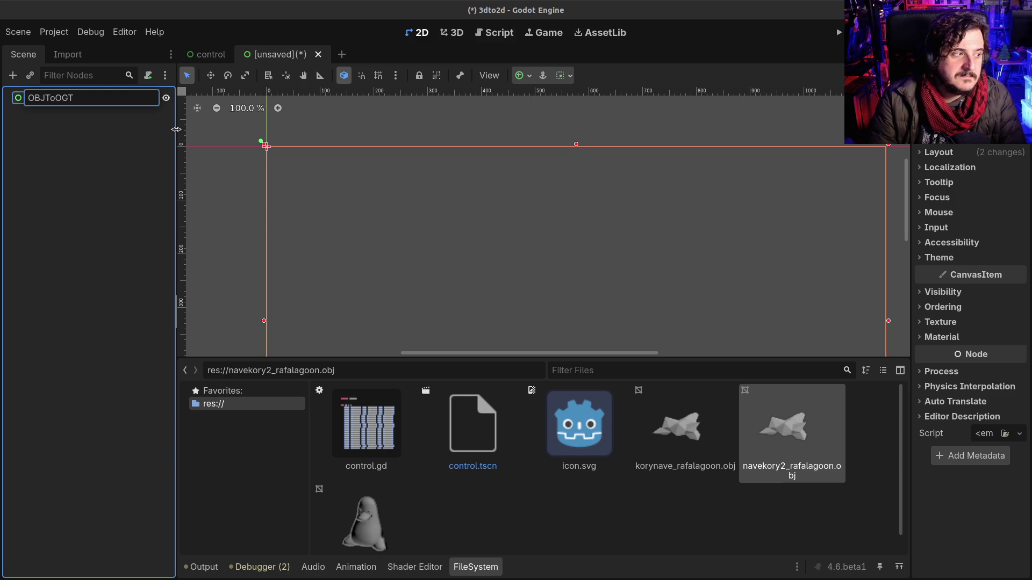
{"action": "key", "text": "BackSpace"}
{"action": "type", "text": "t"}
{"action": "key", "text": "Return"}
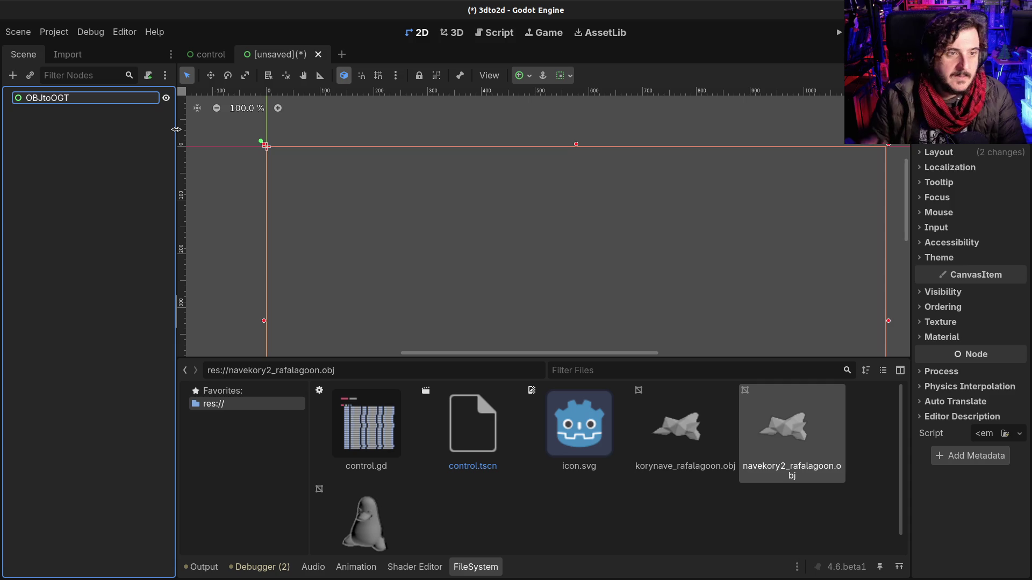
{"action": "left_click", "coordinate": [185, 145]}
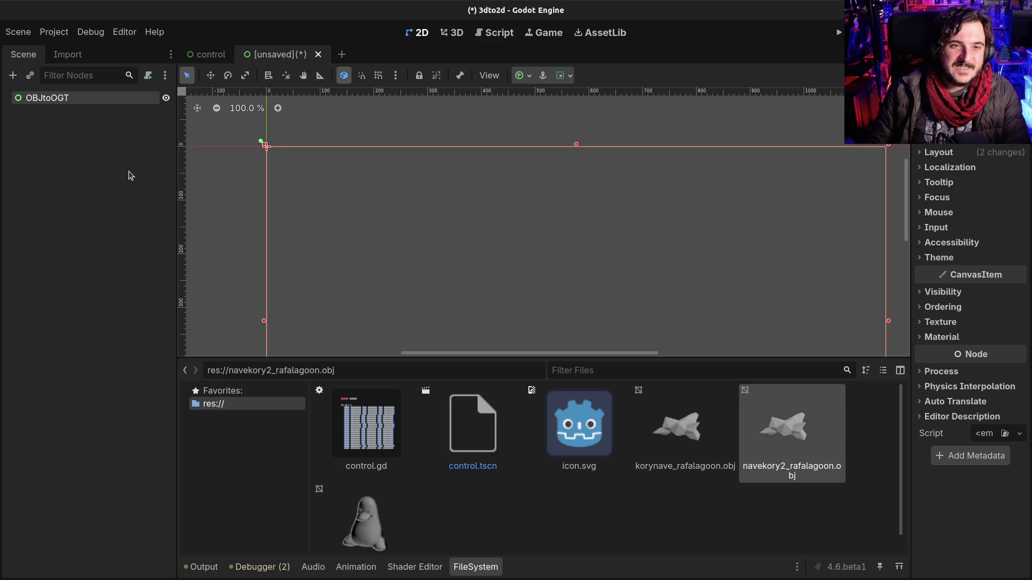
{"action": "key", "text": "ctrl+s"}
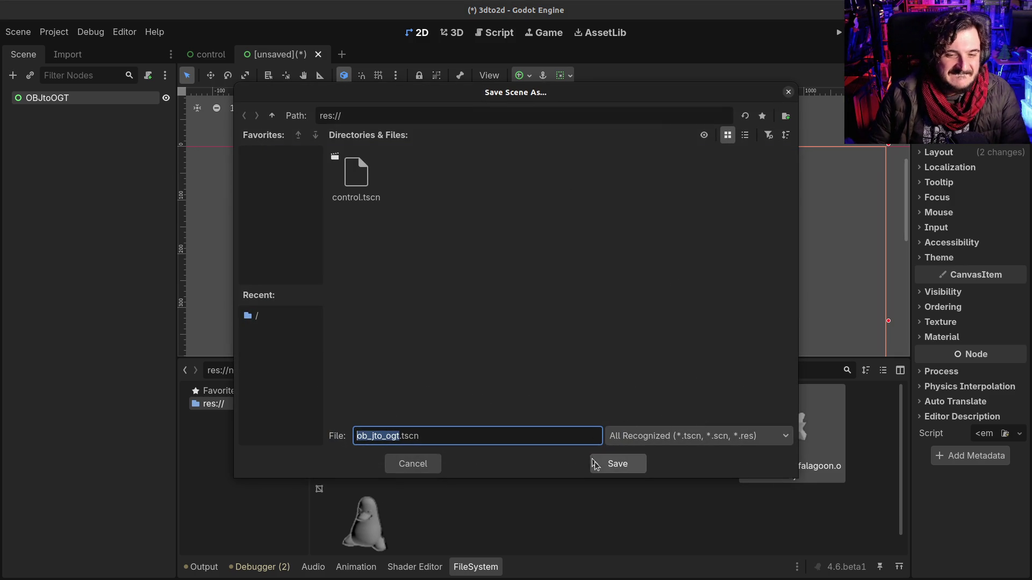
Step: Save the scene as ob_jto_ogt.tscn and attach a new ob_jto_ogt.gd script to OBJtoOGT
{"action": "left_click", "coordinate": [612, 465]}
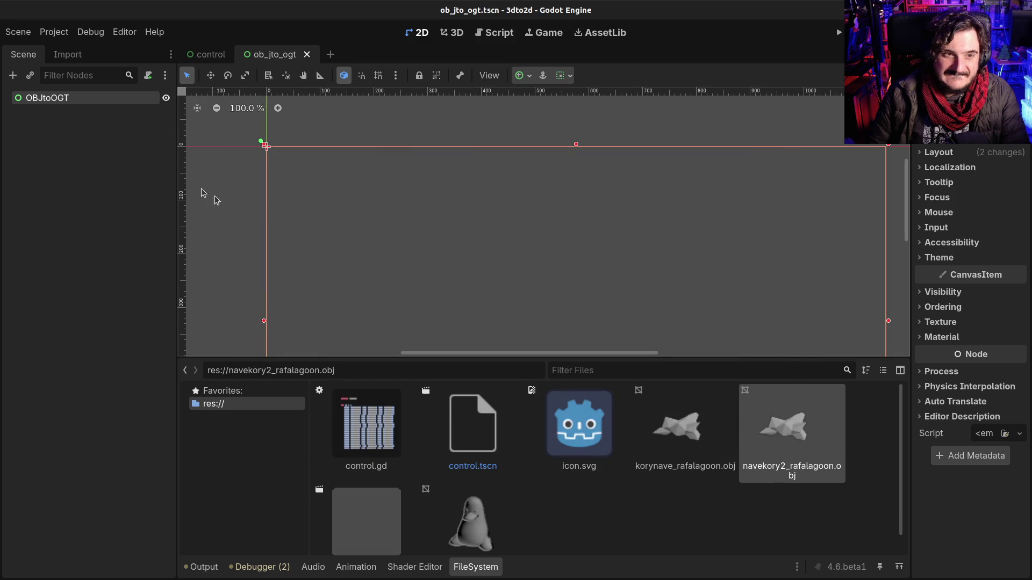
{"action": "left_click", "coordinate": [148, 76]}
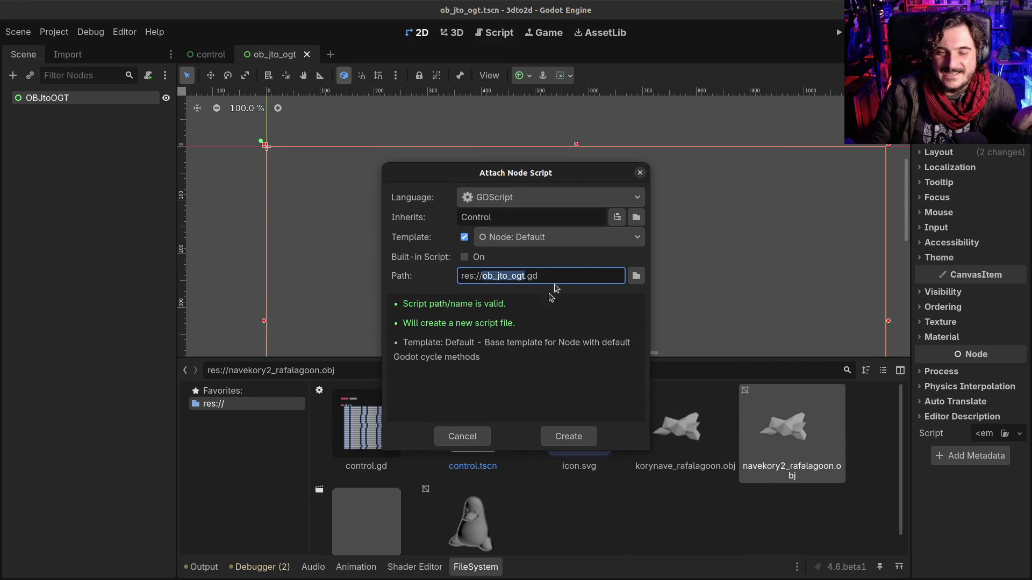
{"action": "left_click", "coordinate": [579, 438]}
Step: Create a 'scenes' folder and move ob_jto_ogt.gd and ob_jto_ogt.tscn into it
{"action": "left_click", "coordinate": [706, 484]}
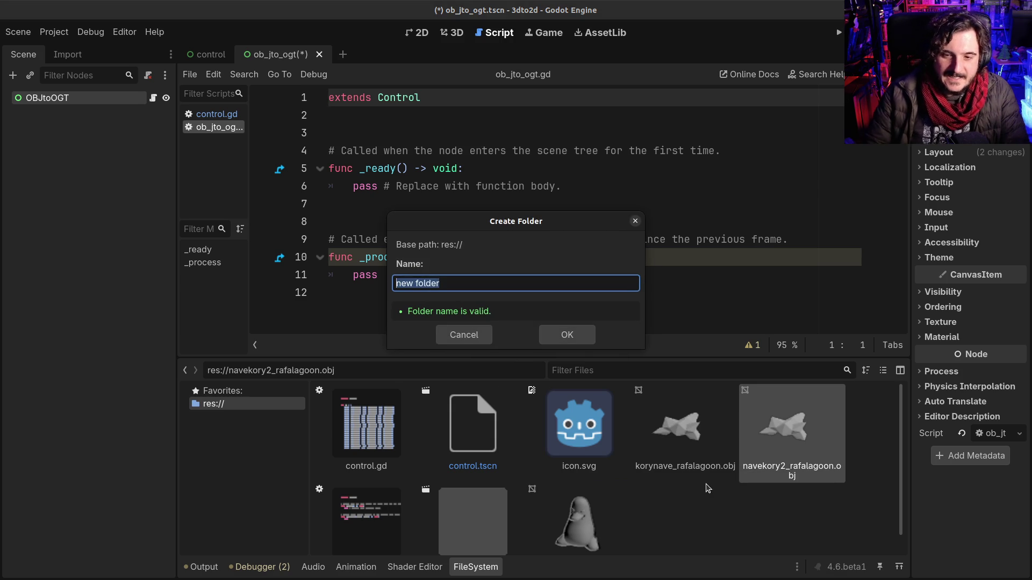
{"action": "type", "text": "scenes"}
{"action": "key", "text": "Return"}
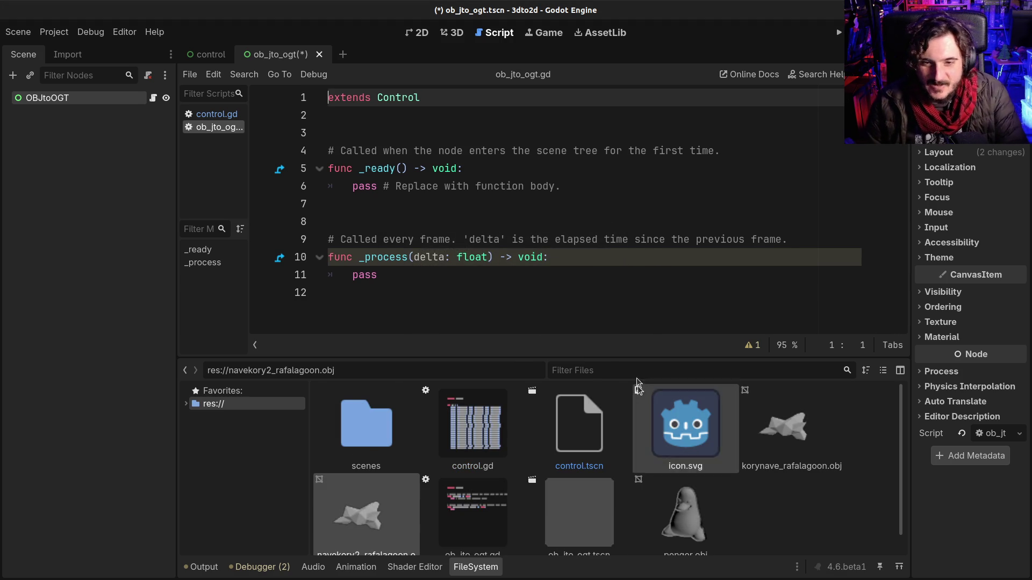
{"action": "mouse_move", "coordinate": [588, 357]}
{"action": "left_mouse_down"}
{"action": "mouse_move", "coordinate": [602, 248]}
{"action": "mouse_move", "coordinate": [576, 257]}
{"action": "left_mouse_up"}
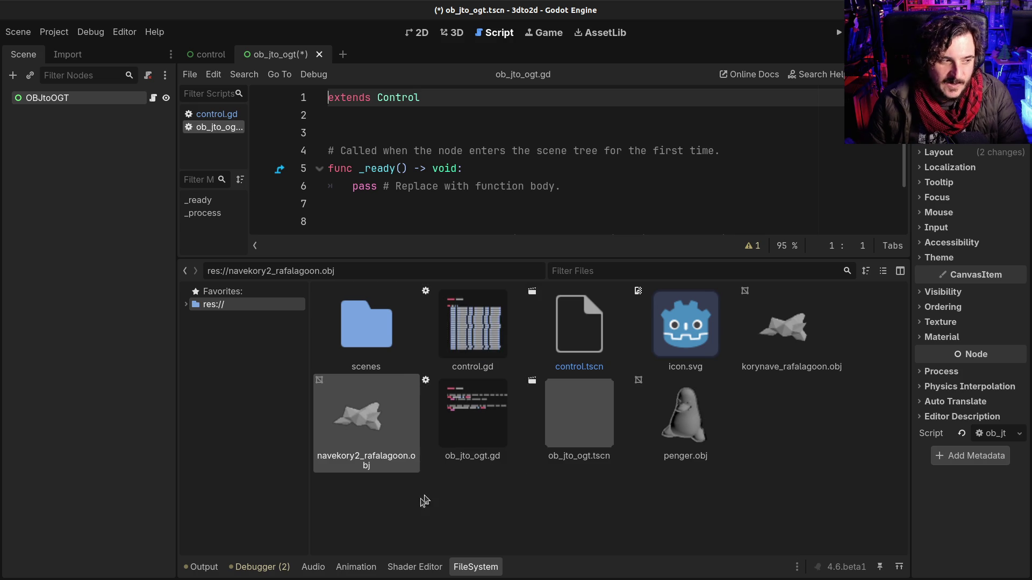
{"action": "left_click", "coordinate": [475, 418]}
{"action": "left_click", "coordinate": [572, 423], "text": "ctrl"}
{"action": "mouse_move", "coordinate": [488, 421]}
{"action": "left_mouse_down"}
{"action": "mouse_move", "coordinate": [368, 345]}
{"action": "mouse_move", "coordinate": [366, 329]}
{"action": "left_mouse_up"}
{"action": "left_click", "coordinate": [555, 302]}
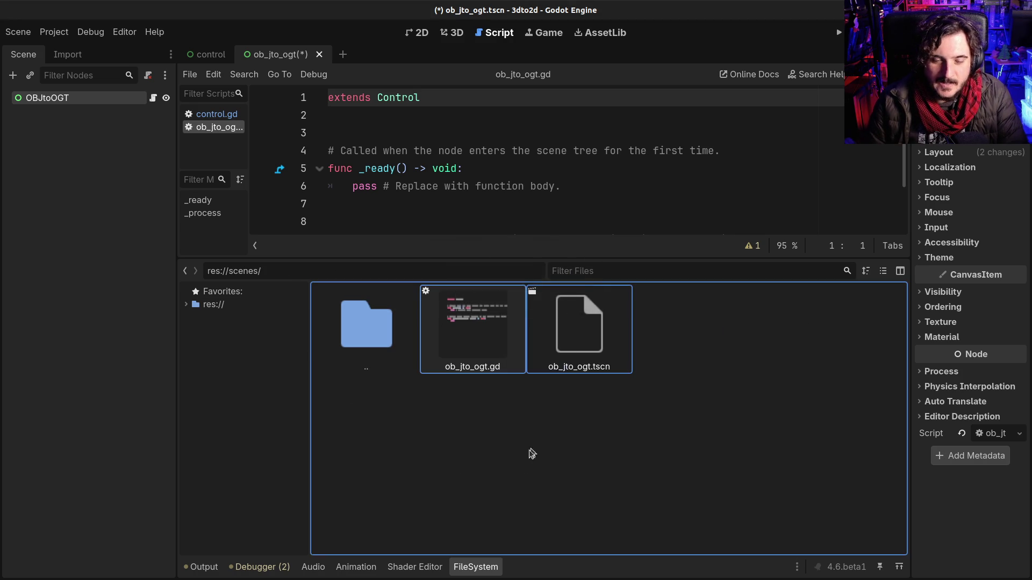
Step: Back in the project root, open control.gd and select control.tscn
{"action": "double_click", "coordinate": [370, 333]}
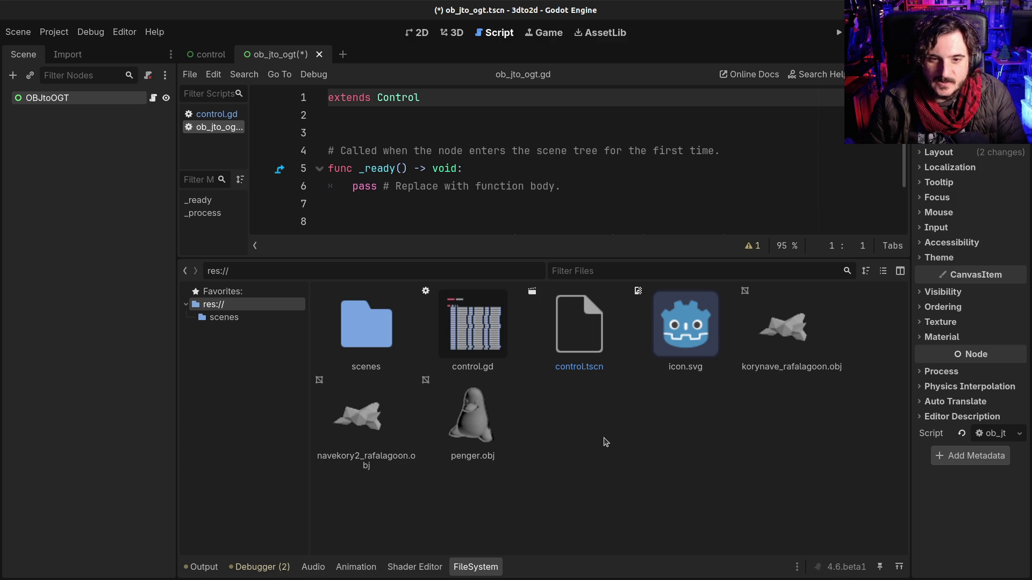
{"action": "double_click", "coordinate": [468, 324]}
{"action": "left_click", "coordinate": [550, 339]}
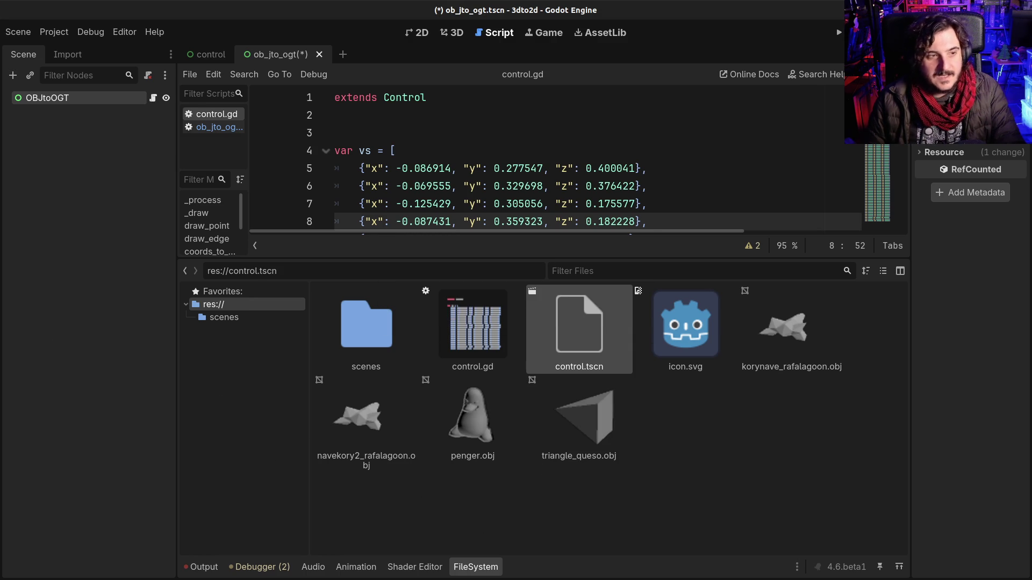
Step: Inspect triangle_queso.obj and rotate its single-triangle ArrayMesh preview
{"action": "left_click", "coordinate": [588, 398]}
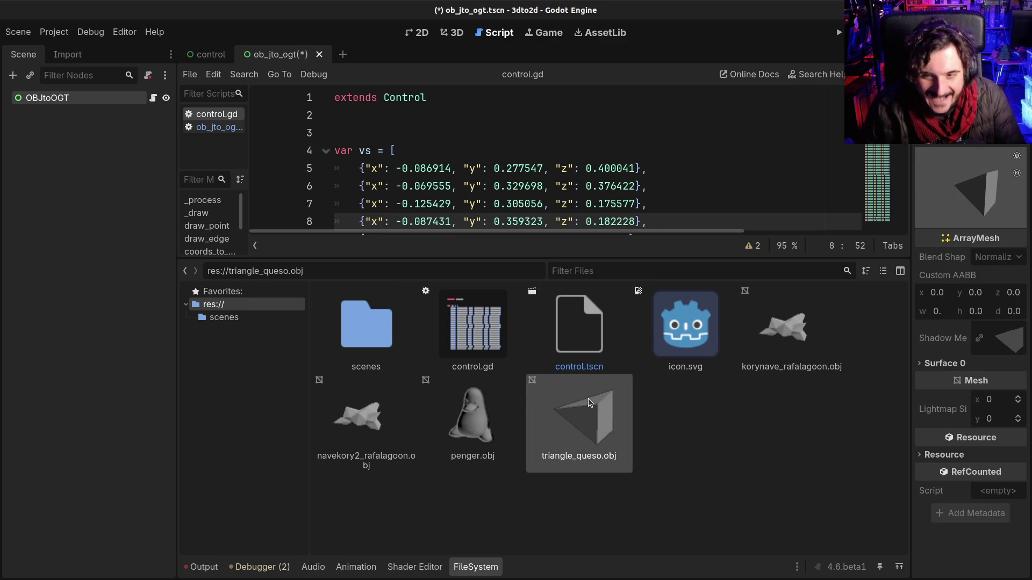
{"action": "mouse_move", "coordinate": [1006, 229]}
{"action": "left_mouse_down"}
{"action": "mouse_move", "coordinate": [968, 207]}
{"action": "mouse_move", "coordinate": [855, 204]}
{"action": "mouse_move", "coordinate": [994, 202]}
{"action": "mouse_move", "coordinate": [951, 245]}
{"action": "mouse_move", "coordinate": [844, 174]}
{"action": "mouse_move", "coordinate": [972, 207]}
{"action": "mouse_move", "coordinate": [988, 228]}
{"action": "mouse_move", "coordinate": [962, 248]}
{"action": "mouse_move", "coordinate": [892, 240]}
{"action": "mouse_move", "coordinate": [967, 210]}
{"action": "mouse_move", "coordinate": [989, 229]}
{"action": "mouse_move", "coordinate": [922, 263]}
{"action": "mouse_move", "coordinate": [894, 248]}
{"action": "mouse_move", "coordinate": [936, 262]}
{"action": "left_mouse_up"}
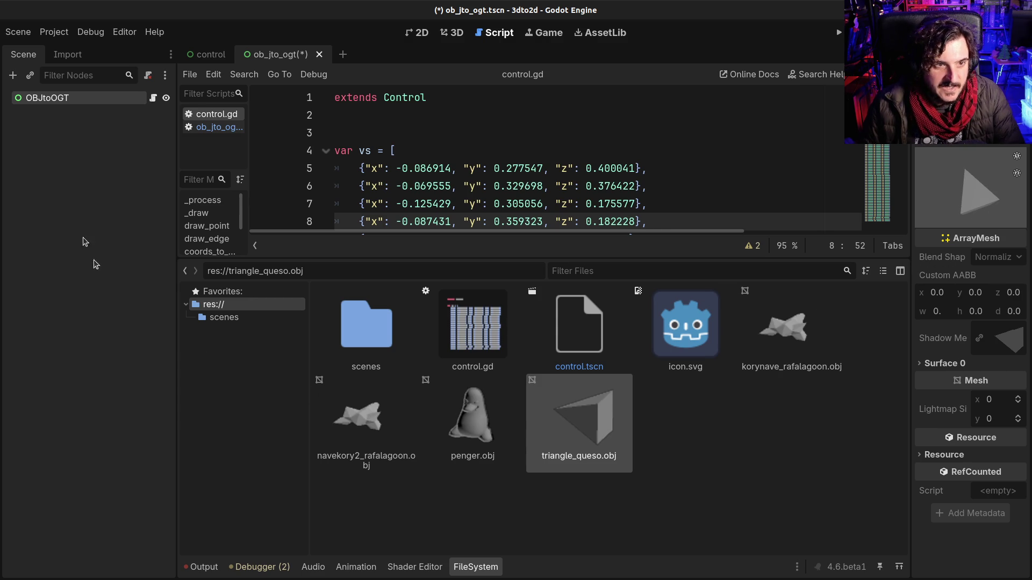
Step: Create an 'obj' folder in FileSystem and move the four .obj model files into it
{"action": "right_click", "coordinate": [764, 471]}
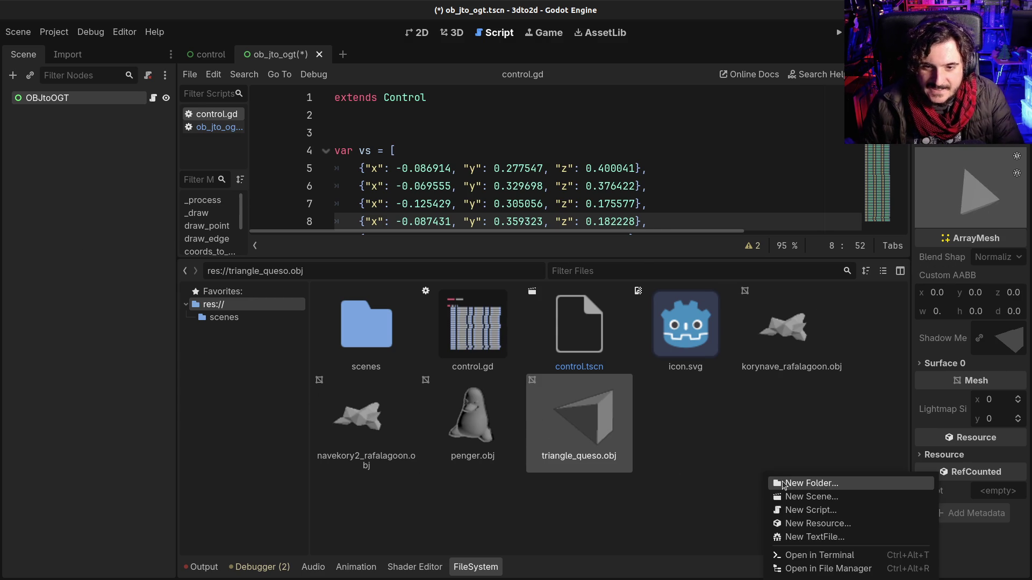
{"action": "left_click", "coordinate": [784, 484]}
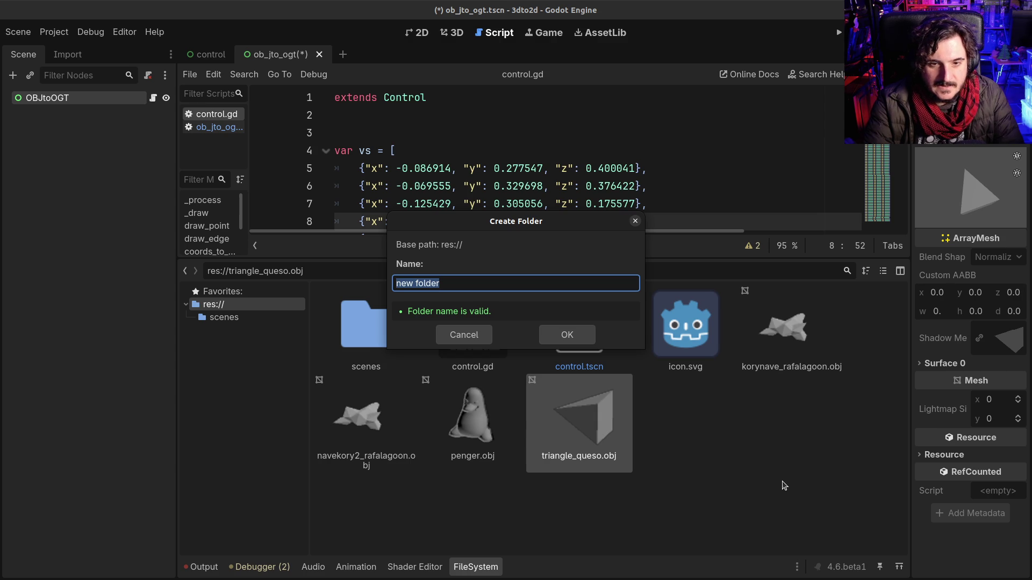
{"action": "type", "text": "obj"}
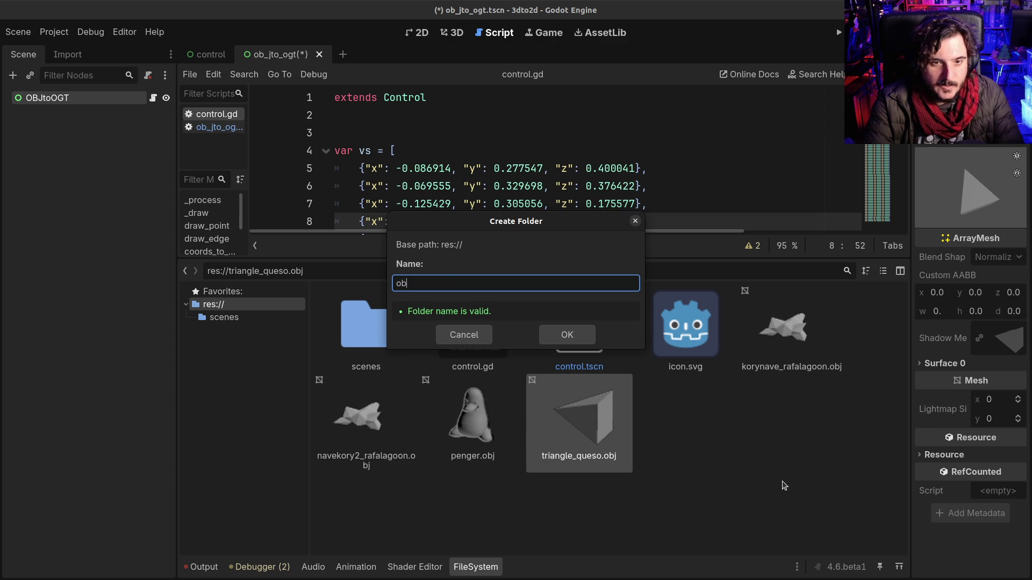
{"action": "key", "text": "Return"}
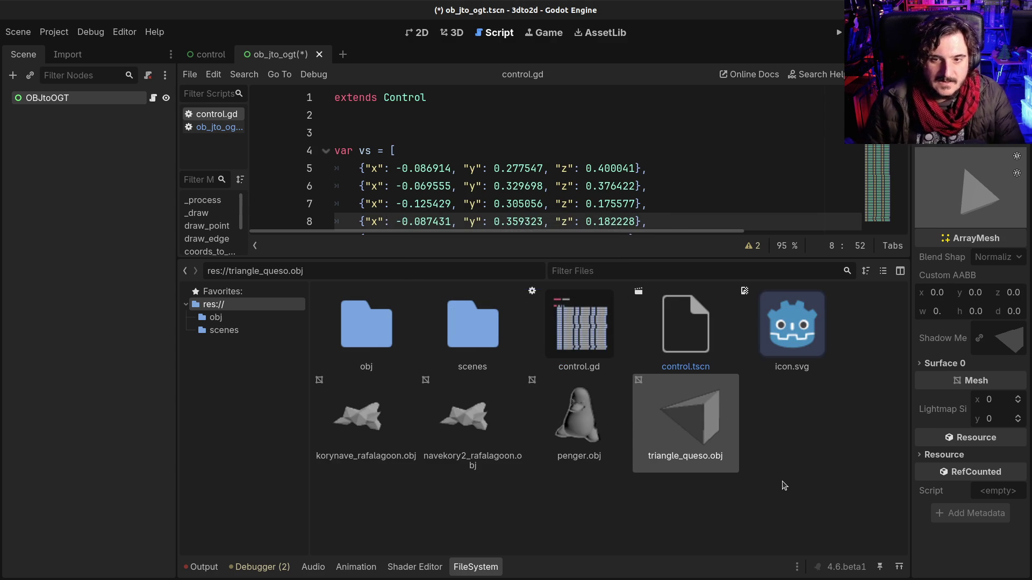
{"action": "left_click_drag", "start_coordinate": [648, 441], "coordinate": [404, 438]}
{"action": "mouse_move", "coordinate": [477, 437]}
{"action": "left_mouse_down"}
{"action": "mouse_move", "coordinate": [376, 355]}
{"action": "mouse_move", "coordinate": [373, 338]}
{"action": "left_mouse_up"}
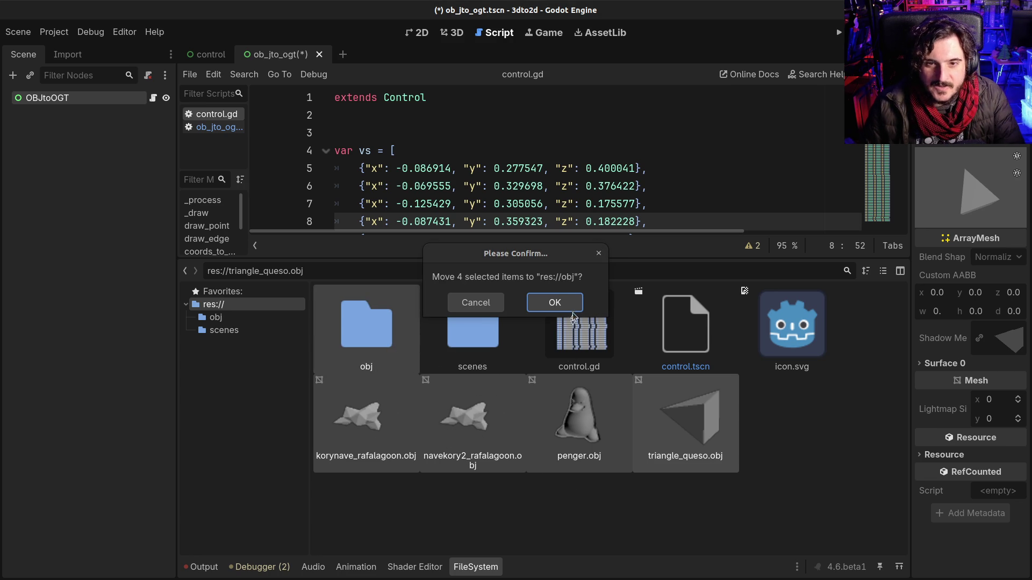
{"action": "left_click", "coordinate": [559, 302]}
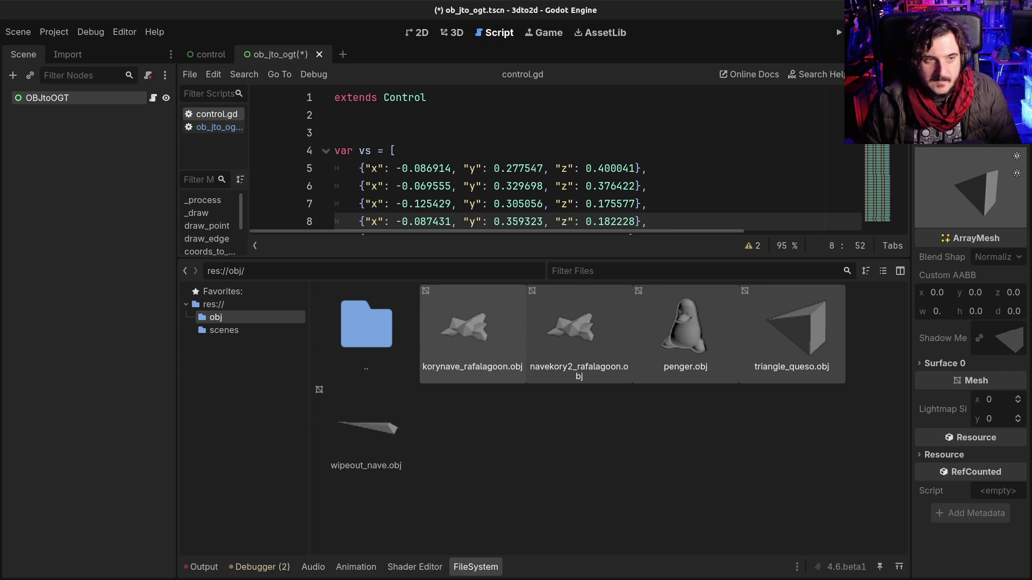
Step: Inspect the wipeout_nave.obj and triangle_queso.obj mesh previews
{"action": "left_click", "coordinate": [373, 437]}
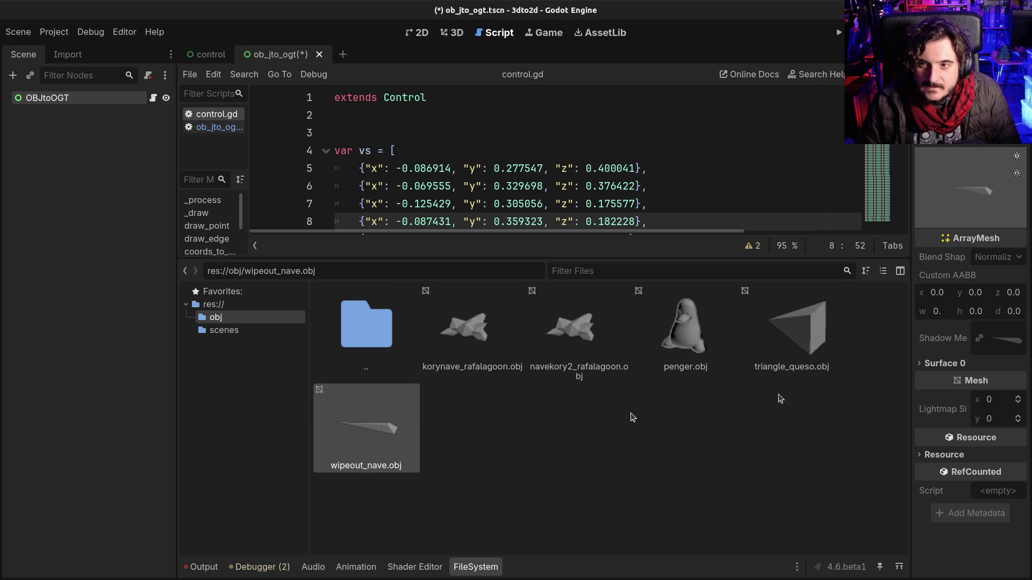
{"action": "mouse_move", "coordinate": [984, 199]}
{"action": "left_mouse_down"}
{"action": "mouse_move", "coordinate": [920, 204]}
{"action": "mouse_move", "coordinate": [992, 178]}
{"action": "mouse_move", "coordinate": [975, 199]}
{"action": "mouse_move", "coordinate": [857, 215]}
{"action": "mouse_move", "coordinate": [896, 210]}
{"action": "left_mouse_up"}
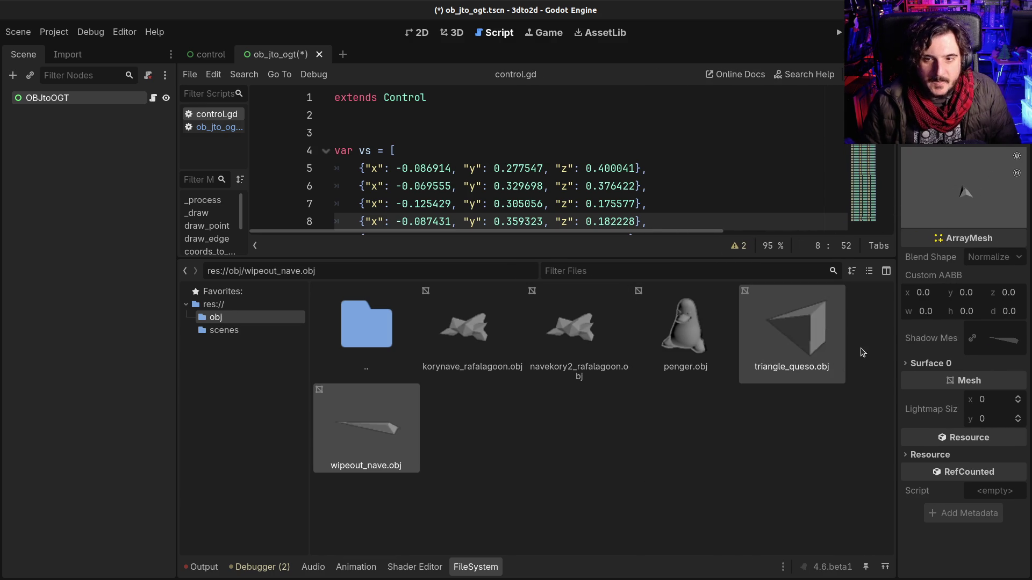
{"action": "left_click", "coordinate": [814, 344]}
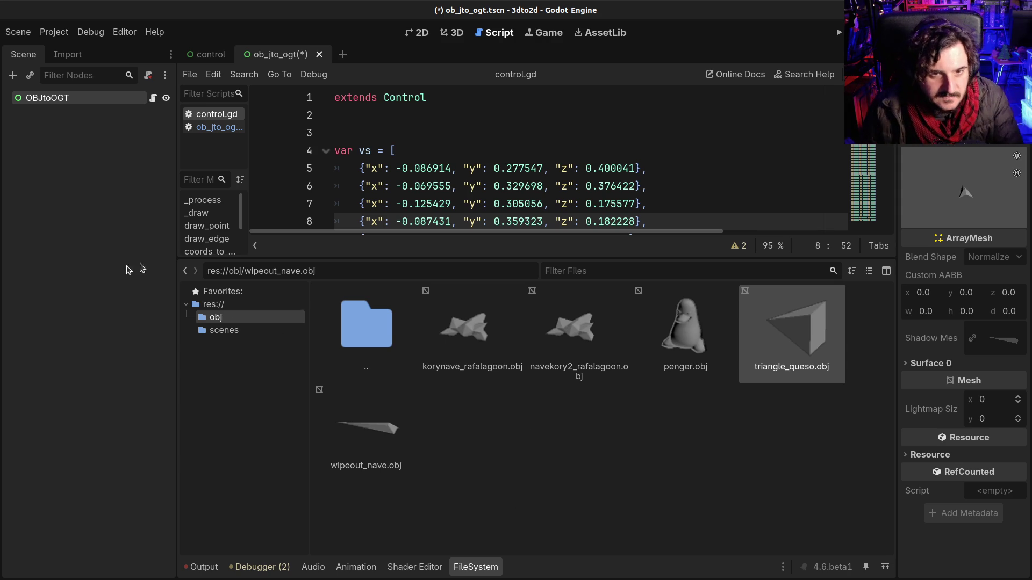
Step: Hide the bottom panel and switch to the ob_jto_ogt.gd script
{"action": "left_click", "coordinate": [185, 572]}
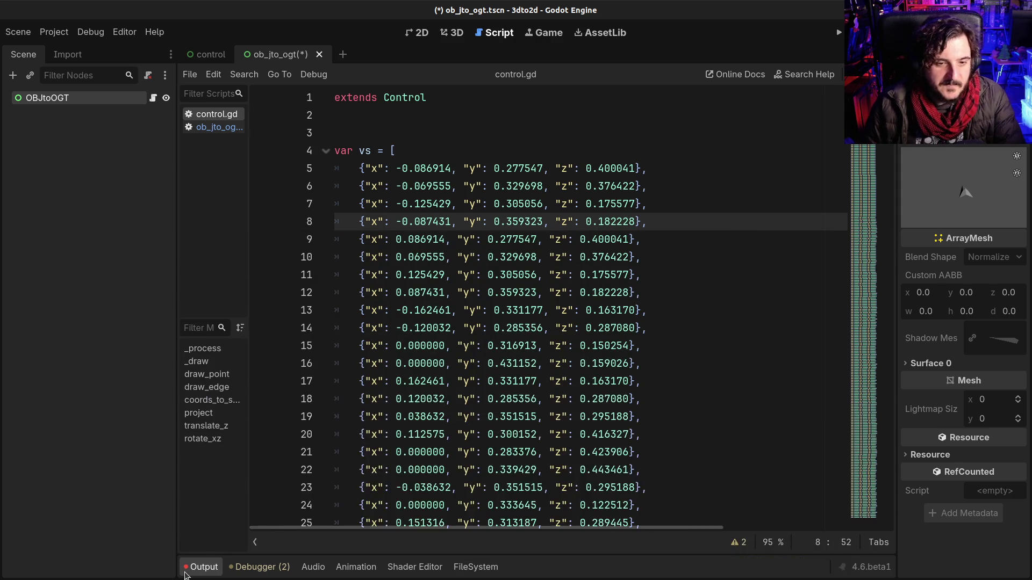
{"action": "left_click", "coordinate": [185, 573]}
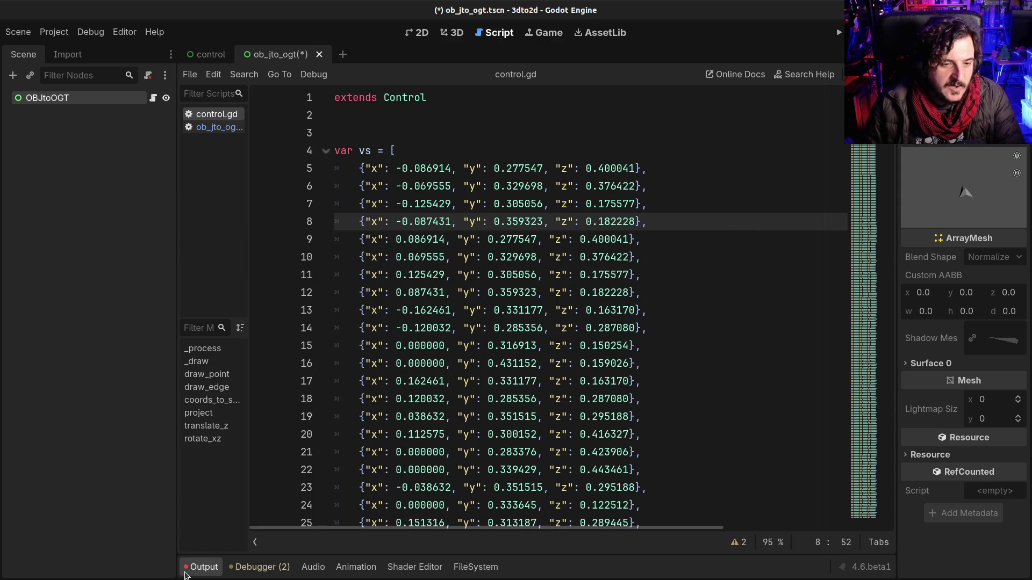
{"action": "left_click", "coordinate": [479, 332]}
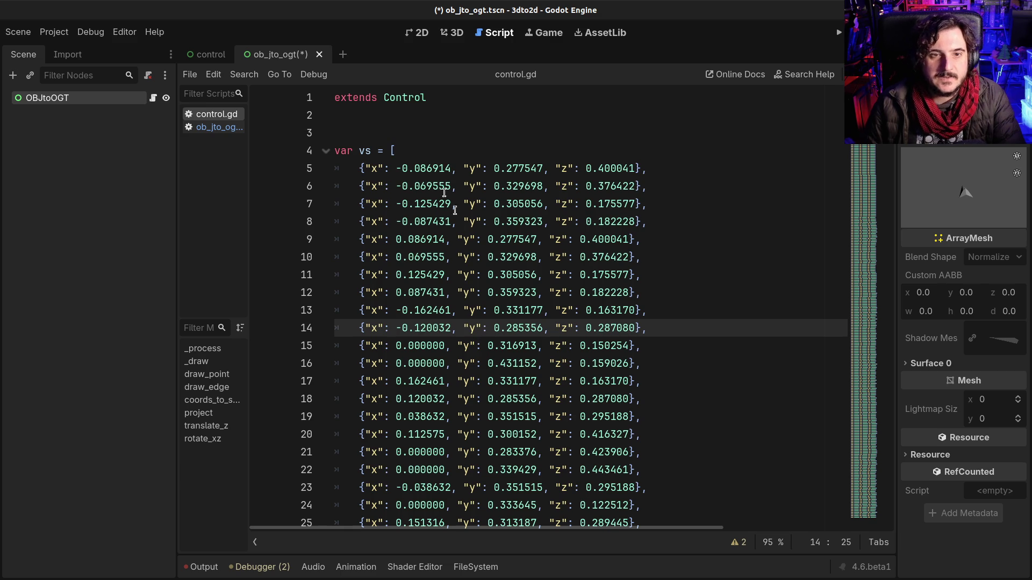
{"action": "left_click", "coordinate": [97, 174]}
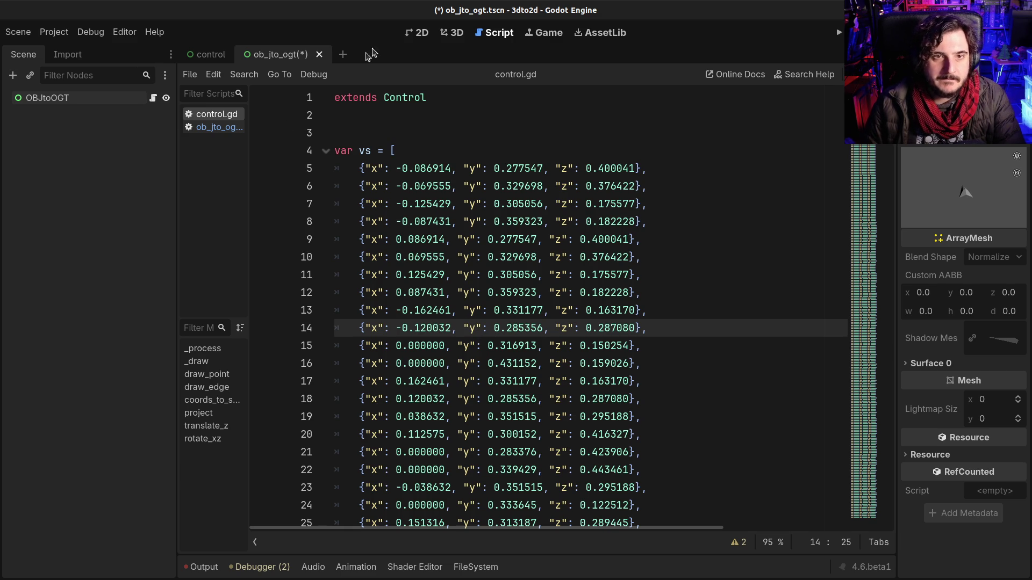
{"action": "left_click", "coordinate": [154, 99]}
Step: Delete the template _process function and its comment, then save the script
{"action": "left_click", "coordinate": [447, 284]}
{"action": "left_click_drag", "start_coordinate": [447, 285], "coordinate": [329, 151]}
{"action": "key", "text": "BackSpace"}
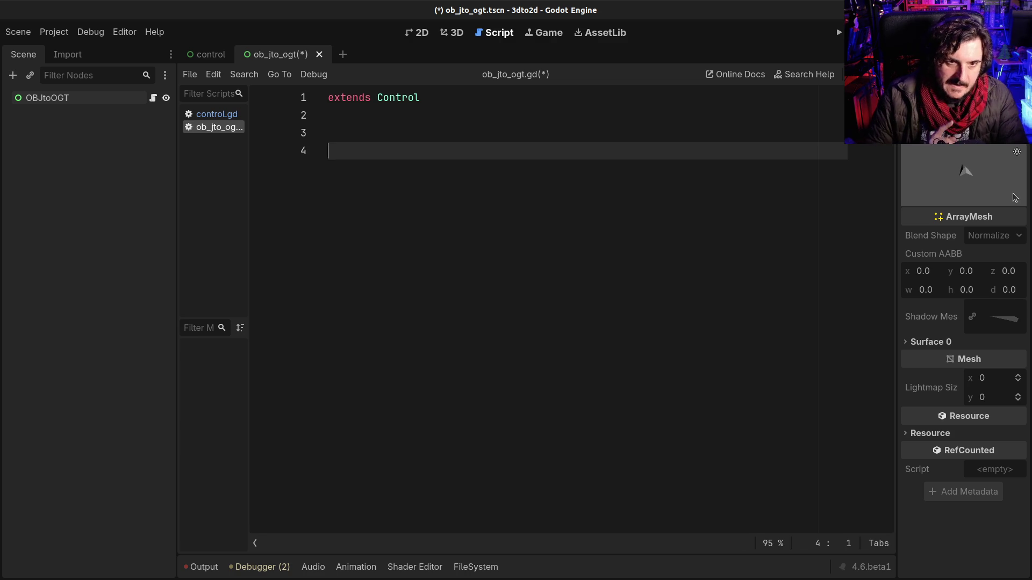
{"action": "key", "text": "ctrl+z"}
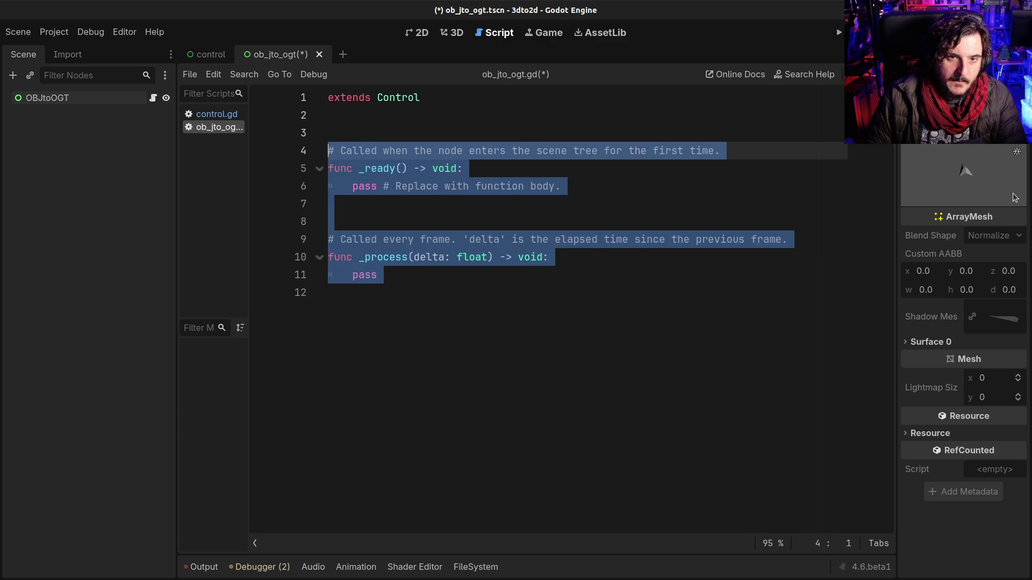
{"action": "mouse_move", "coordinate": [591, 281]}
{"action": "left_mouse_down"}
{"action": "mouse_move", "coordinate": [356, 257]}
{"action": "mouse_move", "coordinate": [304, 211]}
{"action": "left_mouse_up"}
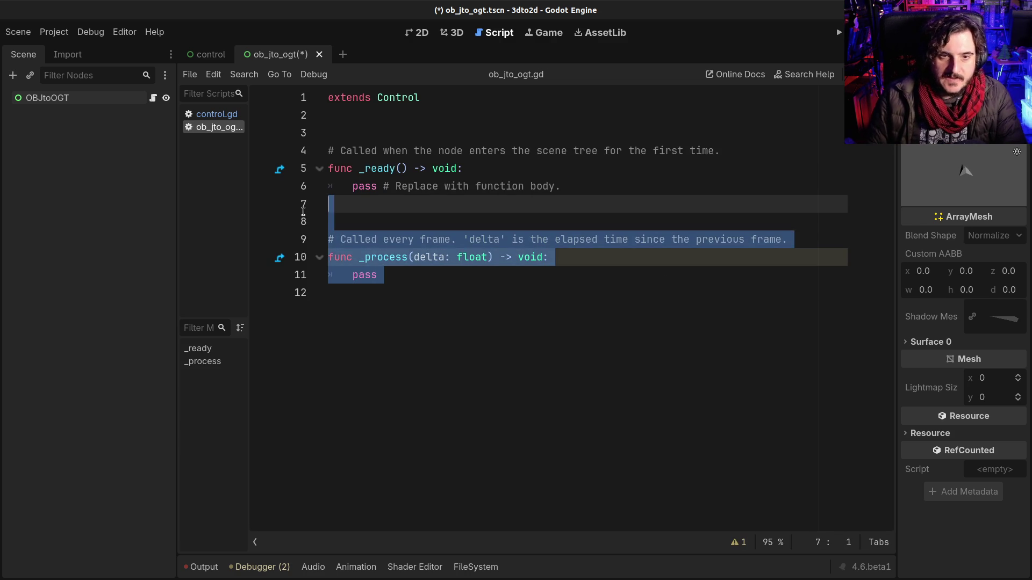
{"action": "key", "text": "BackSpace"}
{"action": "key", "text": "Up"}
{"action": "key", "text": "Up"}
{"action": "key", "text": "Up"}
{"action": "key", "text": "ctrl+s"}
Step: Remove the comment above _ready and type var obj_file:String = "res:// on line 4
{"action": "key", "text": "shift+End"}
{"action": "key", "text": "Delete"}
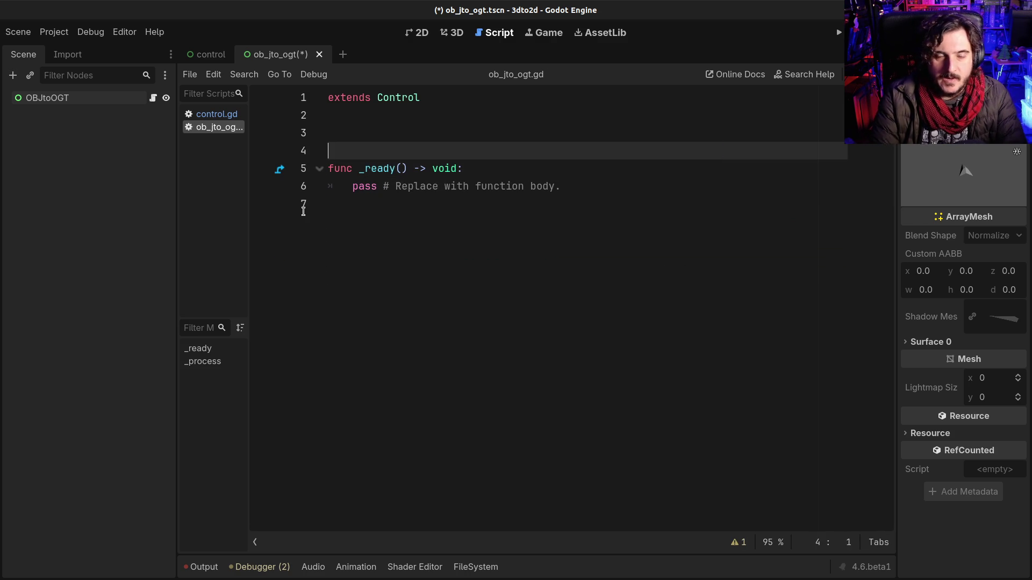
{"action": "key", "text": "Down"}
{"action": "key", "text": "Down"}
{"action": "key", "text": "Up"}
{"action": "key", "text": "Up"}
{"action": "key", "text": "Up"}
{"action": "key", "text": "Return"}
{"action": "key", "text": "Return"}
{"action": "key", "text": "Up"}
{"action": "type", "text": "var "}
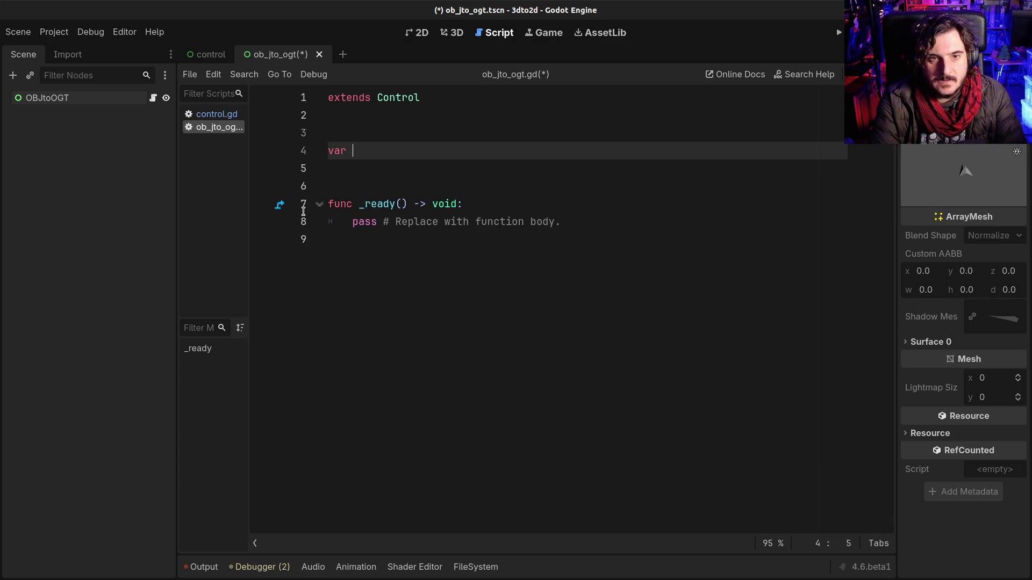
{"action": "type", "text": "obj_file"}
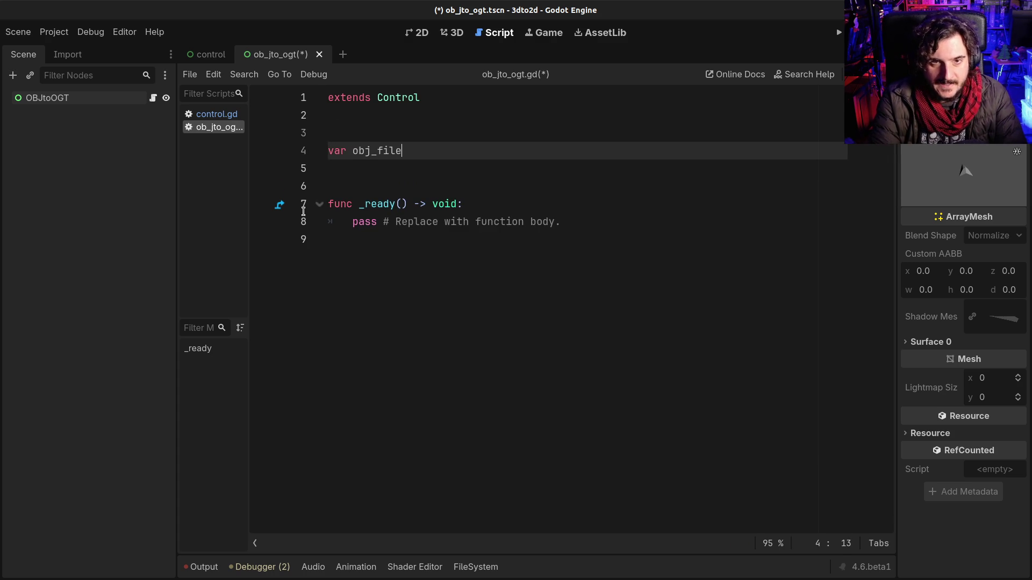
{"action": "type", "text": ":String = "}
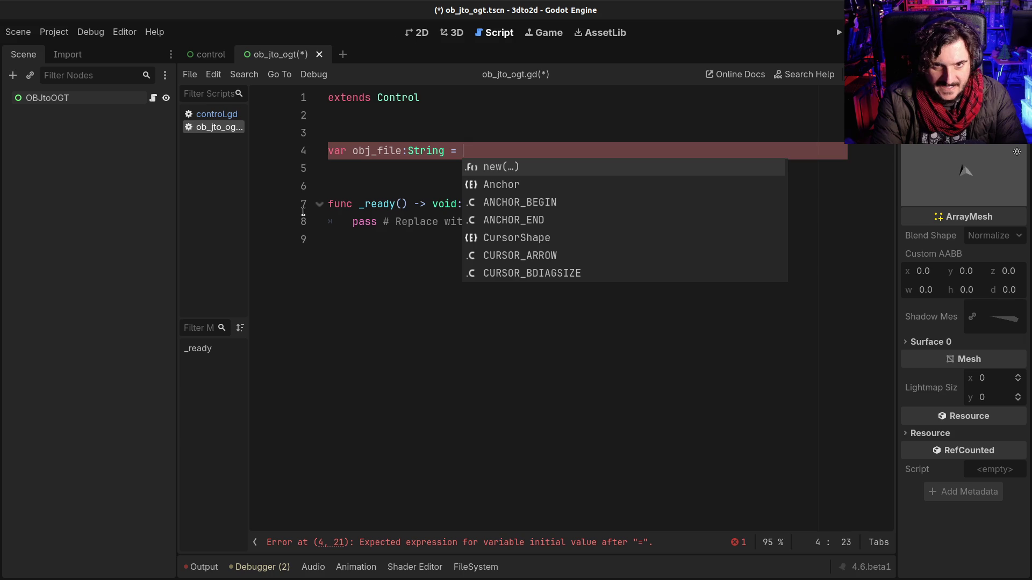
{"action": "type", "text": "\"res:"}
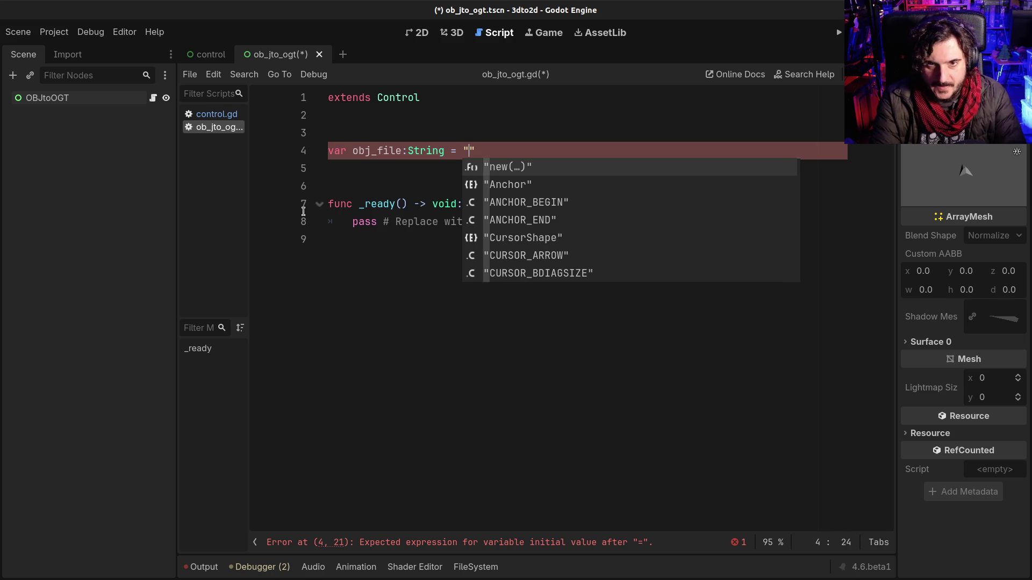
{"action": "type", "text": "//"}
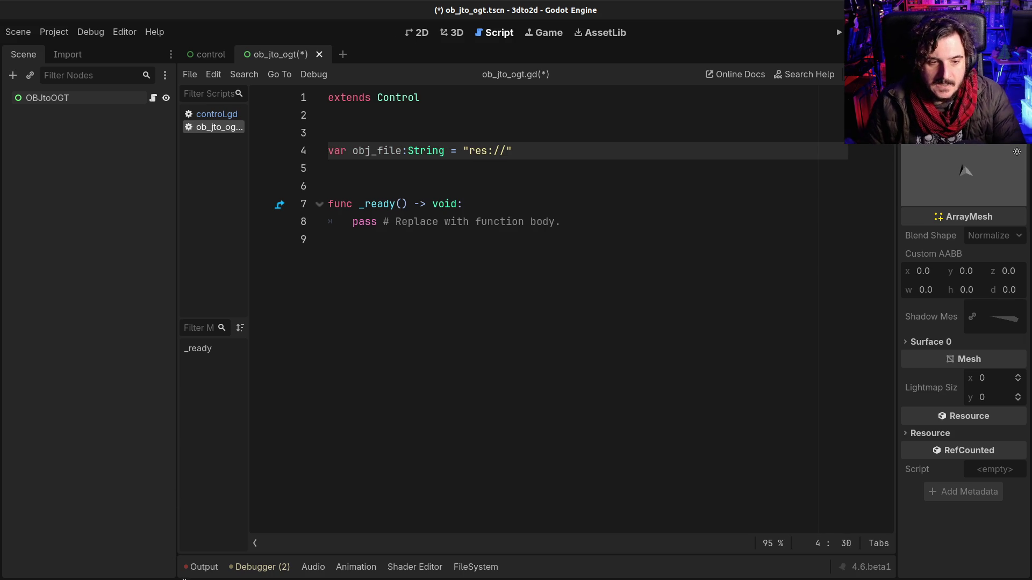
Step: Show the FileSystem dock below the script editor
{"action": "left_click", "coordinate": [198, 567]}
{"action": "left_click", "coordinate": [258, 567]}
{"action": "left_click", "coordinate": [313, 567]}
{"action": "left_click", "coordinate": [261, 568]}
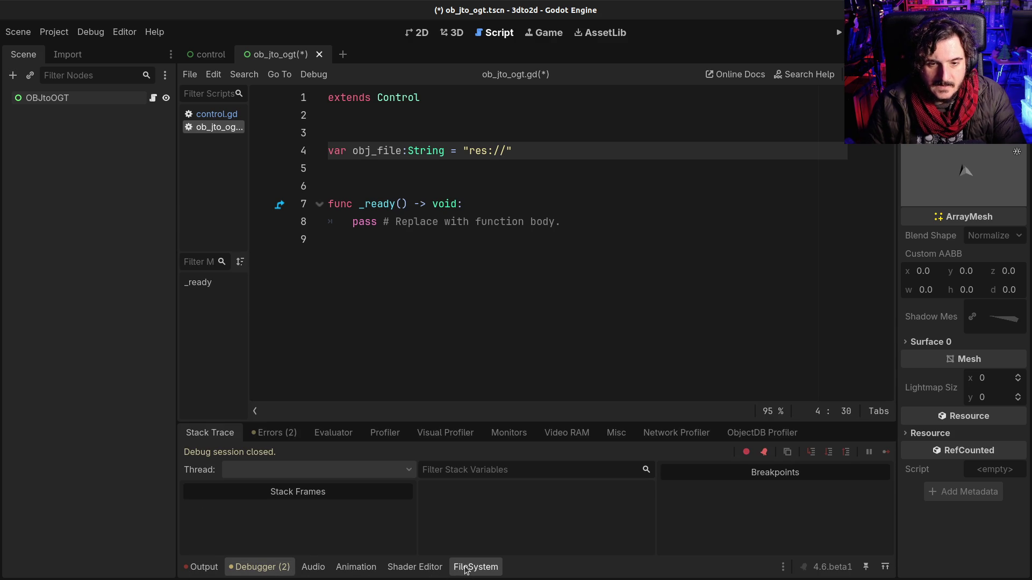
{"action": "left_click", "coordinate": [474, 567]}
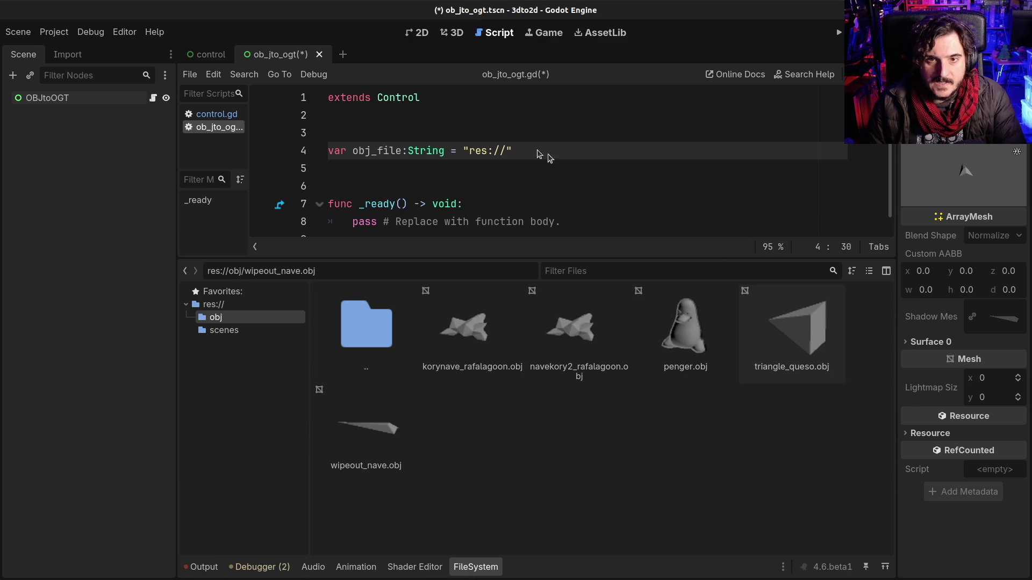
Step: Set line 4's path to "res://obj/triangle_queso.obj", removing the duplicate res:// and extra quote
{"action": "left_click_drag", "start_coordinate": [814, 331], "coordinate": [505, 134]}
{"action": "left_click", "coordinate": [512, 133]}
{"action": "key", "text": "BackSpace"}
{"action": "key", "text": "BackSpace"}
{"action": "key", "text": "BackSpace"}
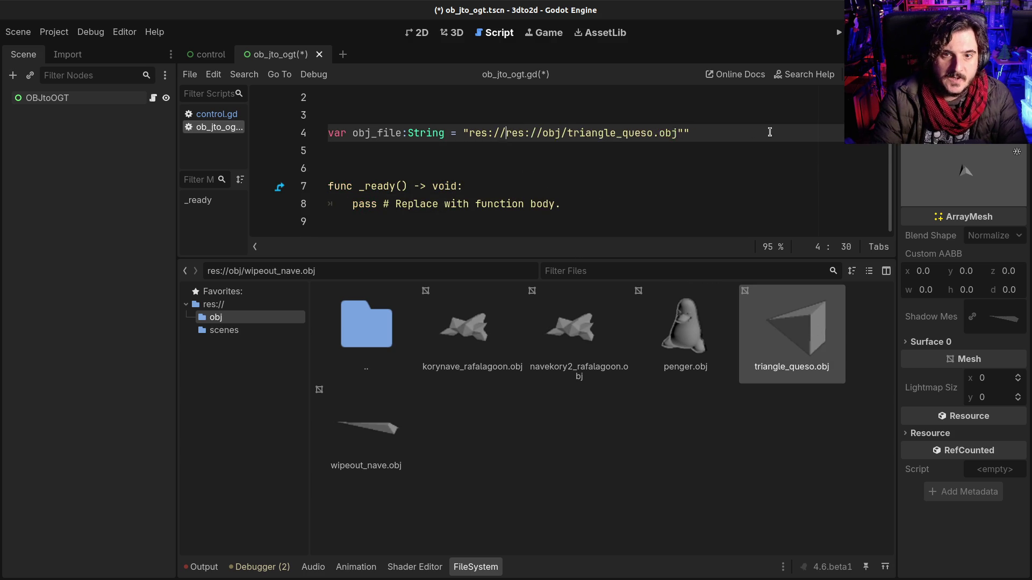
{"action": "key", "text": "BackSpace"}
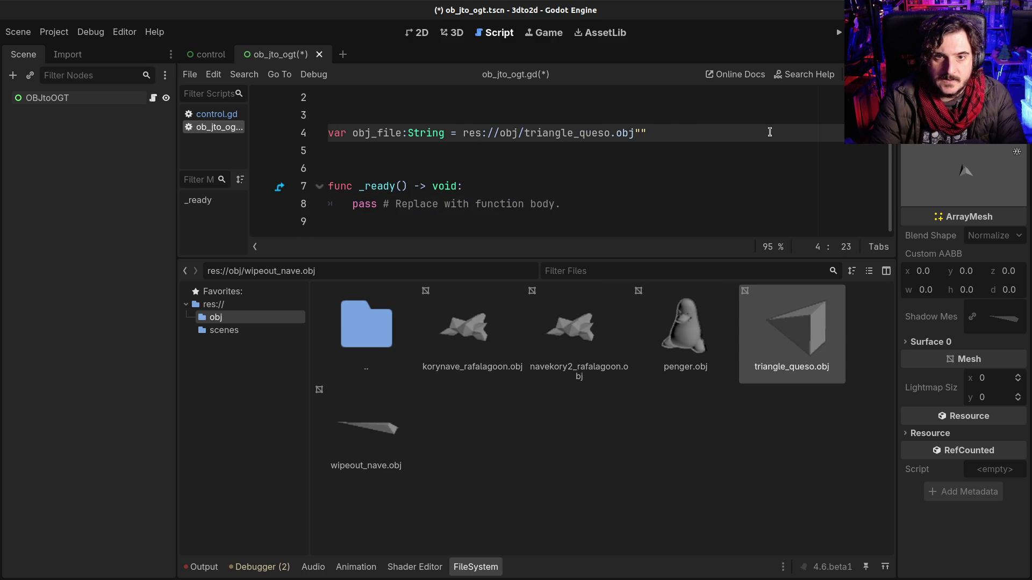
{"action": "key", "text": "ctrl+z"}
{"action": "key", "text": "BackSpace"}
{"action": "key", "text": "BackSpace"}
{"action": "key", "text": "BackSpace"}
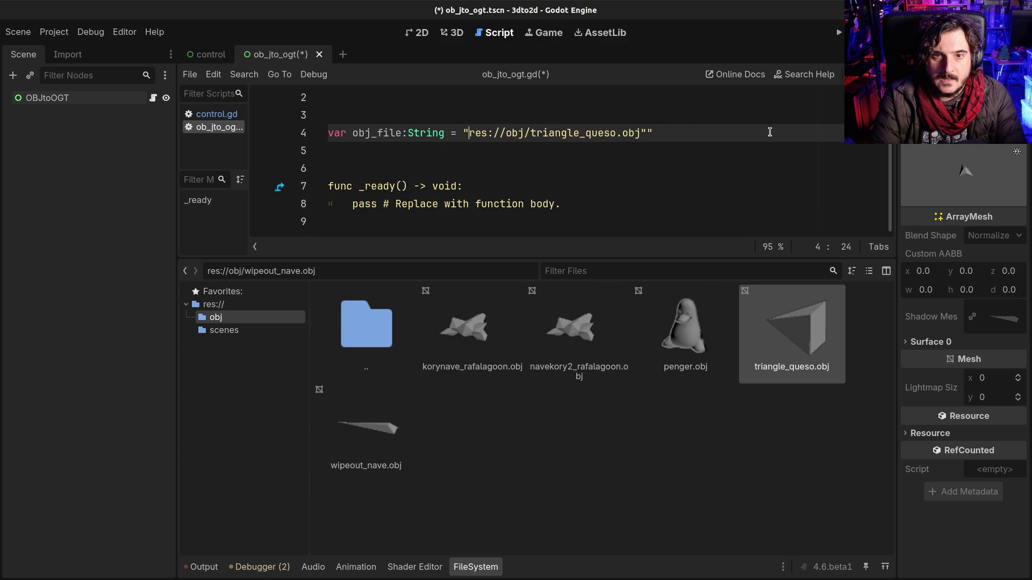
{"action": "left_click", "coordinate": [770, 132]}
{"action": "key", "text": "BackSpace"}
Step: Enlarge the code editor and select the placeholder pass line in _ready
{"action": "left_click", "coordinate": [517, 155]}
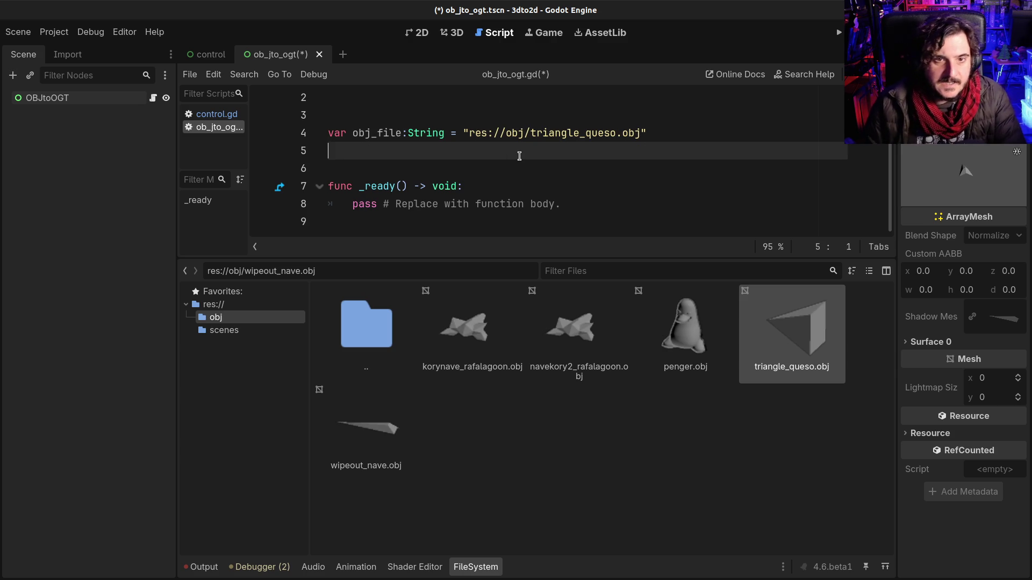
{"action": "scroll", "coordinate": [517, 156], "scroll_direction": "up", "scroll_amount": 1}
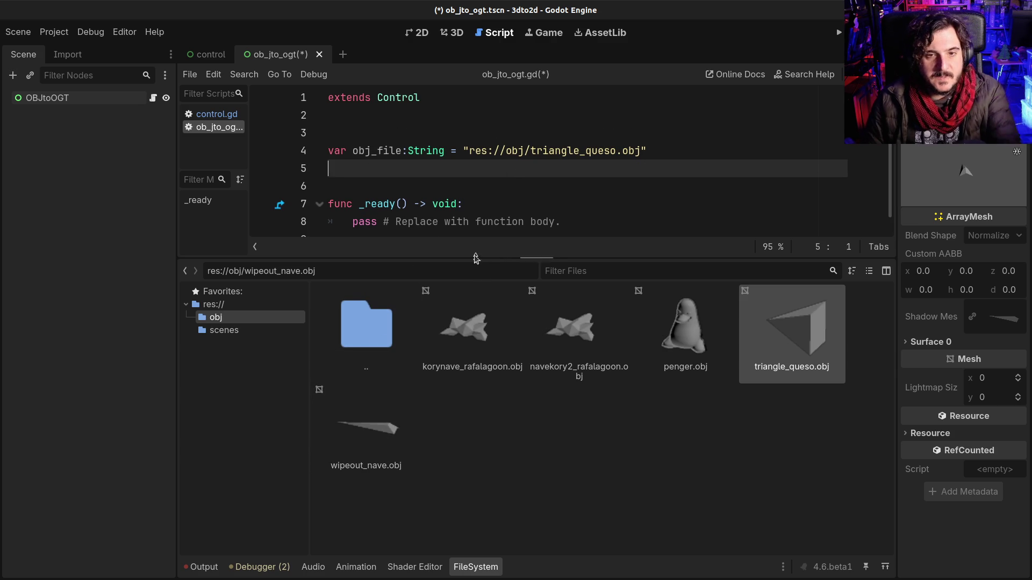
{"action": "left_click_drag", "start_coordinate": [474, 258], "coordinate": [460, 421]}
{"action": "left_click", "coordinate": [443, 361]}
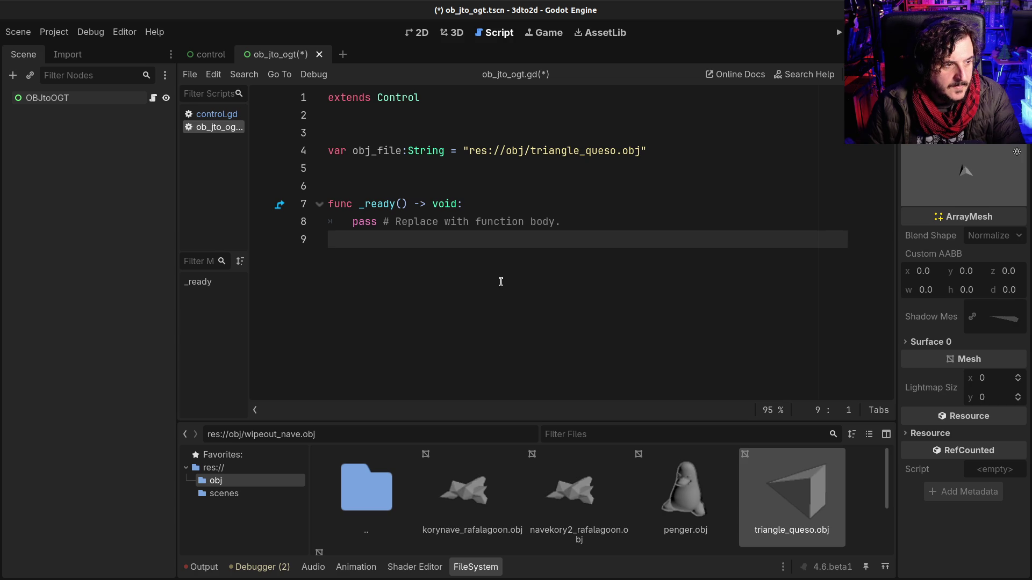
{"action": "left_click", "coordinate": [479, 187]}
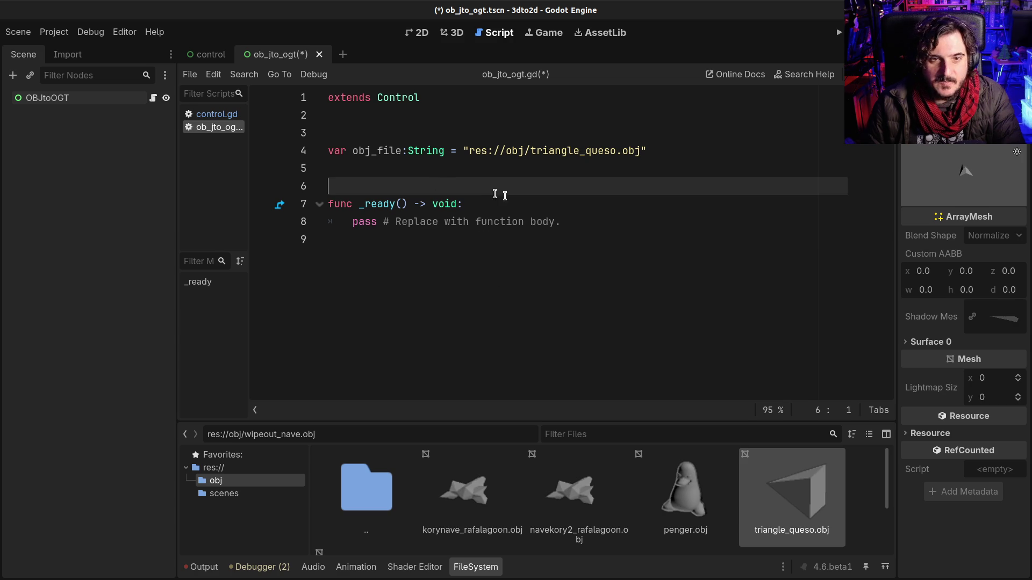
{"action": "left_click_drag", "start_coordinate": [541, 154], "coordinate": [659, 154]}
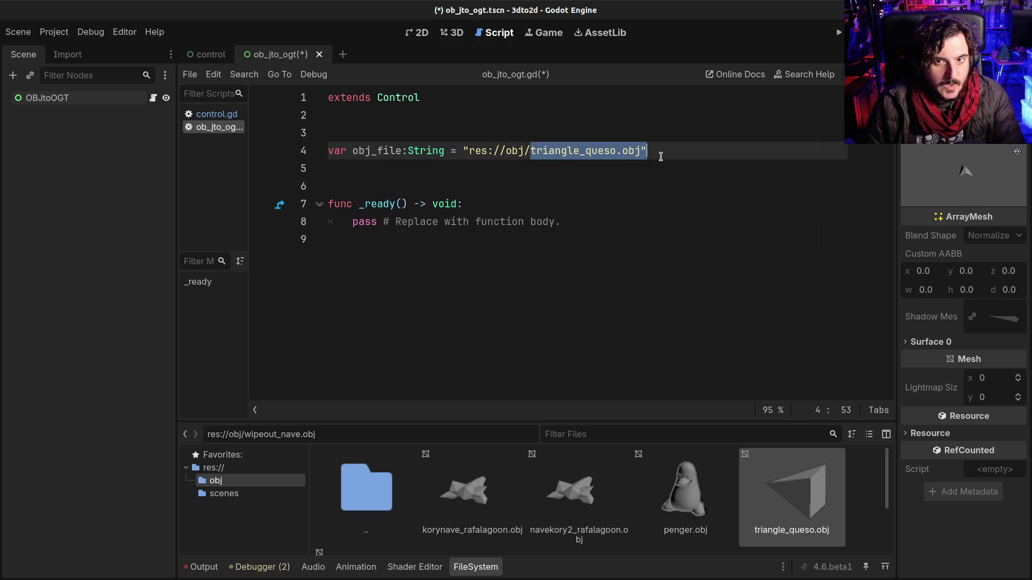
{"action": "mouse_move", "coordinate": [352, 222]}
{"action": "left_mouse_down"}
{"action": "mouse_move", "coordinate": [617, 236]}
{"action": "mouse_move", "coordinate": [633, 225]}
{"action": "left_mouse_up"}
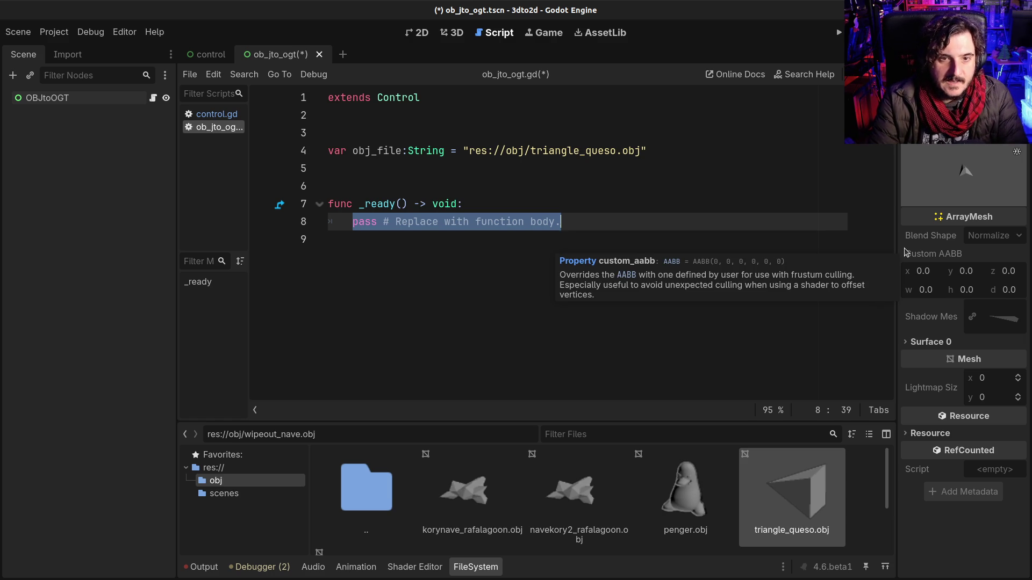
Step: Replace pass with if !FileAccess.file_exists(obj_file): using autocomplete
{"action": "key", "text": "BackSpace"}
{"action": "type", "text": "f"}
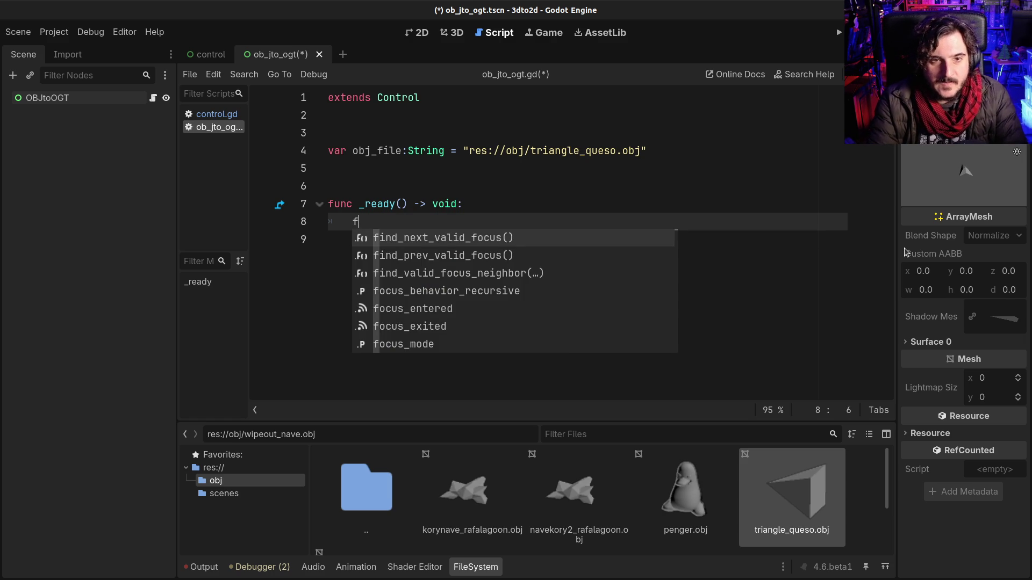
{"action": "key", "text": "BackSpace"}
{"action": "type", "text": "if "}
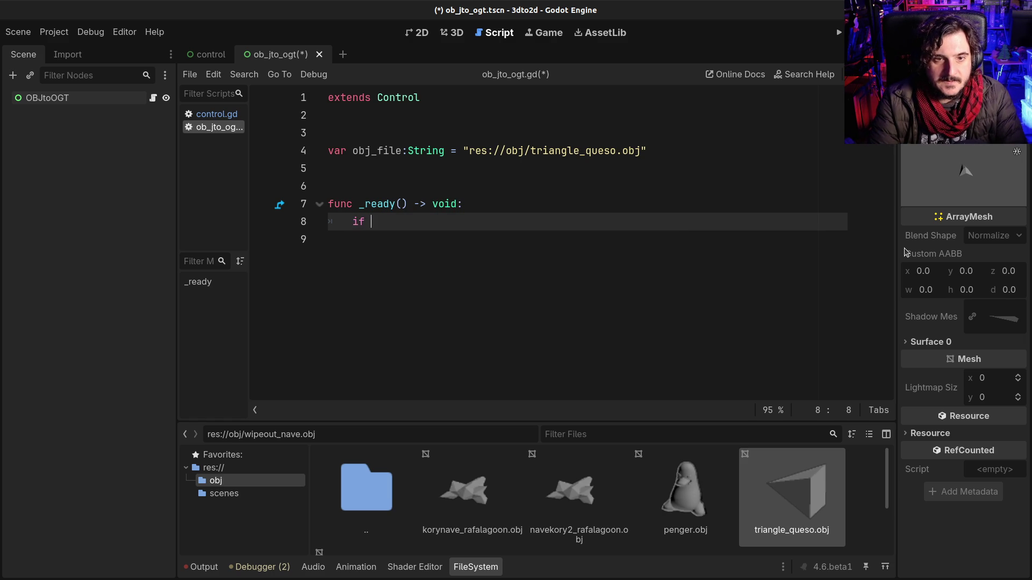
{"action": "type", "text": "!"}
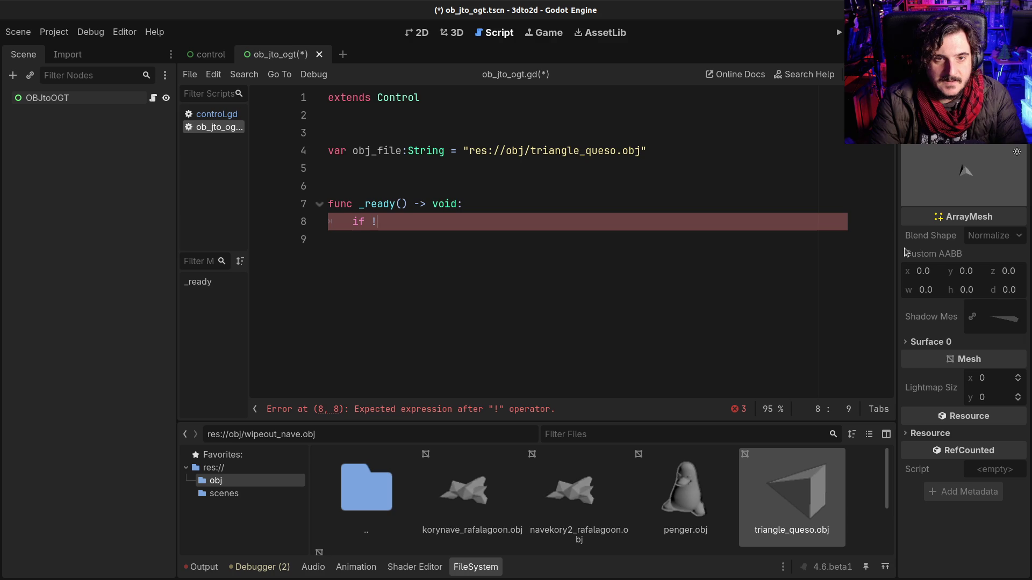
{"action": "type", "text": "FileAccess.i"}
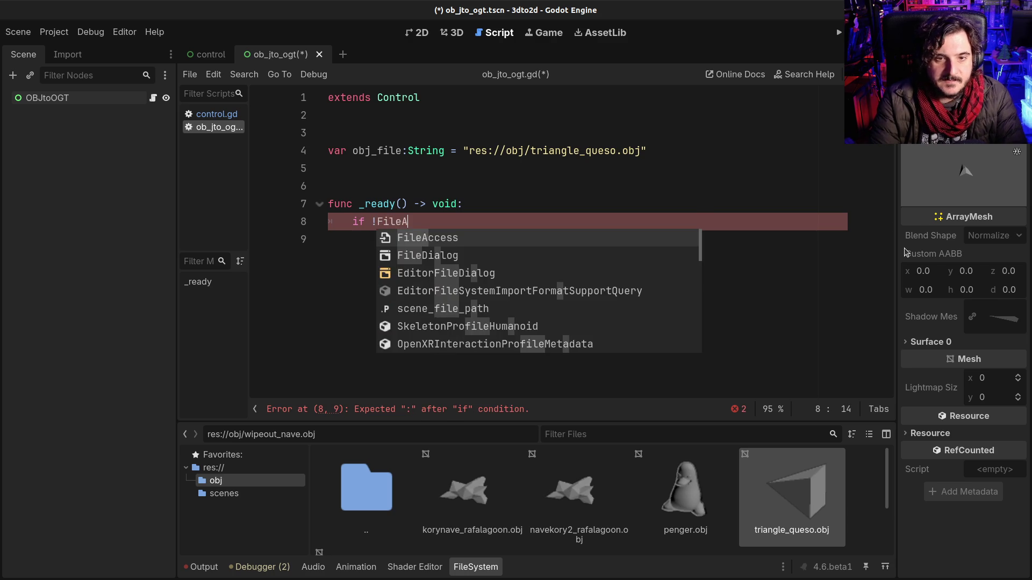
{"action": "key", "text": "Return"}
{"action": "type", "text": "."}
{"action": "type", "text": "fi"}
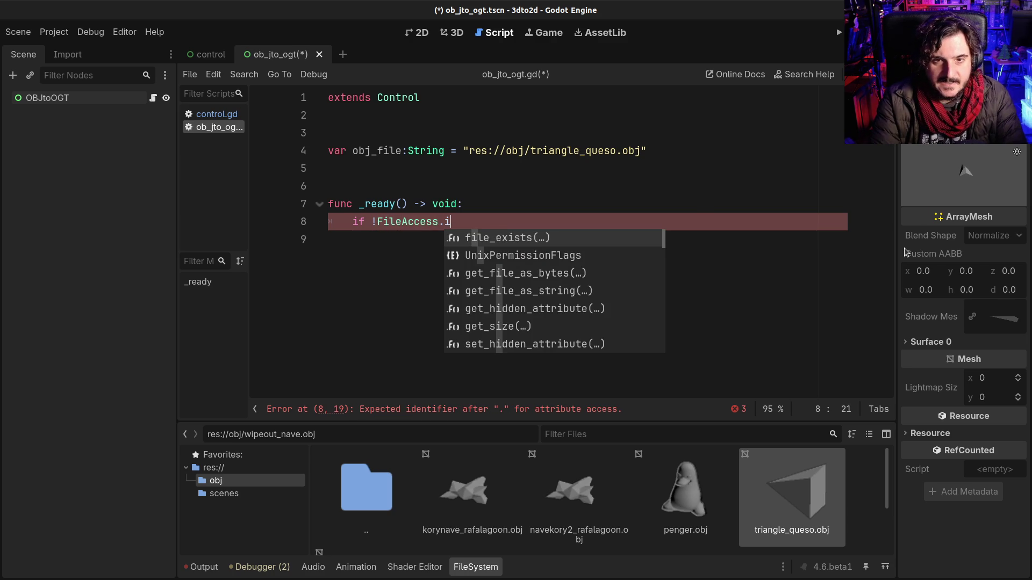
{"action": "key", "text": "Return"}
{"action": "type", "text": "o"}
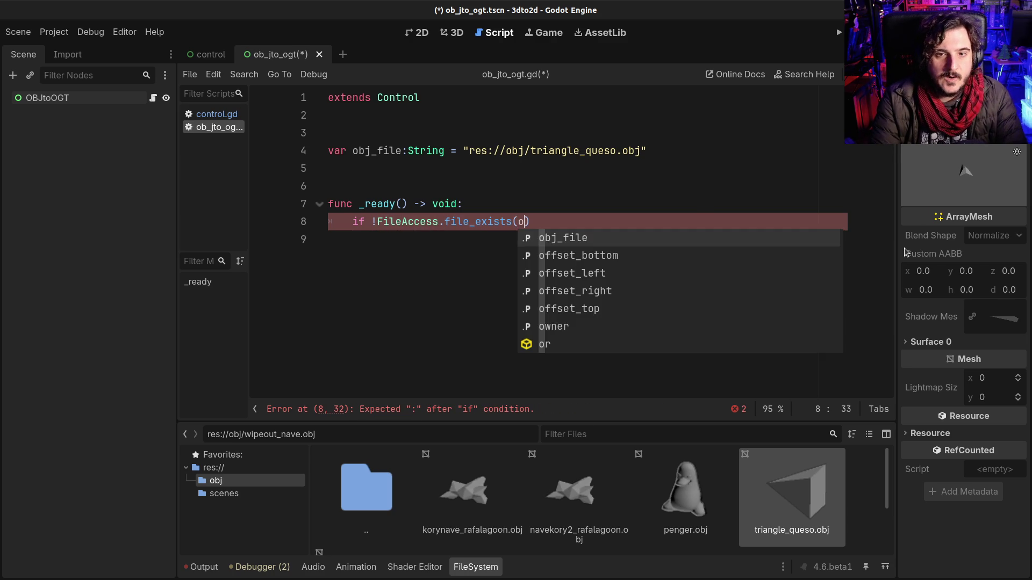
{"action": "key", "text": "Return"}
{"action": "key", "text": "End"}
{"action": "type", "text": ":"}
Step: Change ! to not and paste the push_error("Error 1: File not found") and return lines
{"action": "key", "text": "Home"}
{"action": "key", "text": "Right"}
{"action": "key", "text": "Right"}
{"action": "key", "text": "Right"}
{"action": "key", "text": "BackSpace"}
{"action": "type", "text": "not"}
{"action": "key", "text": "End"}
{"action": "type", "text": "push_error(\"Error 1: File not found\") \t\treturn"}
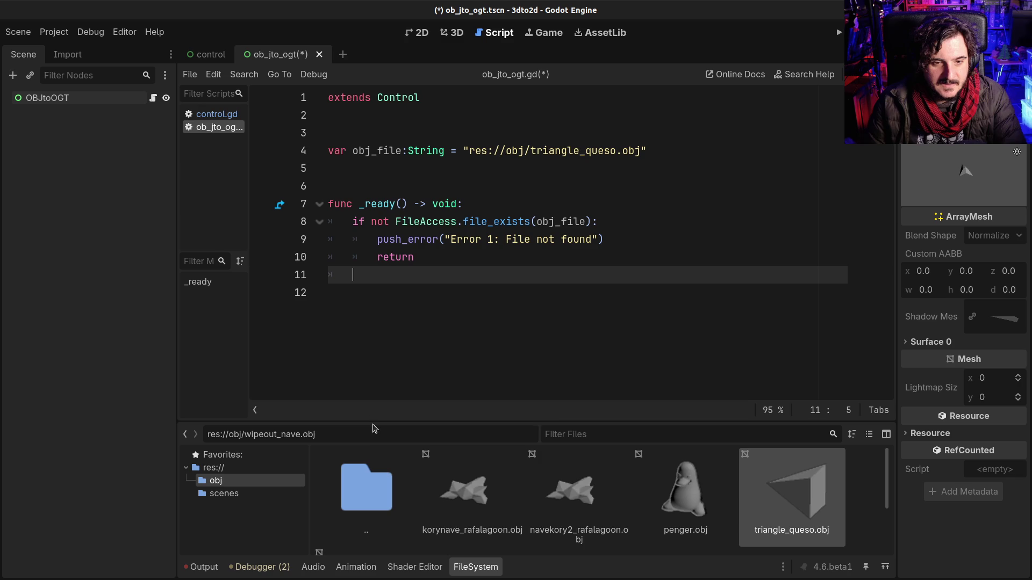
{"action": "left_click", "coordinate": [220, 493]}
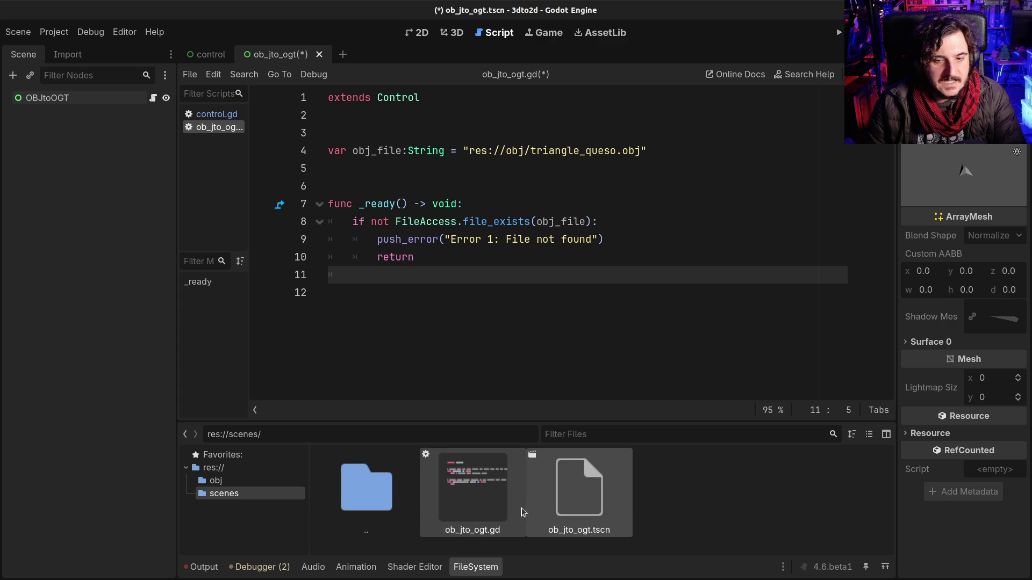
Step: Rename ob_jto_ogt.tscn and ob_jto_ogt.gd to obj_to_ogt.tscn and obj_to_ogt.gd
{"action": "left_click", "coordinate": [573, 533]}
{"action": "left_click", "coordinate": [552, 533]}
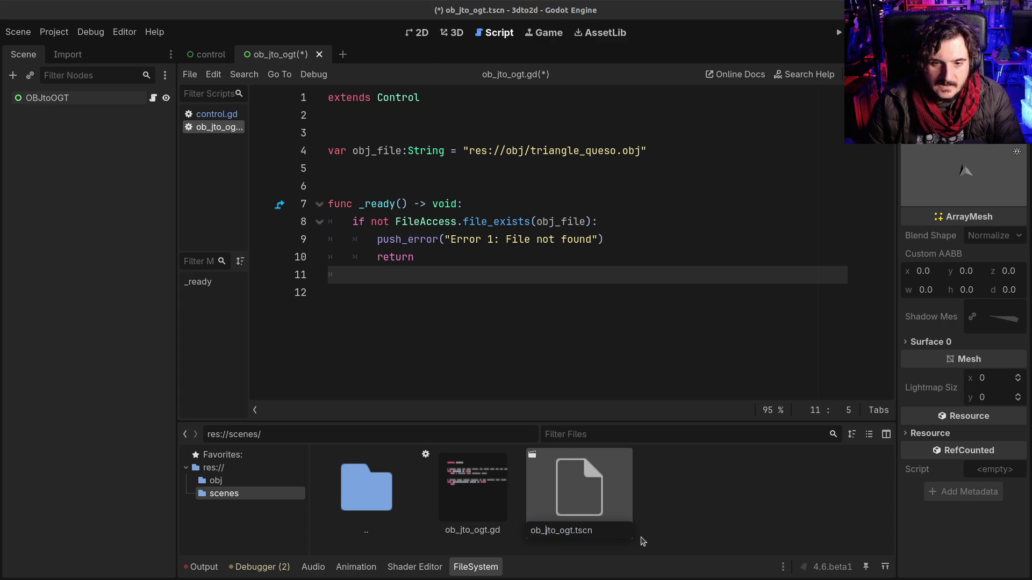
{"action": "key", "text": "BackSpace"}
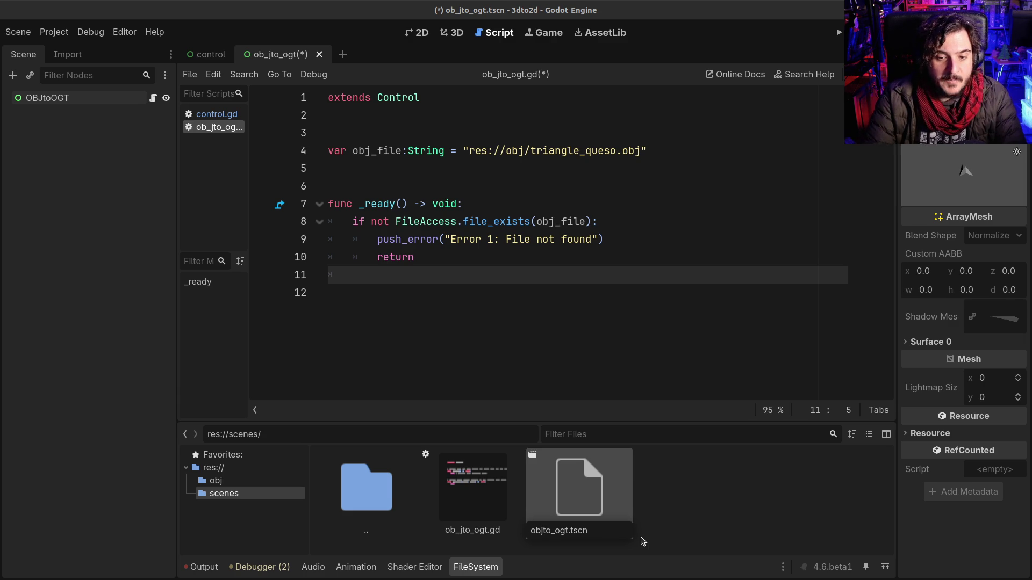
{"action": "type", "text": "_"}
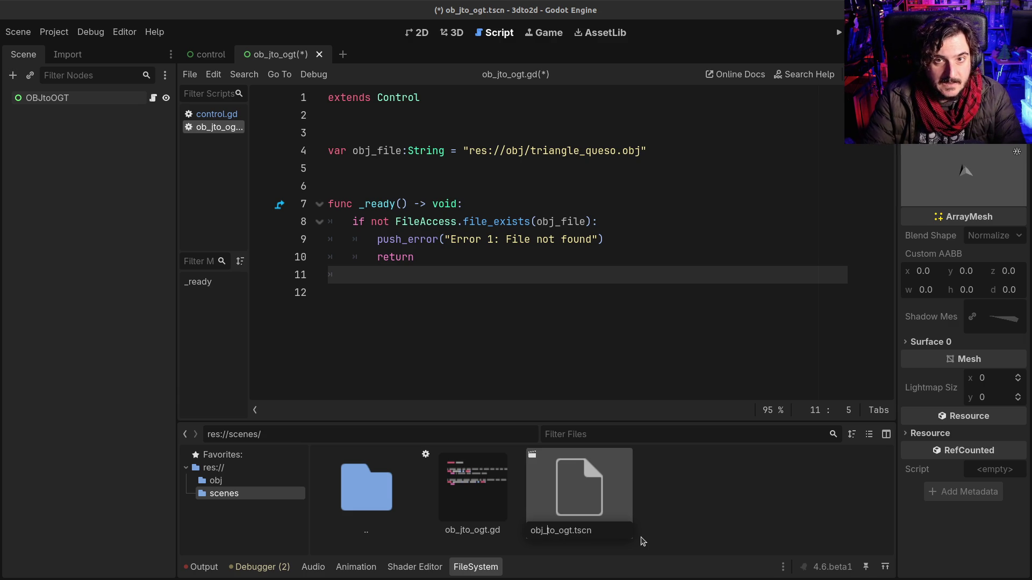
{"action": "key", "text": "Return"}
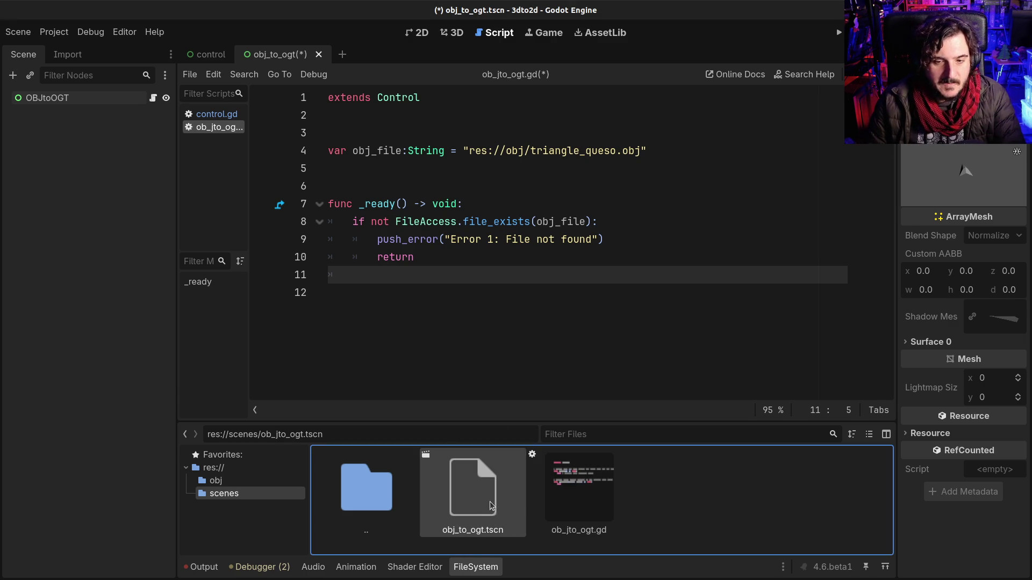
{"action": "left_click", "coordinate": [596, 508]}
{"action": "key", "text": "F2"}
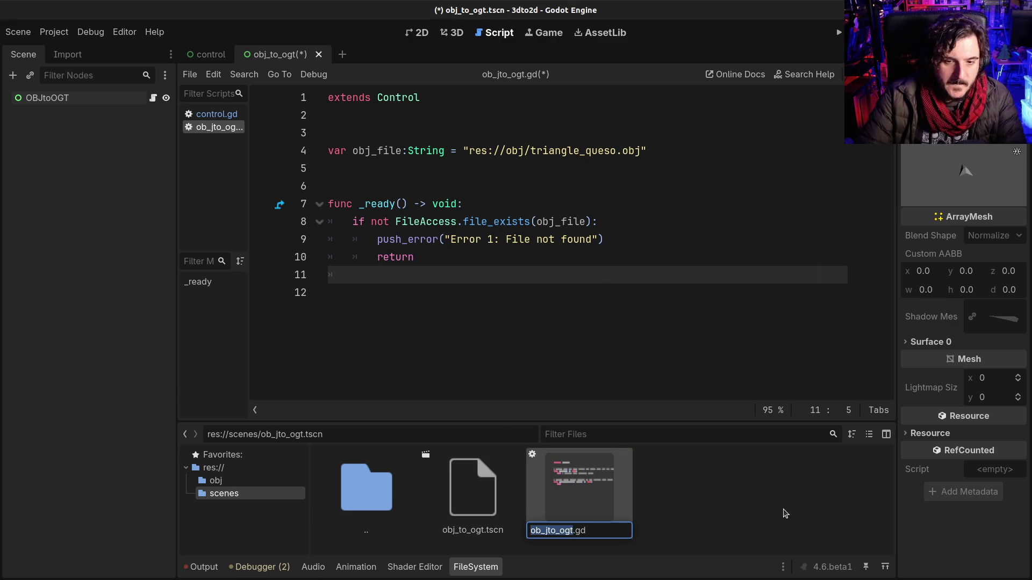
{"action": "key", "text": "Delete"}
{"action": "key", "text": "Right"}
{"action": "type", "text": "_"}
{"action": "key", "text": "Return"}
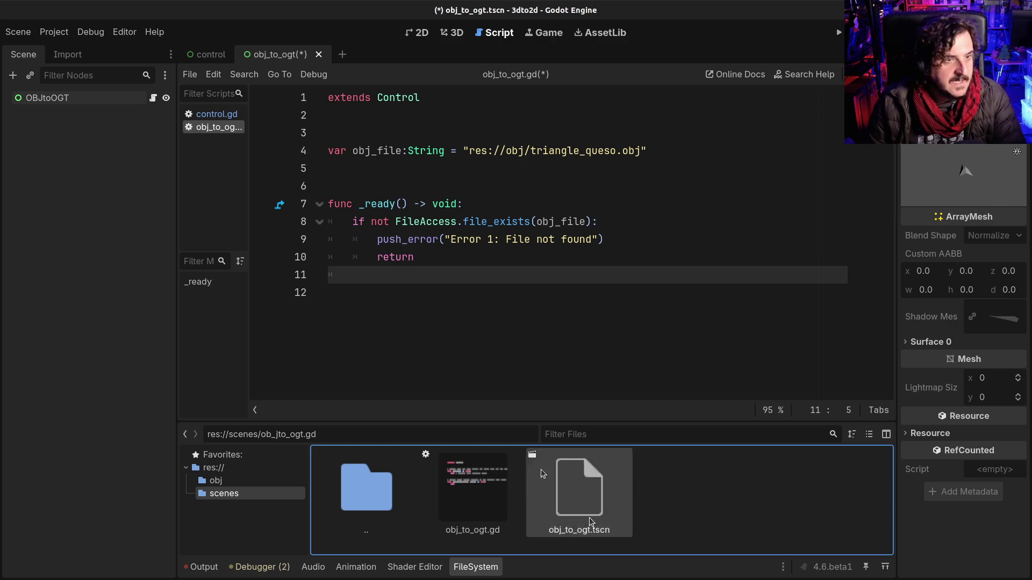
Step: Save the scene and script, then add a new line at the end of _ready
{"action": "left_click", "coordinate": [512, 343]}
{"action": "key", "text": "ctrl+s"}
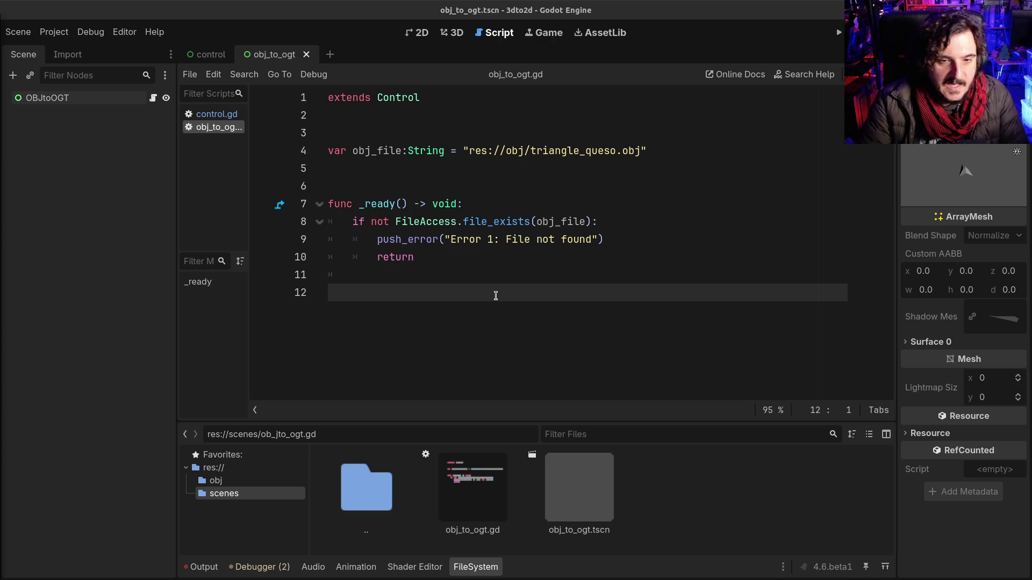
{"action": "left_click", "coordinate": [473, 267]}
{"action": "key", "text": "Return"}
{"action": "key", "text": "Return"}
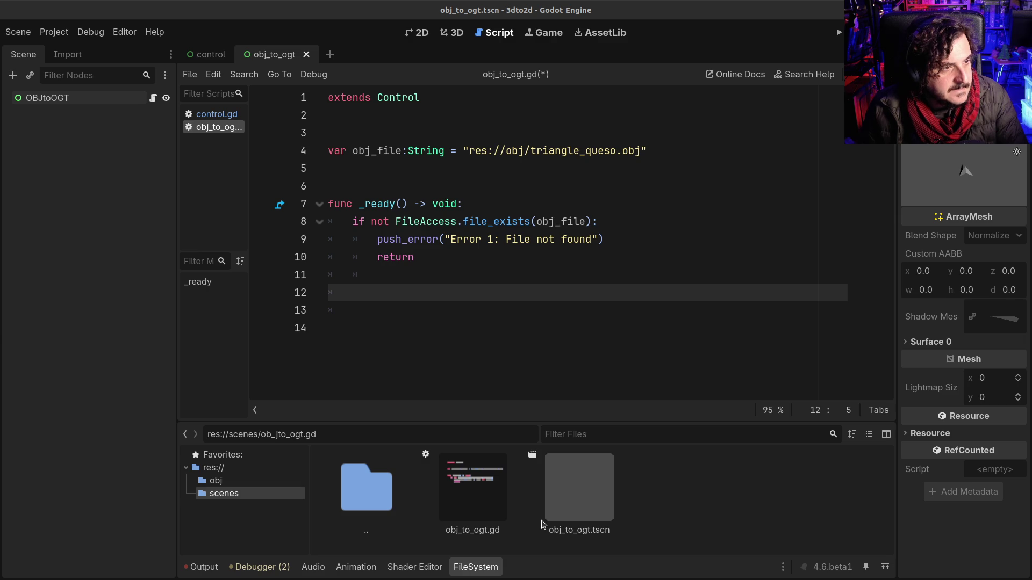
{"action": "key", "text": "alt+Tab"}
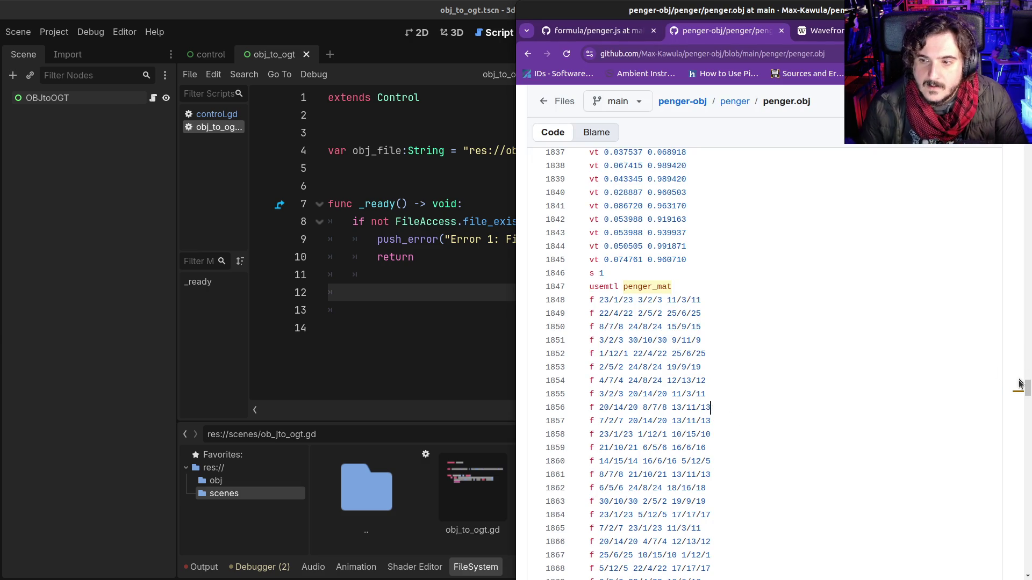
Step: Review the comment, mtllib, o penger and first vertex lines of penger.obj on GitHub
{"action": "left_click_drag", "start_coordinate": [1024, 376], "coordinate": [1029, 336]}
{"action": "scroll", "coordinate": [859, 322], "scroll_direction": "up", "scroll_amount": 5}
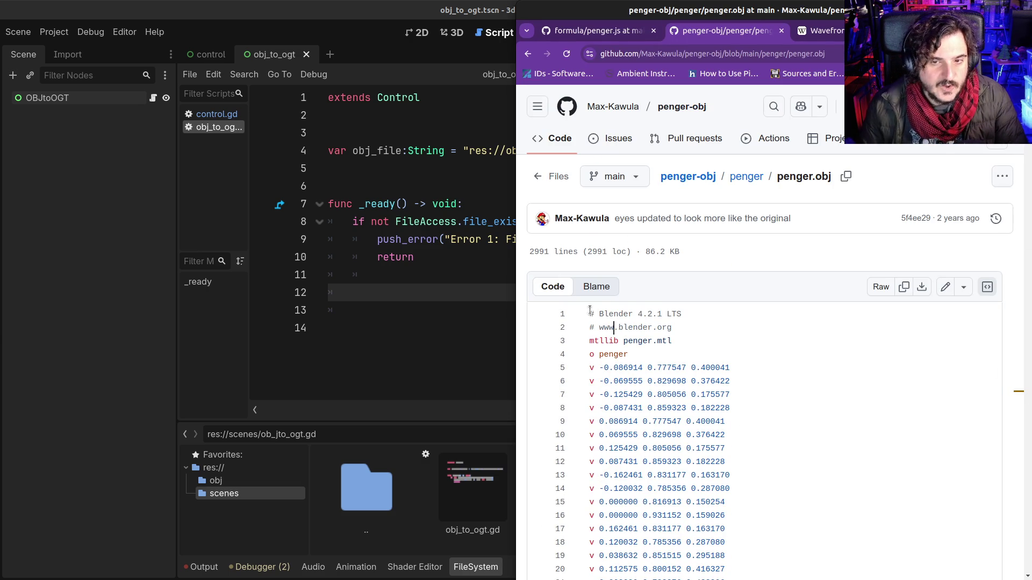
{"action": "left_click_drag", "start_coordinate": [588, 312], "coordinate": [661, 326]}
{"action": "left_click", "coordinate": [668, 327]}
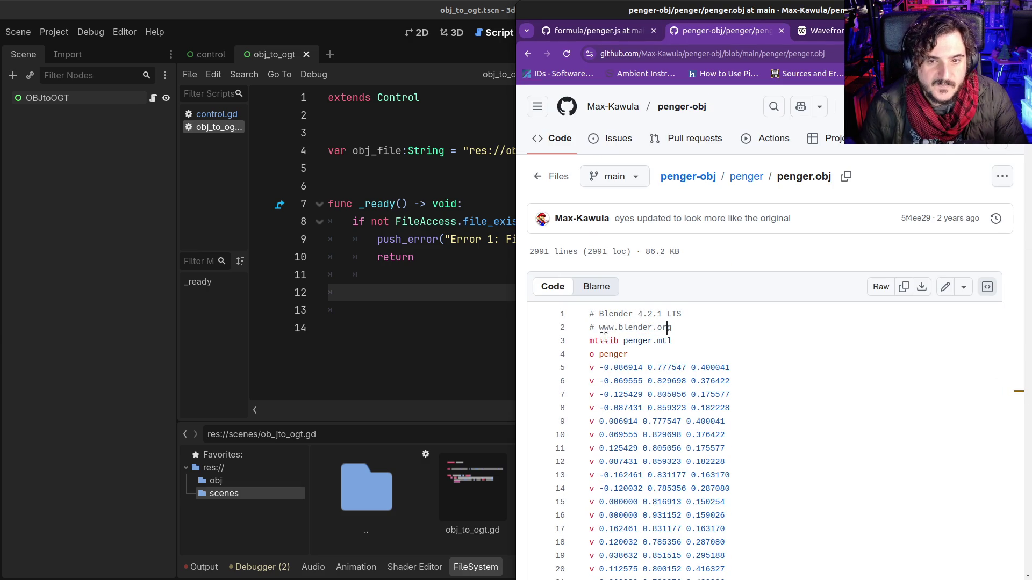
{"action": "left_click_drag", "start_coordinate": [591, 341], "coordinate": [676, 345]}
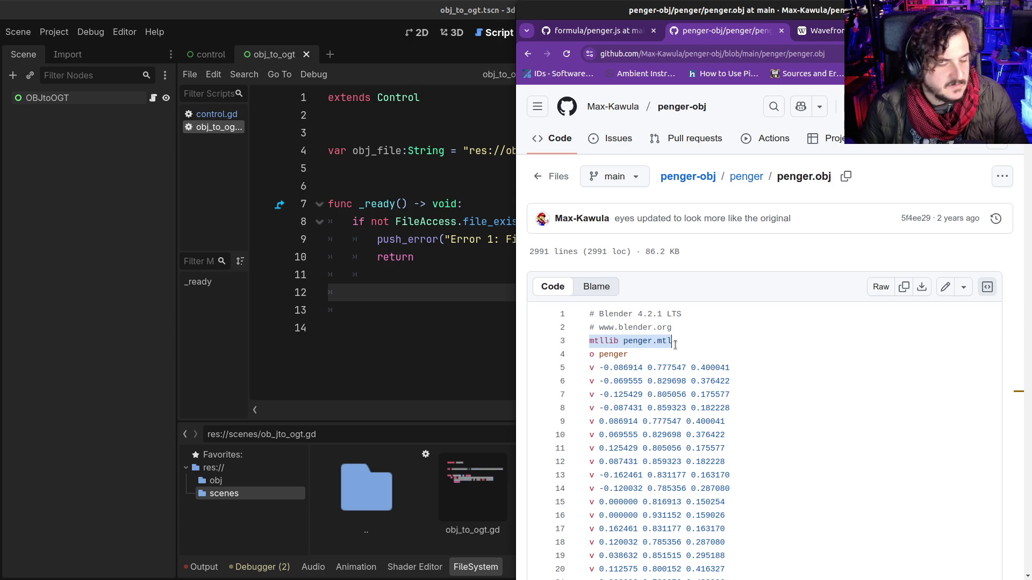
{"action": "left_click", "coordinate": [675, 345]}
{"action": "left_click_drag", "start_coordinate": [589, 354], "coordinate": [635, 353]}
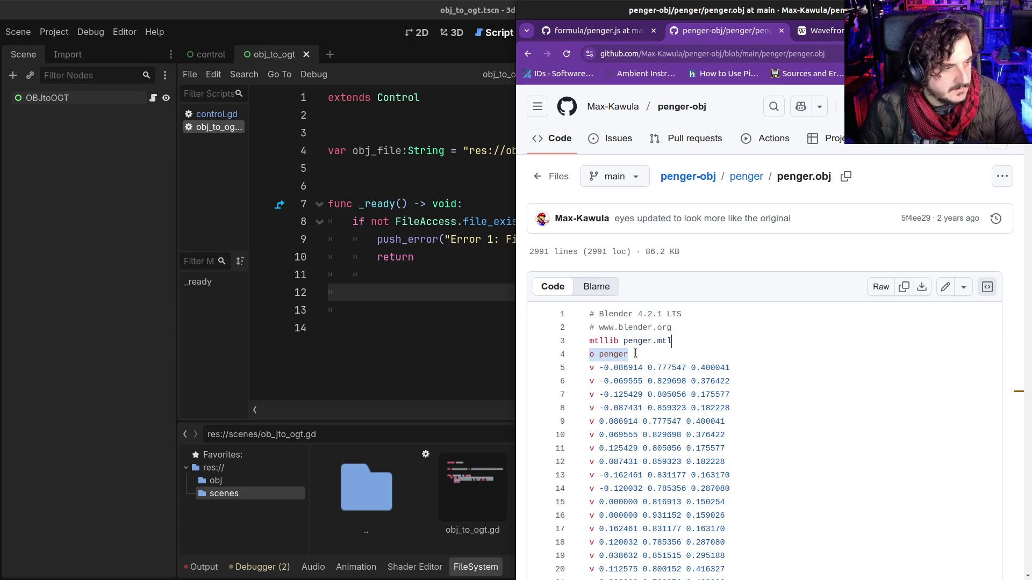
{"action": "left_click", "coordinate": [638, 354]}
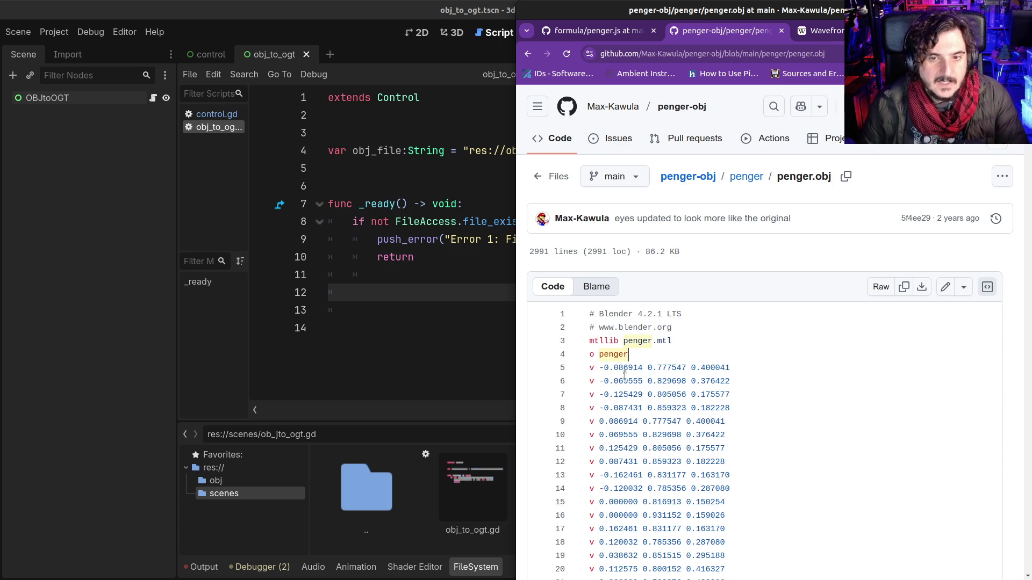
{"action": "left_click_drag", "start_coordinate": [591, 365], "coordinate": [747, 374]}
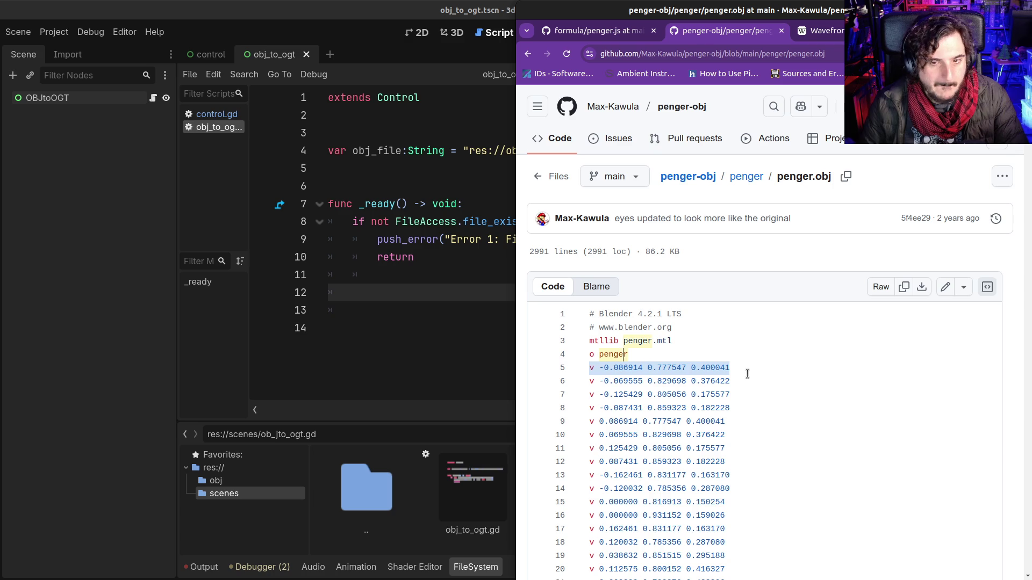
{"action": "left_click", "coordinate": [601, 376]}
{"action": "left_click_drag", "start_coordinate": [587, 367], "coordinate": [748, 367]}
{"action": "left_click", "coordinate": [749, 367]}
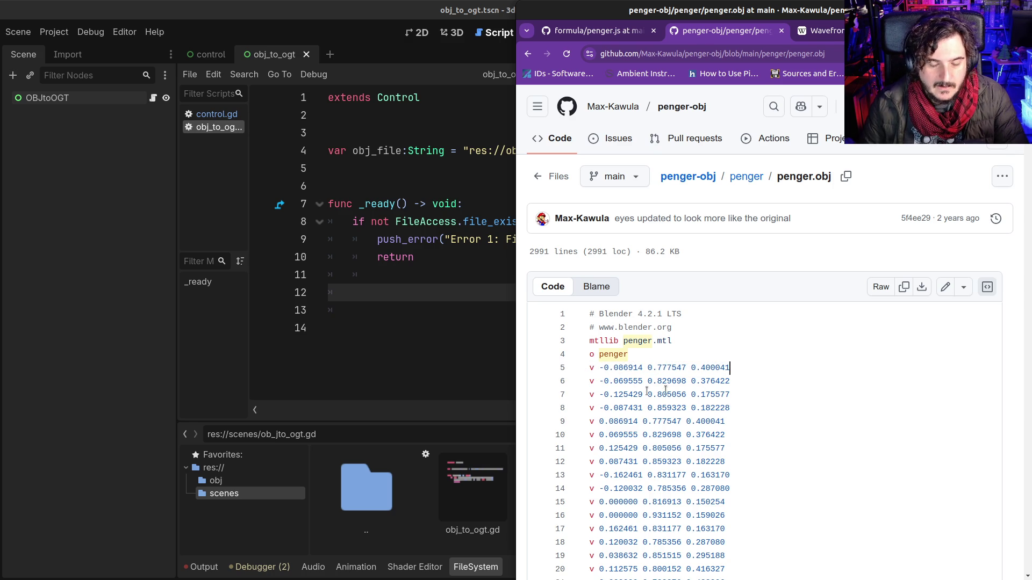
{"action": "left_click_drag", "start_coordinate": [587, 367], "coordinate": [740, 371]}
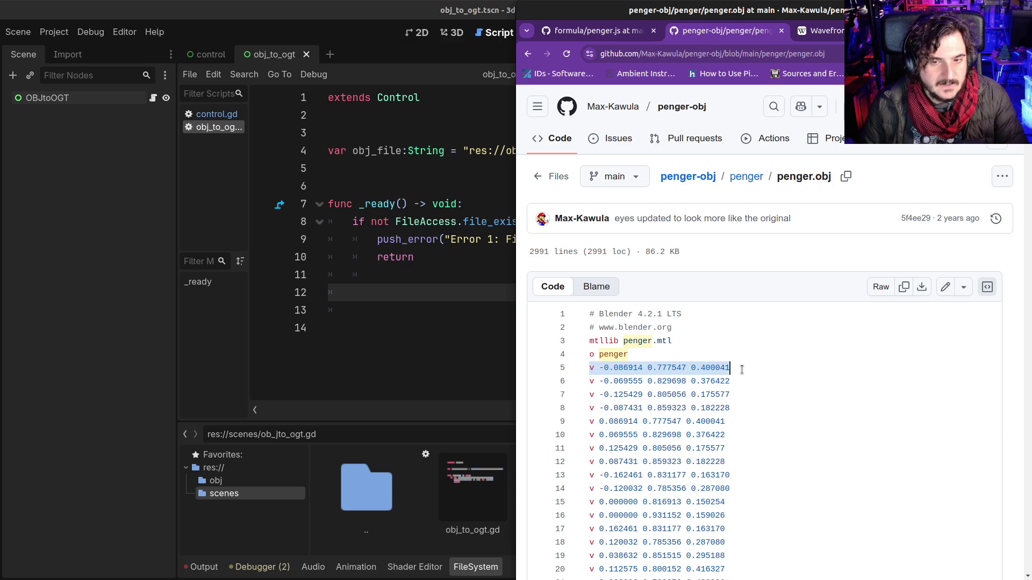
{"action": "left_click", "coordinate": [740, 370]}
{"action": "left_click_drag", "start_coordinate": [587, 368], "coordinate": [740, 368]}
{"action": "left_click", "coordinate": [740, 369]}
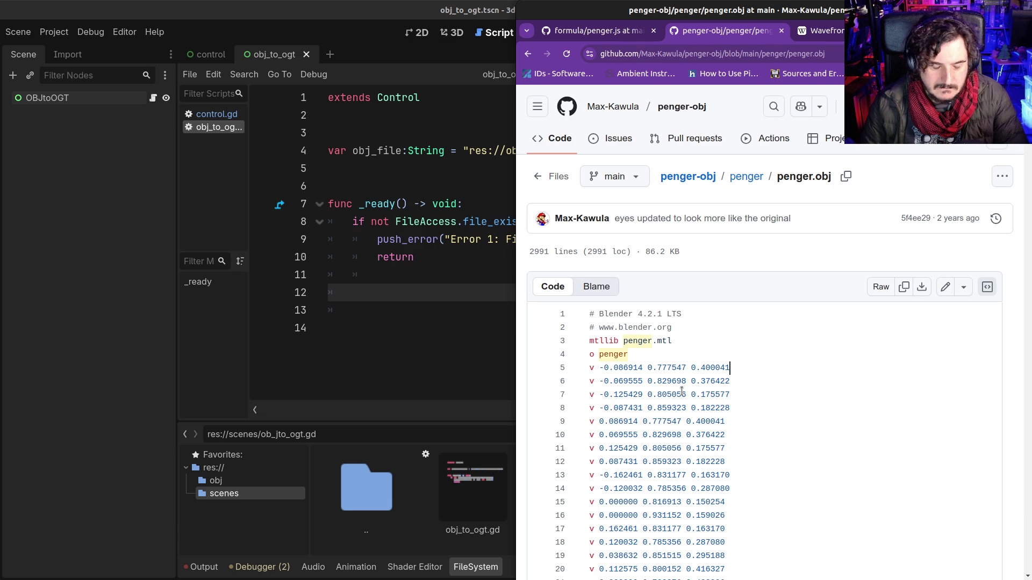
Step: Delete the trailing blank lines so the script ends at indented line 12 in _ready
{"action": "left_click", "coordinate": [405, 291]}
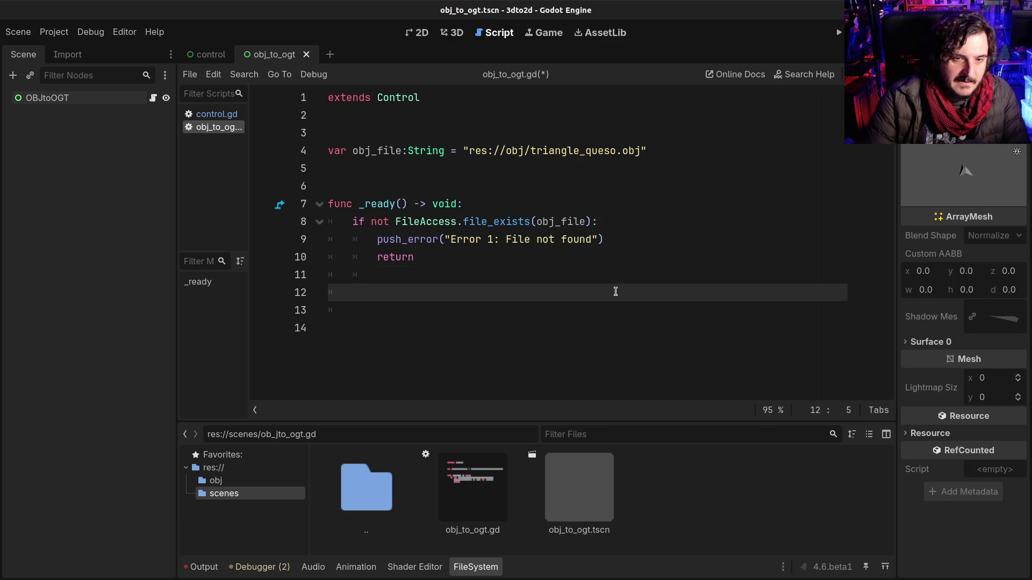
{"action": "key", "text": "Up"}
{"action": "key", "text": "BackSpace"}
{"action": "key", "text": "ctrl+shift+End"}
{"action": "key", "text": "Delete"}
{"action": "key", "text": "Return"}
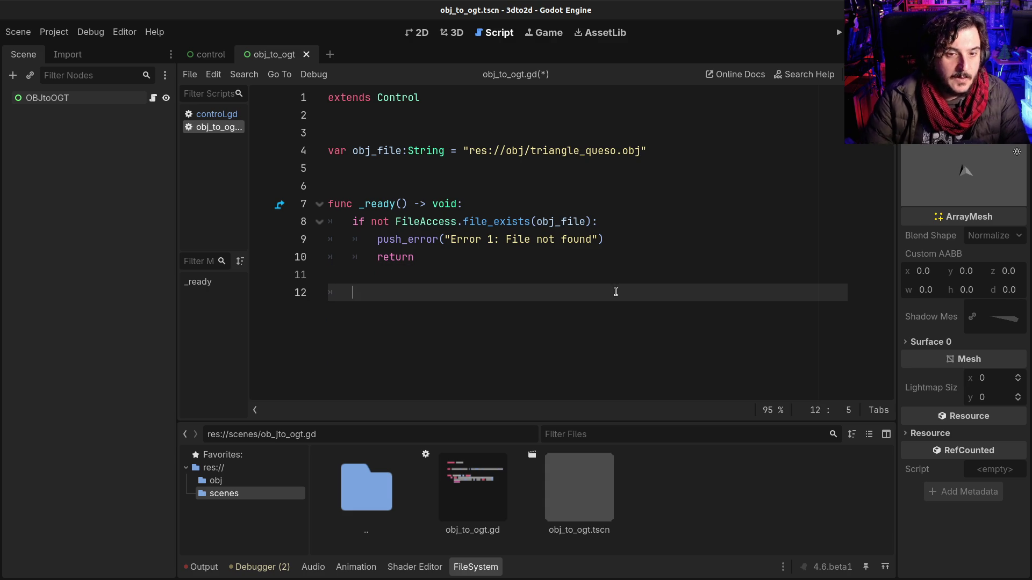
Step: Glance at the penger.obj page again, then return to the Godot script
{"action": "key", "text": "alt+Tab"}
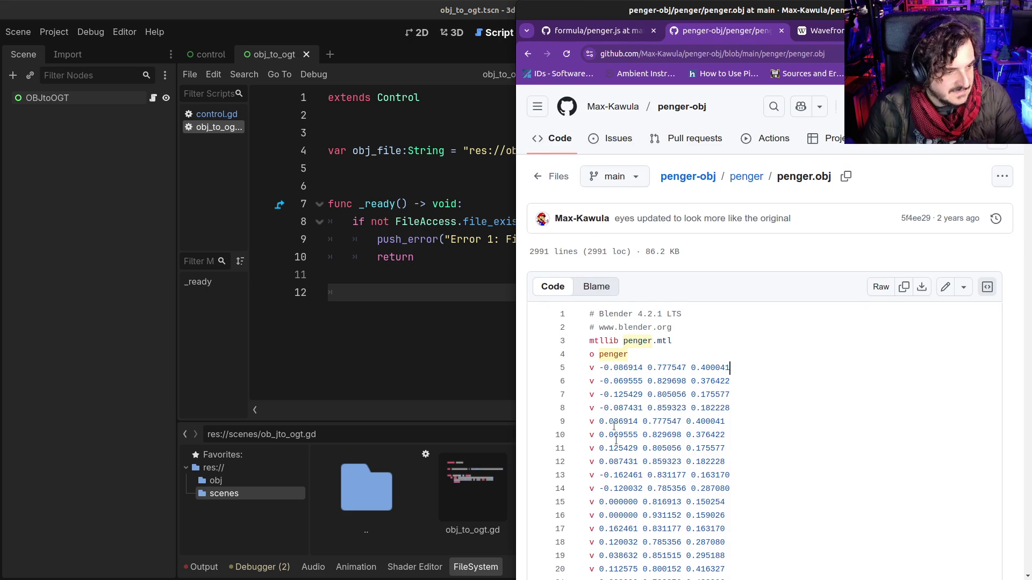
{"action": "scroll", "coordinate": [607, 424], "scroll_direction": "down", "scroll_amount": 5}
{"action": "scroll", "coordinate": [618, 457], "scroll_direction": "up", "scroll_amount": 5}
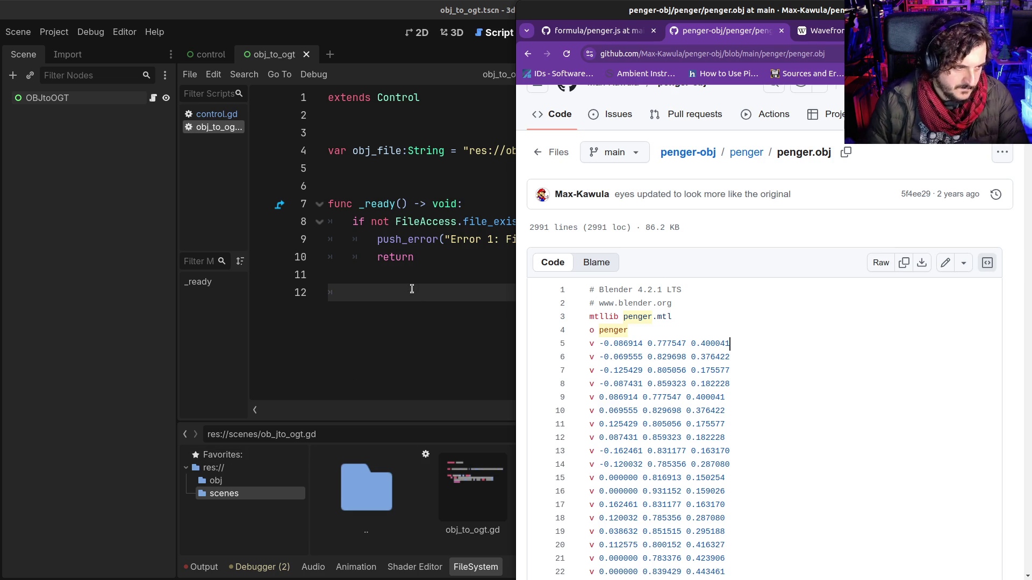
{"action": "left_click", "coordinate": [411, 289]}
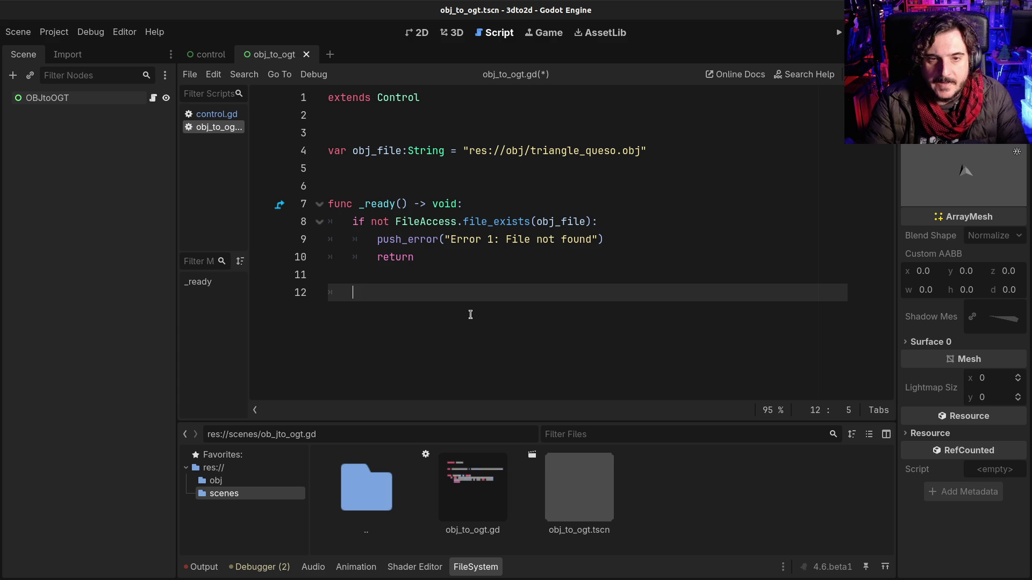
Step: Type file = FileAccess.open(obj_file, FileAccess.READ) on line 12
{"action": "type", "text": "var "}
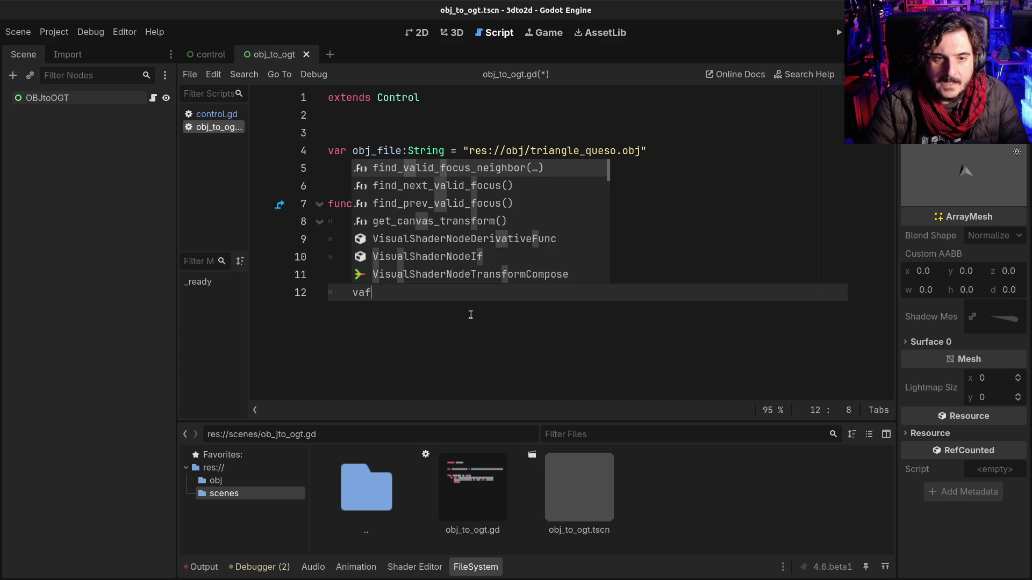
{"action": "type", "text": "fil"}
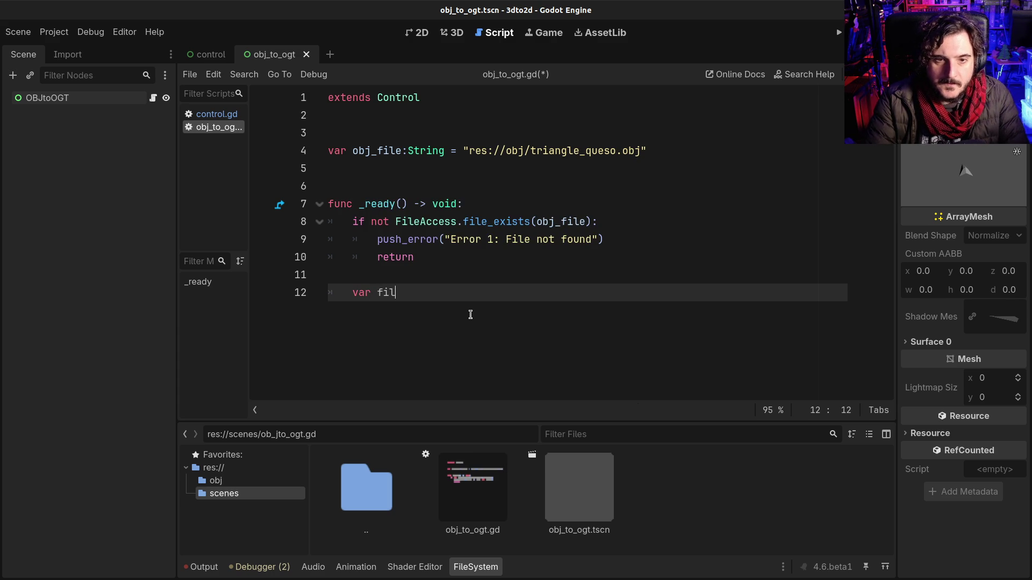
{"action": "key", "text": "BackSpace"}
{"action": "key", "text": "BackSpace"}
{"action": "key", "text": "BackSpace"}
{"action": "type", "text": "data"}
{"action": "key", "text": "BackSpace"}
{"action": "key", "text": "BackSpace"}
{"action": "key", "text": "BackSpace"}
{"action": "type", "text": "file ?="}
{"action": "key", "text": "BackSpace"}
{"action": "key", "text": "BackSpace"}
{"action": "type", "text": "="}
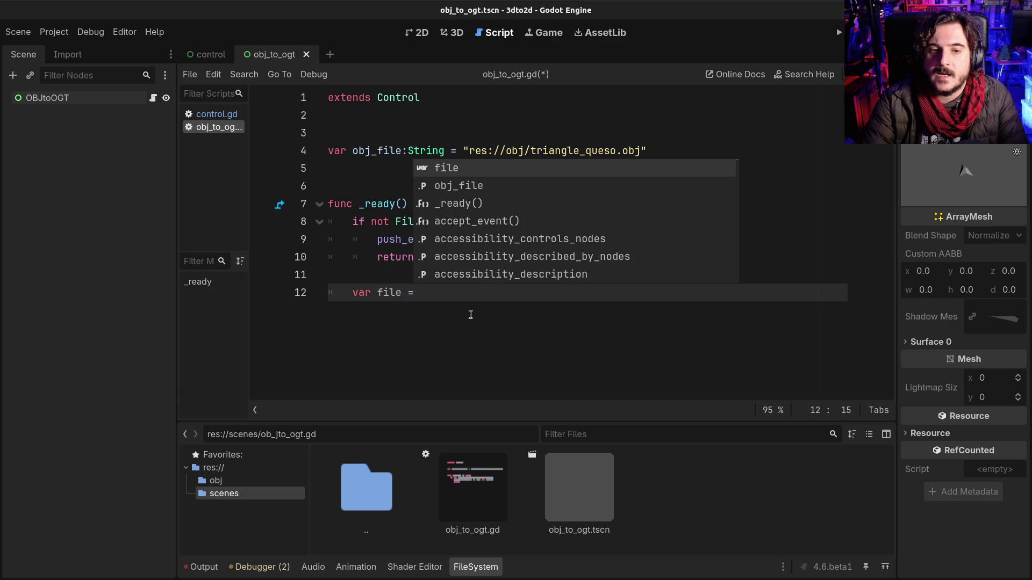
{"action": "key", "text": "Escape"}
{"action": "type", "text": "FileAccess.o"}
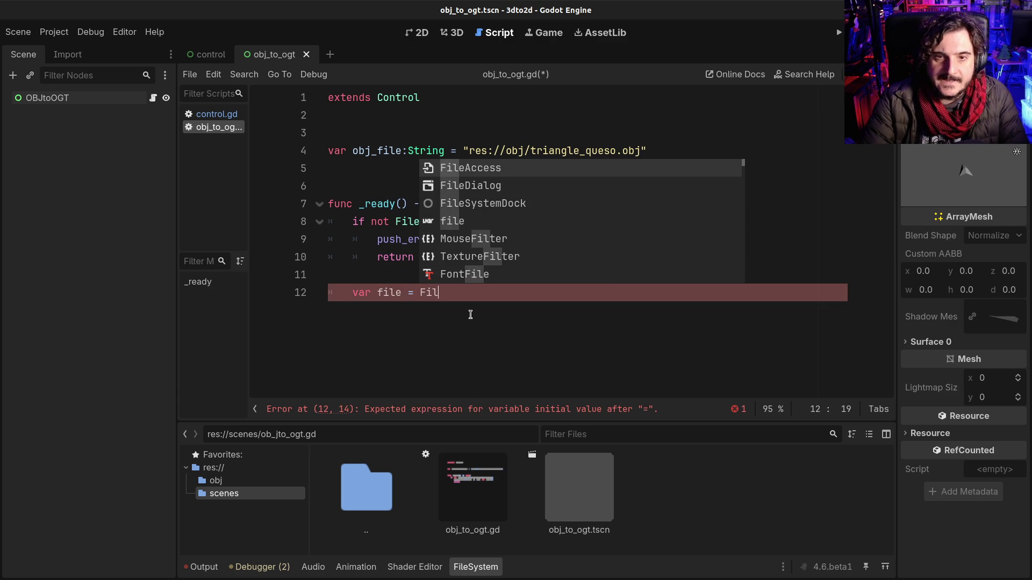
{"action": "type", "text": "pen("}
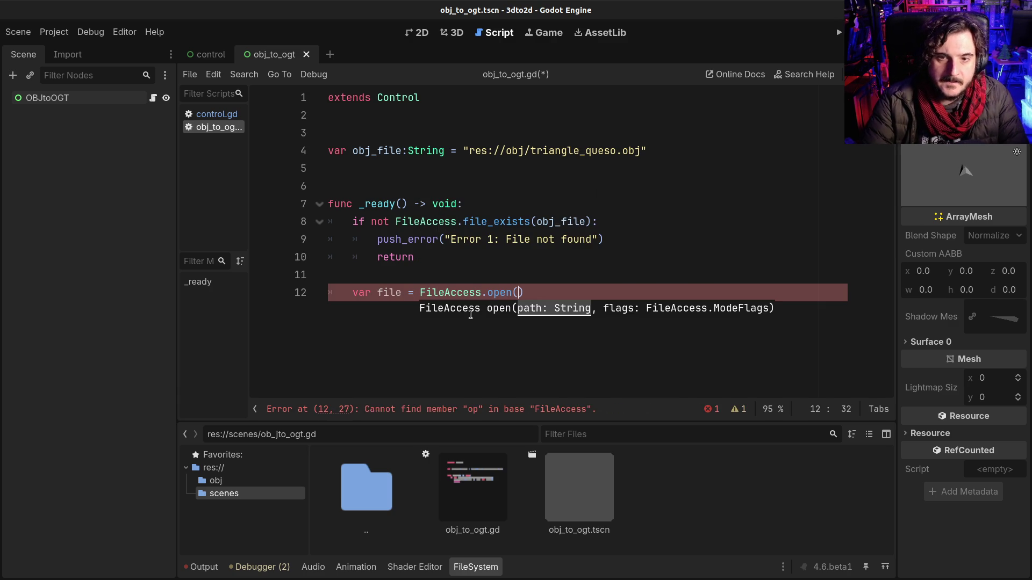
{"action": "type", "text": "ob"}
{"action": "key", "text": "Return"}
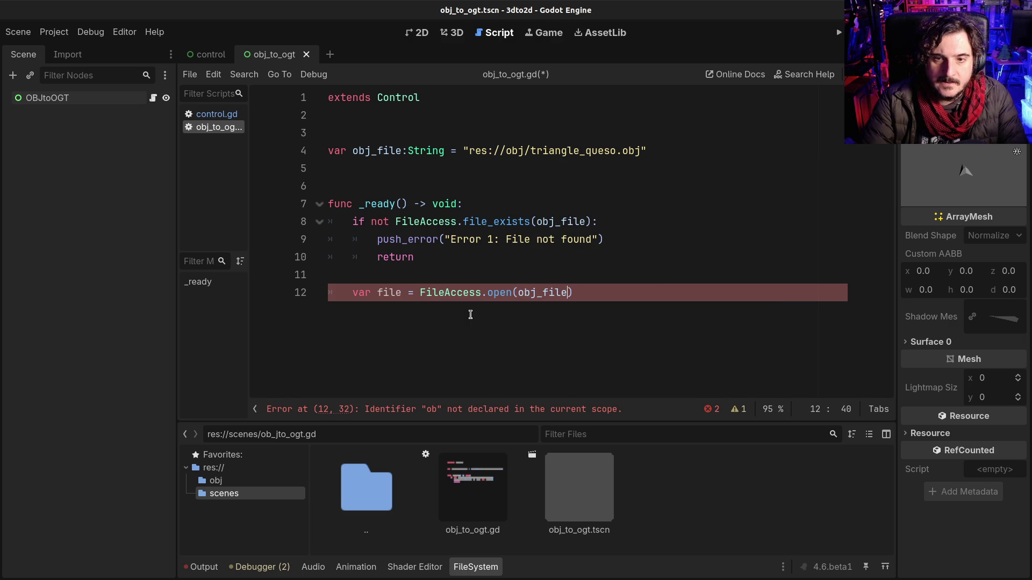
{"action": "type", "text": ","}
{"action": "key", "text": "Return"}
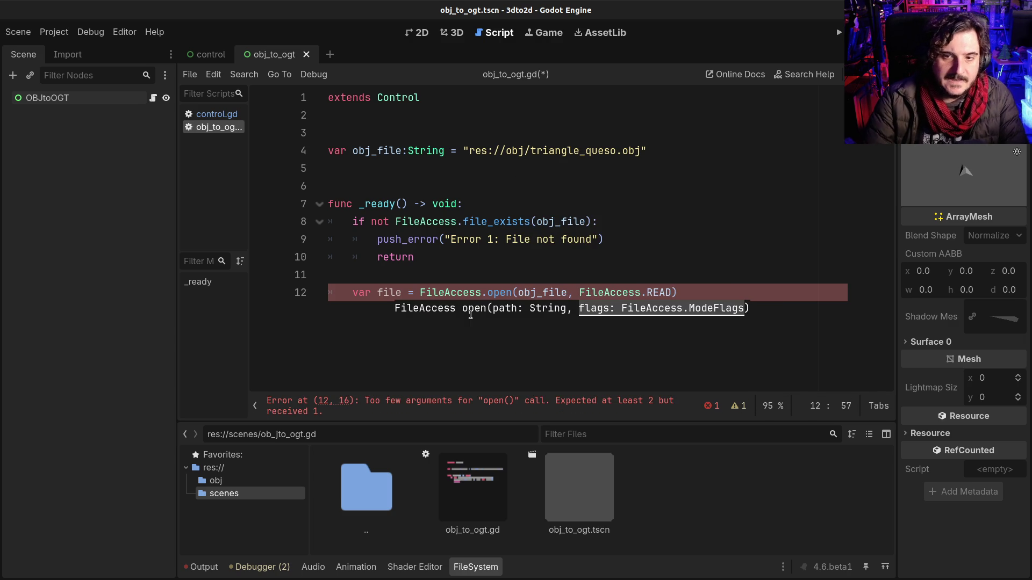
{"action": "type", "text": ")"}
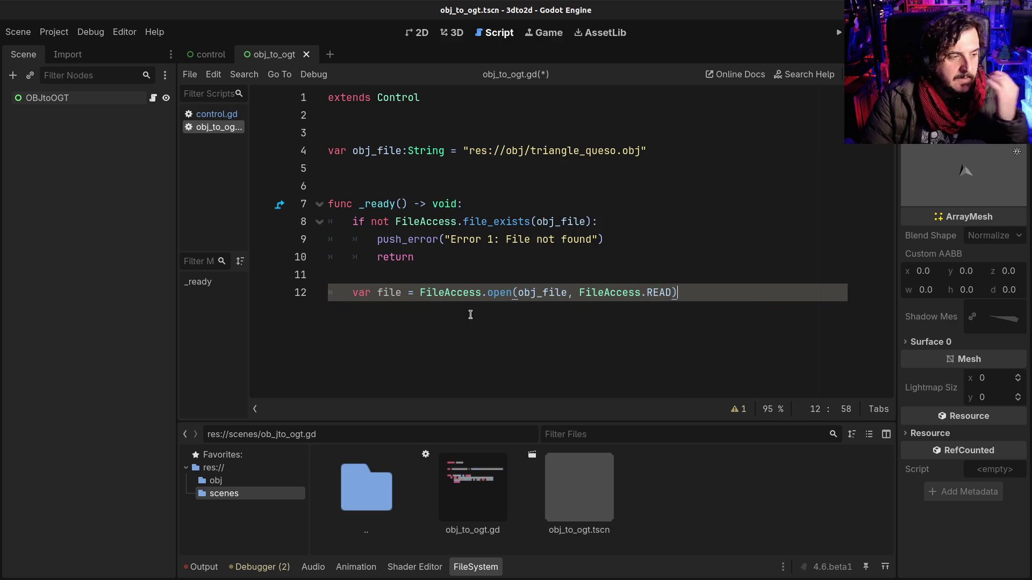
Step: Add var file_data:String = file.get_line() on line 13
{"action": "key", "text": "Return"}
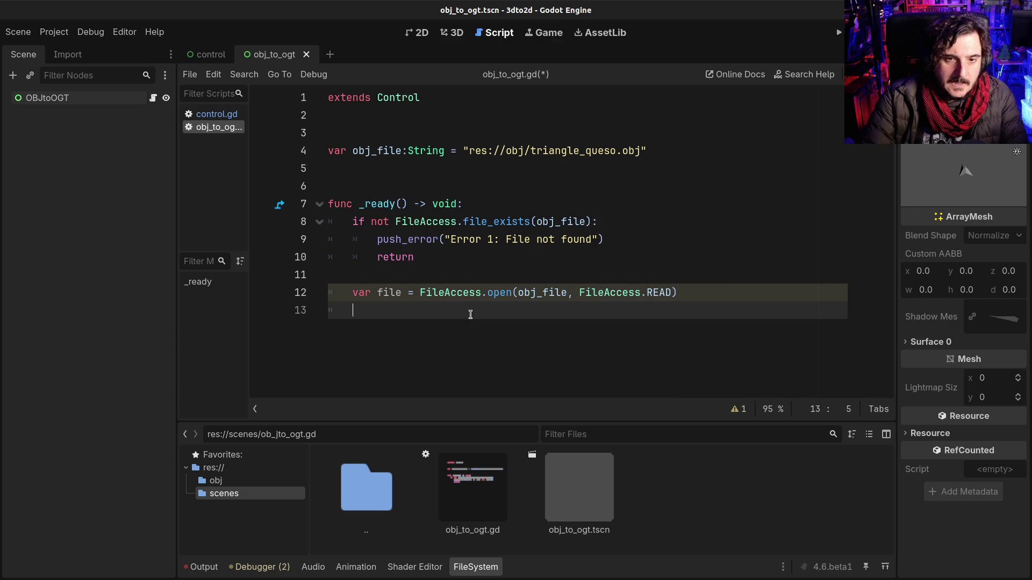
{"action": "type", "text": "var "}
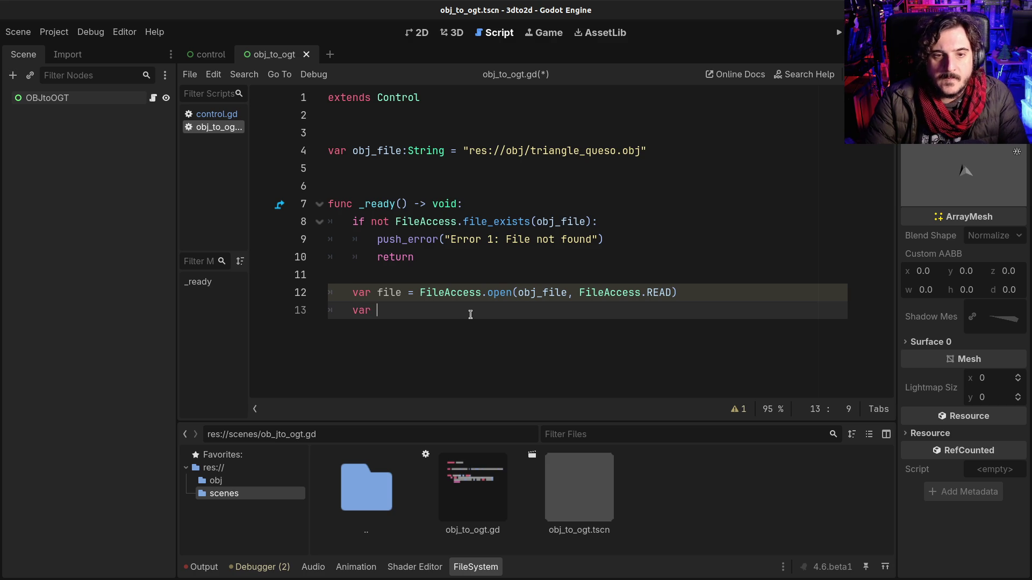
{"action": "type", "text": "file_data ="}
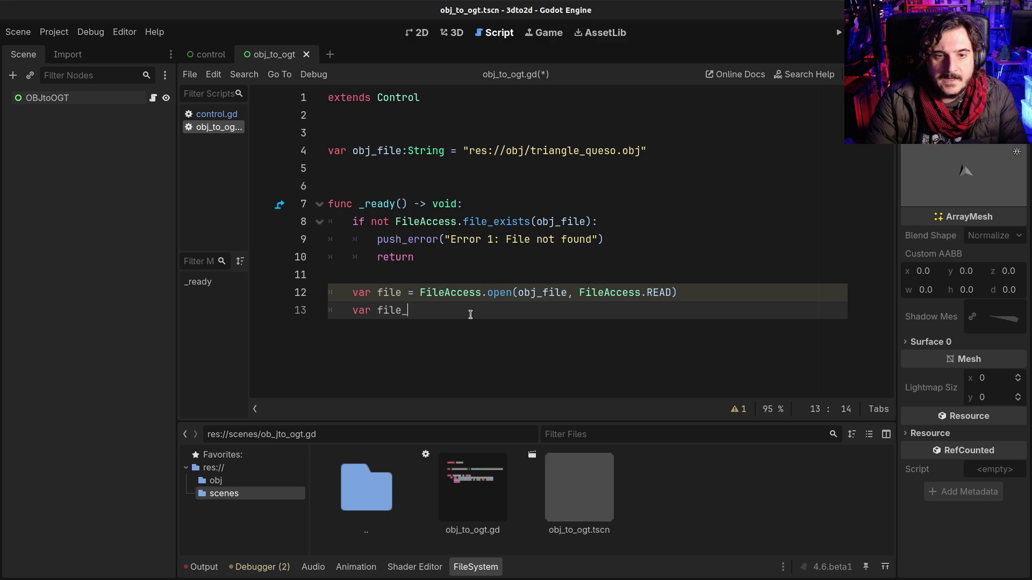
{"action": "key", "text": "BackSpace"}
{"action": "key", "text": "BackSpace"}
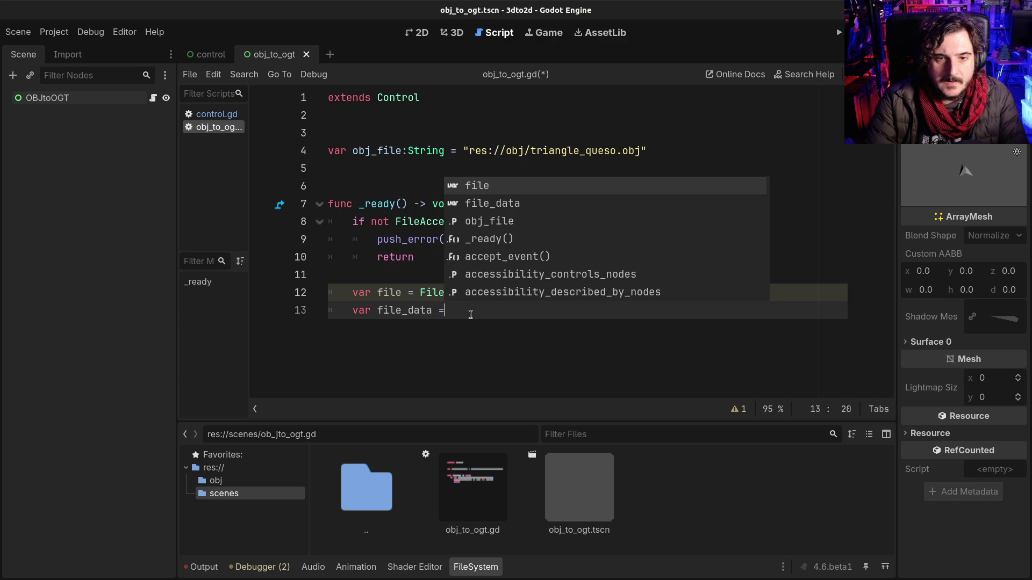
{"action": "type", "text": ":String "}
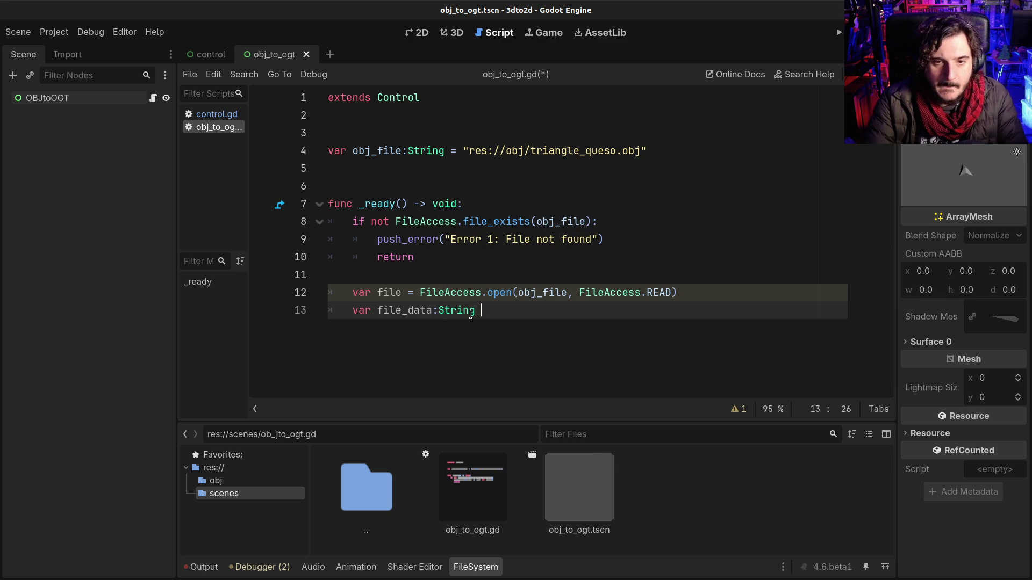
{"action": "type", "text": "= fil"}
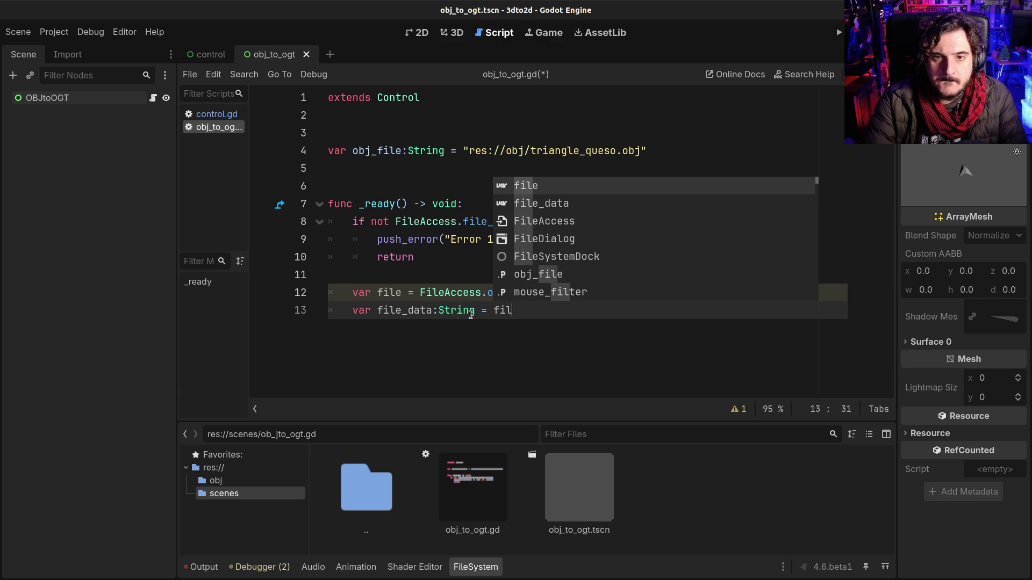
{"action": "type", "text": "e.re"}
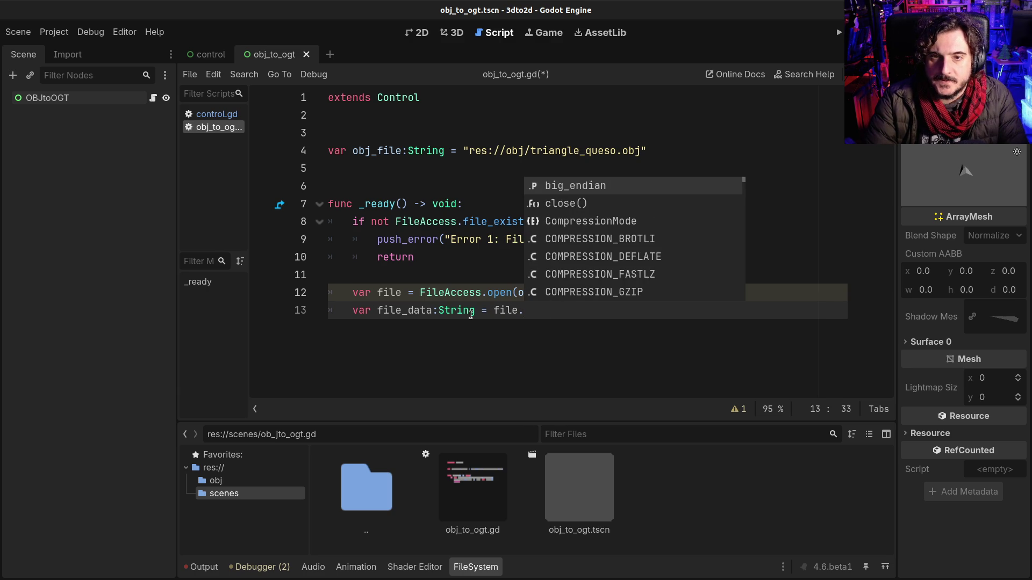
{"action": "key", "text": "BackSpace"}
{"action": "key", "text": "BackSpace"}
{"action": "type", "text": "get_"}
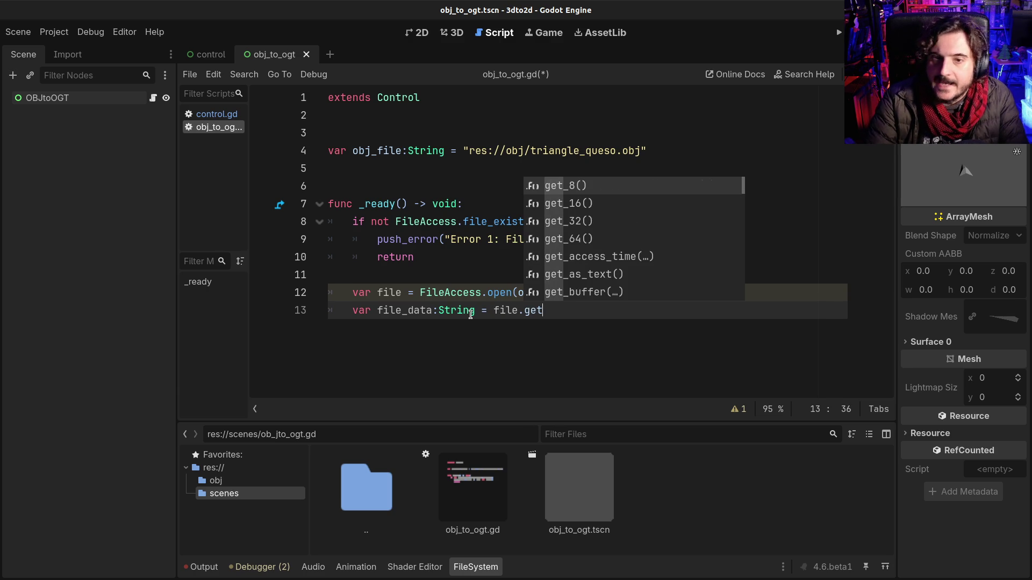
{"action": "key", "text": "Down"}
{"action": "key", "text": "Down"}
{"action": "key", "text": "Down"}
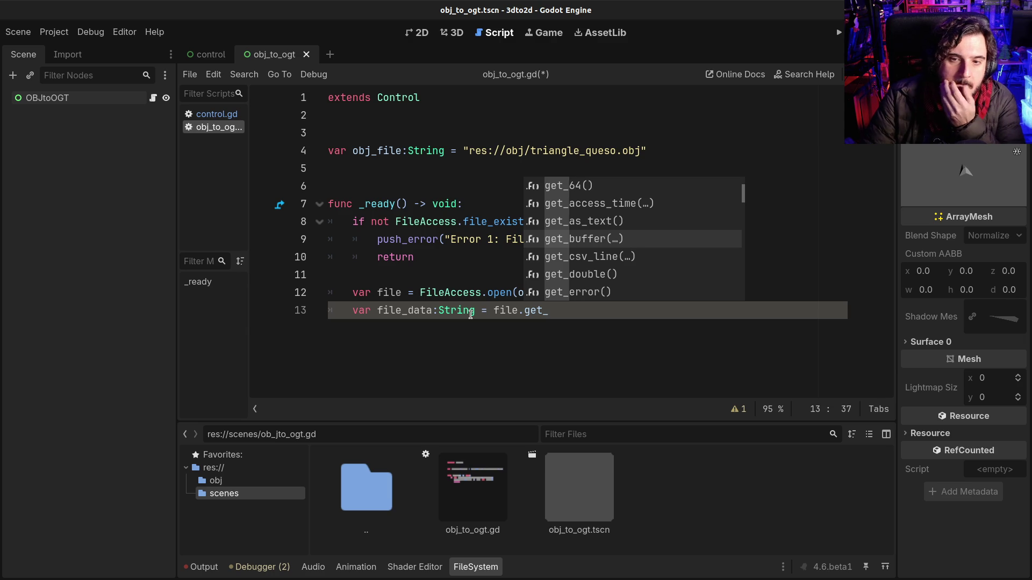
{"action": "key", "text": "Down"}
{"action": "key", "text": "Down"}
{"action": "key", "text": "Down"}
{"action": "key", "text": "Down"}
{"action": "key", "text": "Down"}
{"action": "key", "text": "Down"}
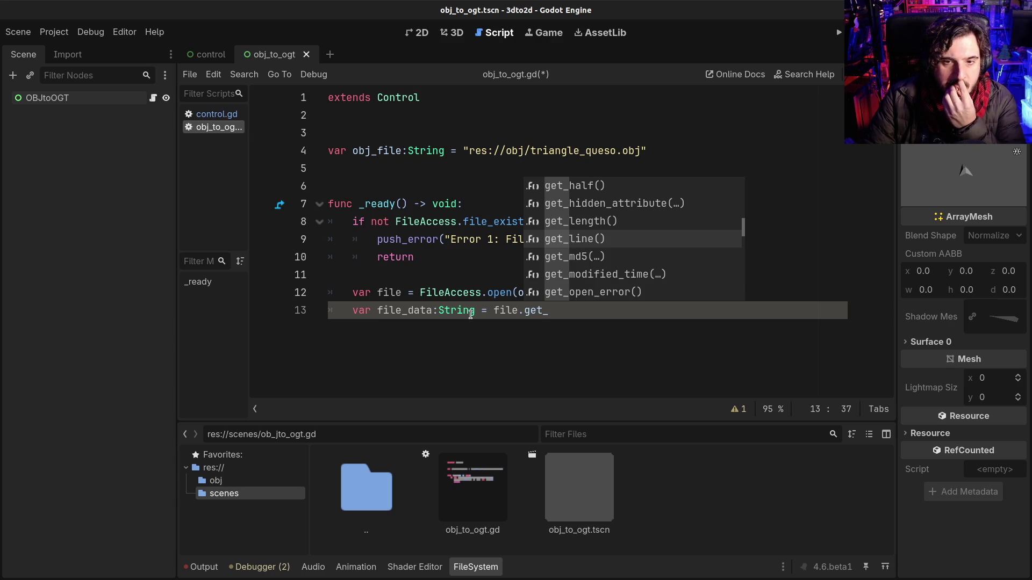
{"action": "key", "text": "Return"}
{"action": "key", "text": "Home"}
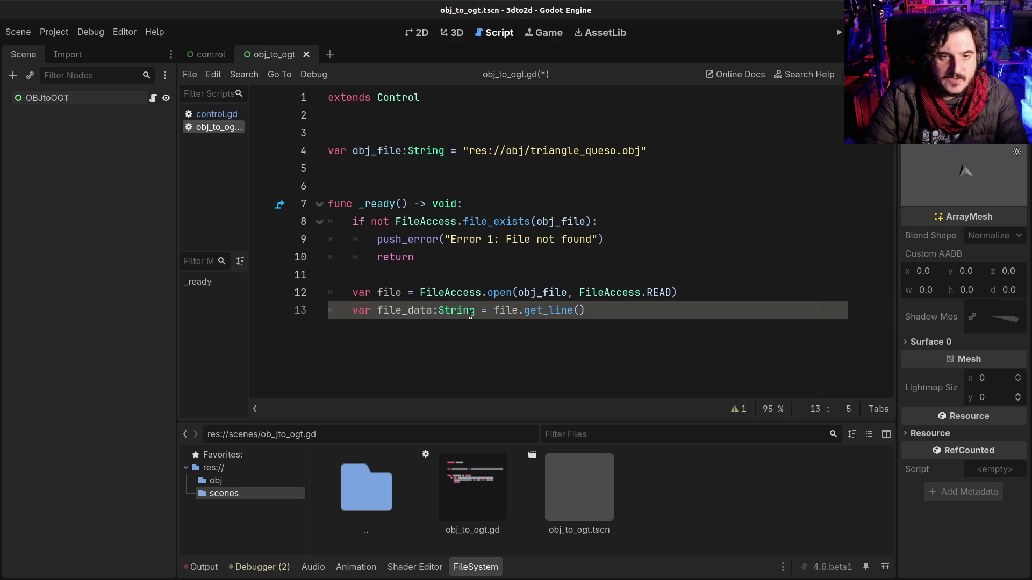
Step: Rewrite line 14 as 'for line in file.get_line():' and start an indented line below it
{"action": "key", "text": "shift+Right"}
{"action": "key", "text": "shift+Right"}
{"action": "key", "text": "shift+Right"}
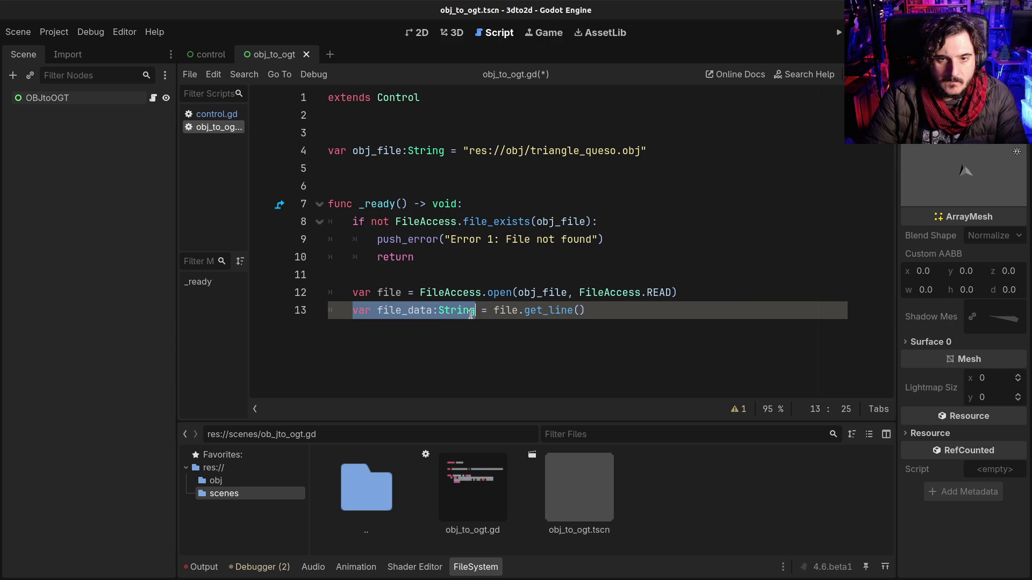
{"action": "key", "text": "Return"}
{"action": "type", "text": "for li"}
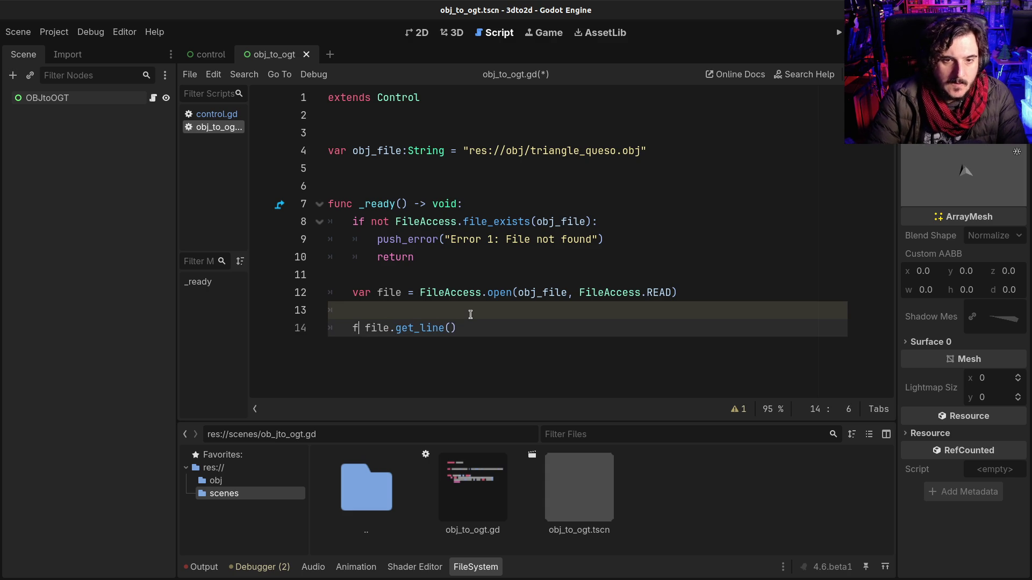
{"action": "type", "text": "ne  f"}
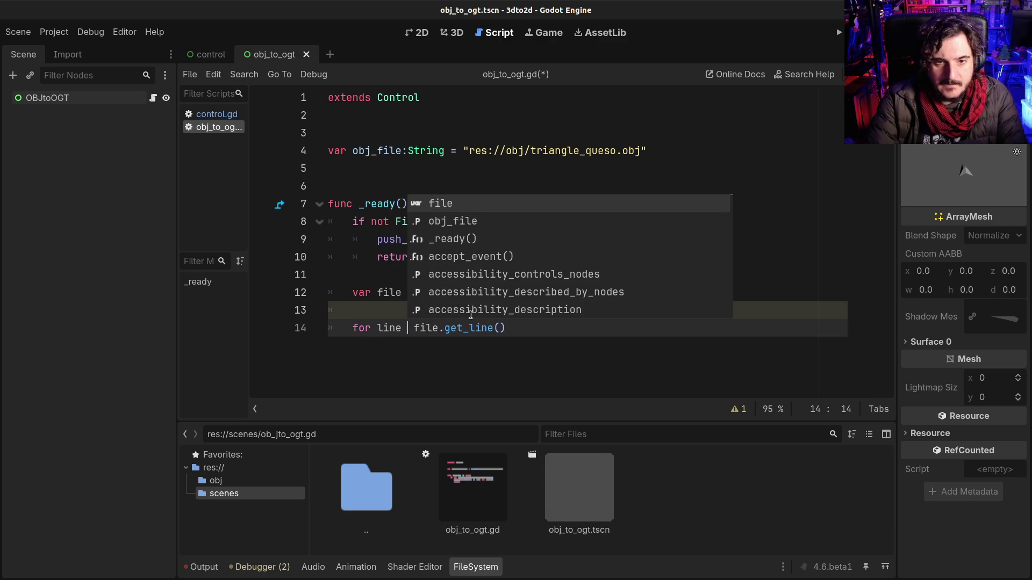
{"action": "type", "text": "i"}
{"action": "key", "text": "BackSpace"}
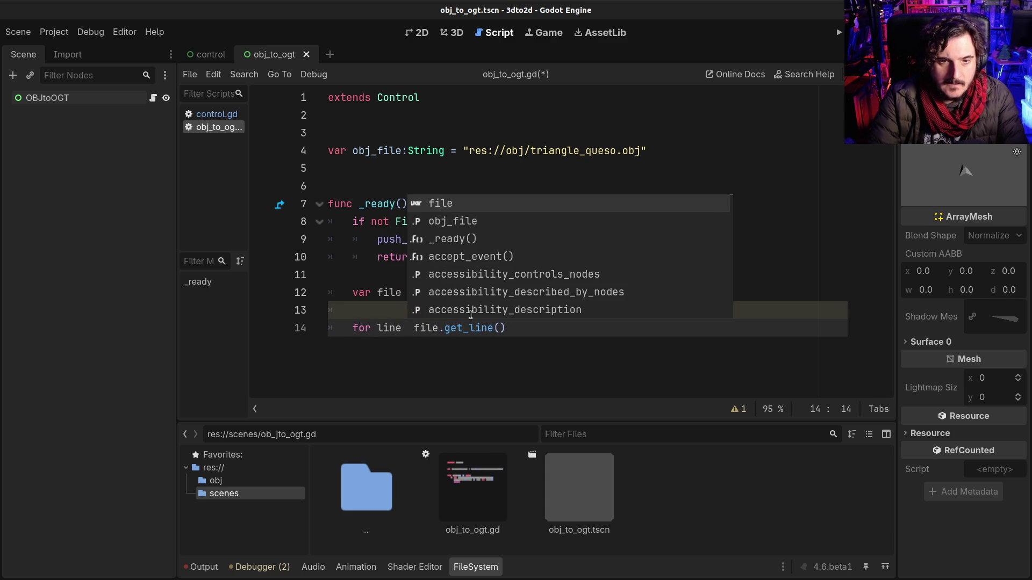
{"action": "type", "text": "in"}
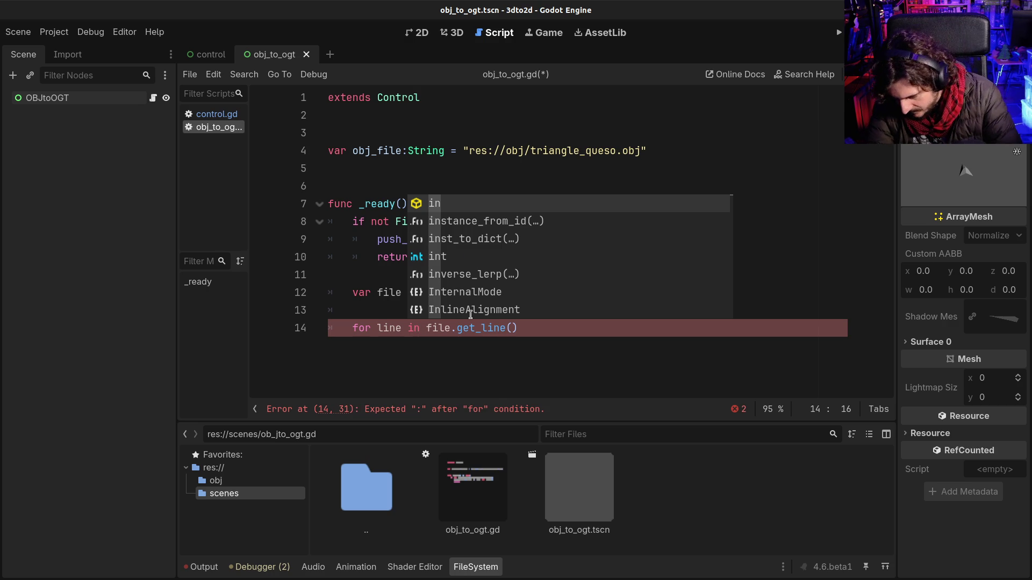
{"action": "key", "text": "Escape"}
{"action": "key", "text": "End"}
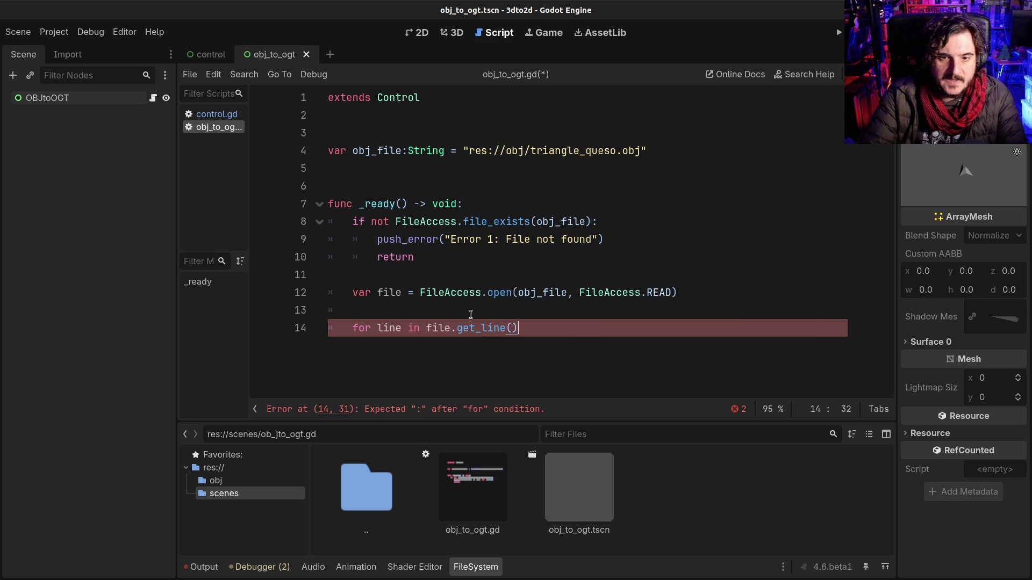
{"action": "type", "text": ":"}
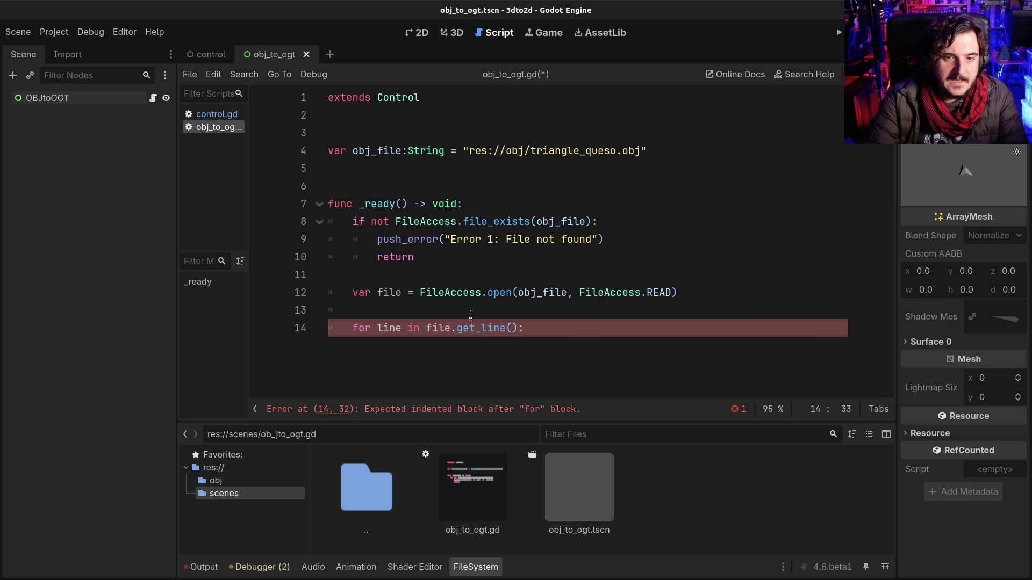
{"action": "key", "text": "Return"}
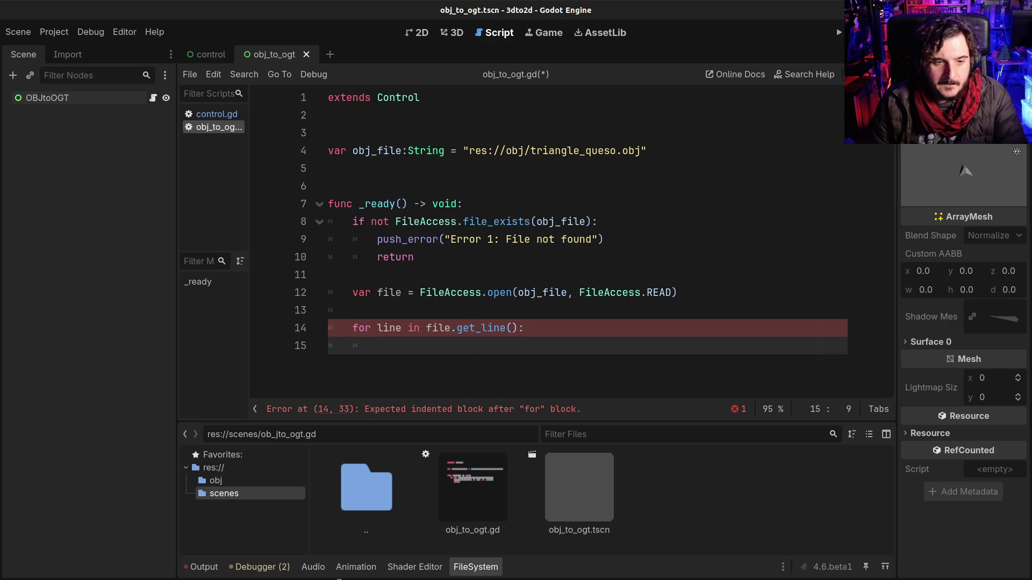
Step: Collapse FileSystem, add print(line) inside the loop, and save the script
{"action": "left_click", "coordinate": [473, 567]}
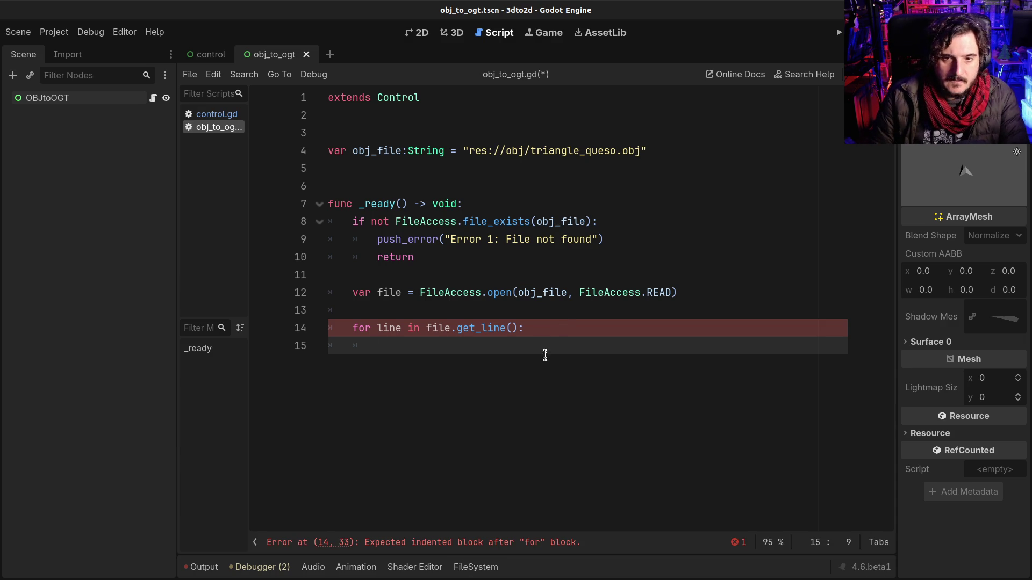
{"action": "type", "text": "print(li"}
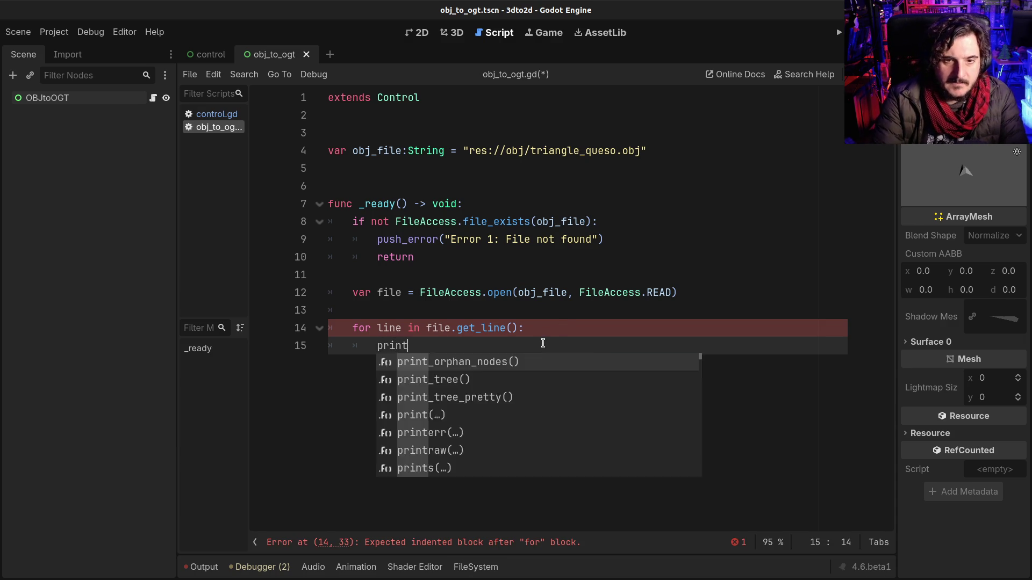
{"action": "type", "text": "ne"}
{"action": "key", "text": "ctrl+s"}
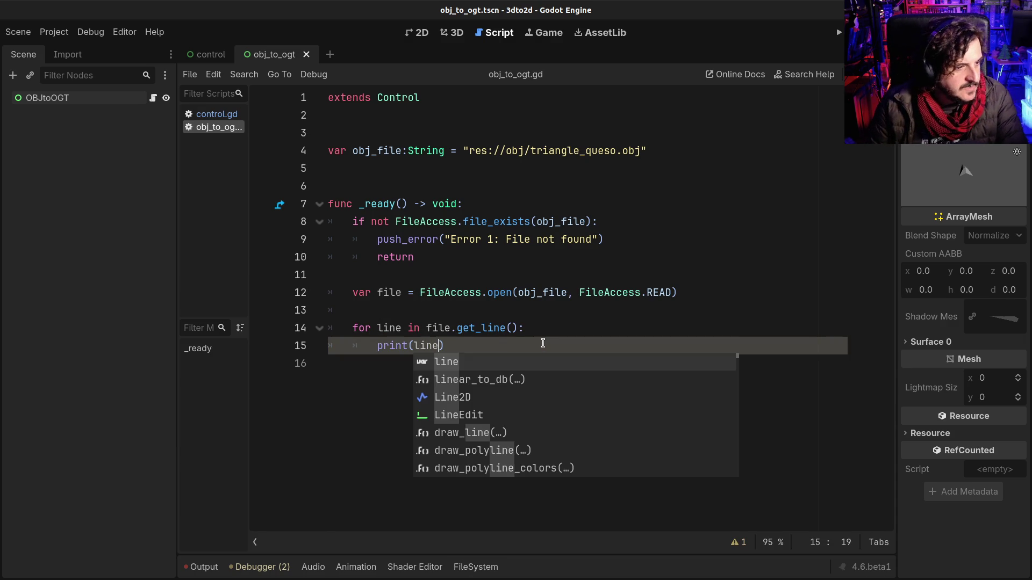
{"action": "left_click", "coordinate": [477, 293]}
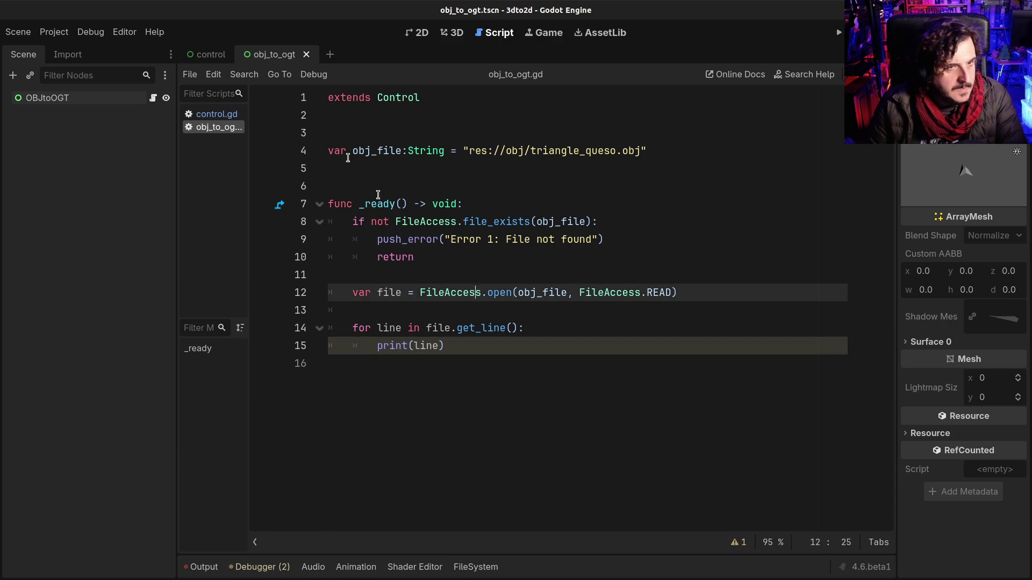
{"action": "left_click", "coordinate": [56, 33]}
Step: Run the project, check Output's one-character-per-row OBJ header, then collapse Output
{"action": "key", "text": "F6"}
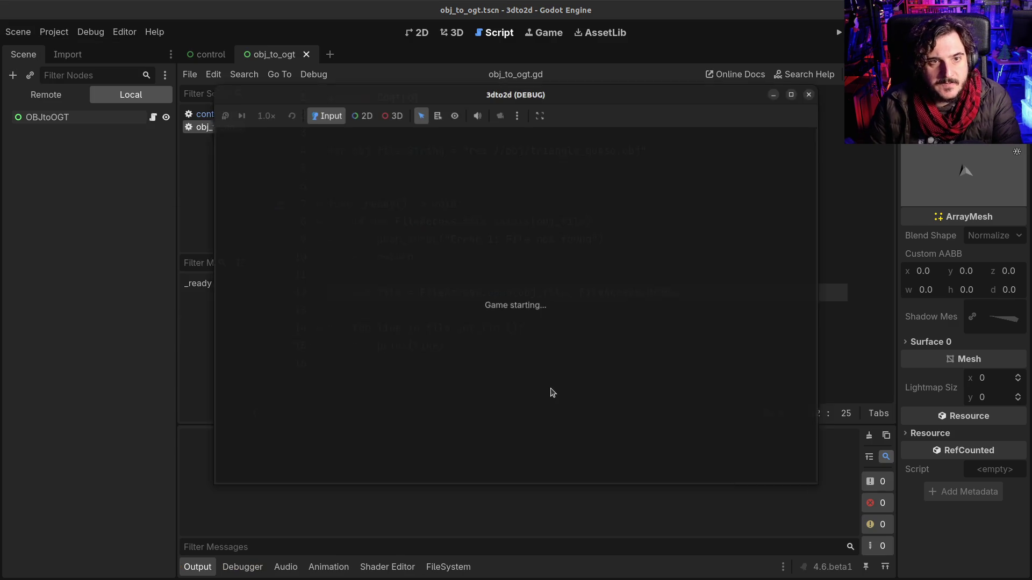
{"action": "left_click", "coordinate": [288, 527]}
{"action": "scroll", "coordinate": [232, 508], "scroll_direction": "up", "scroll_amount": 15}
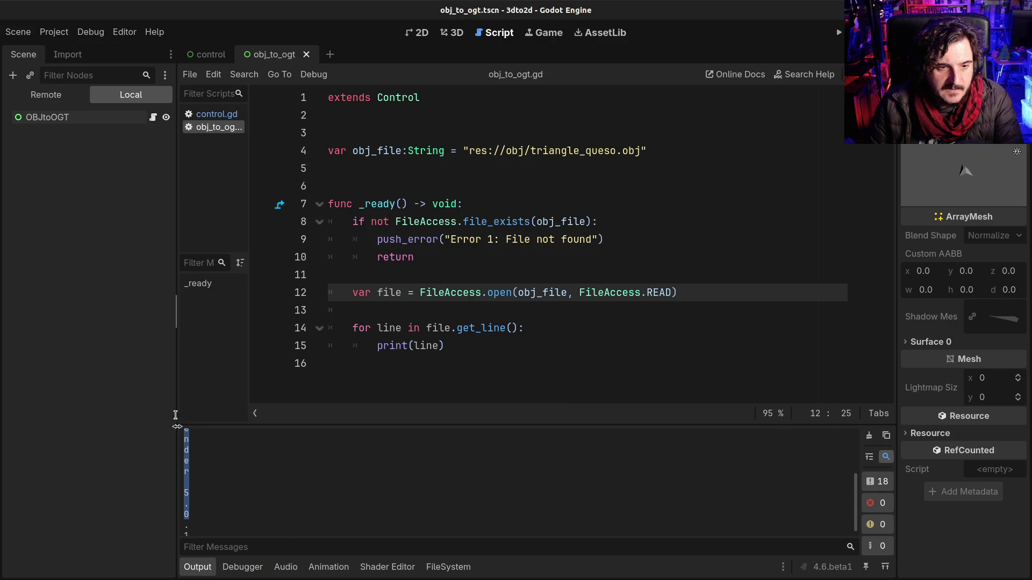
{"action": "scroll", "coordinate": [220, 515], "scroll_direction": "down", "scroll_amount": 5}
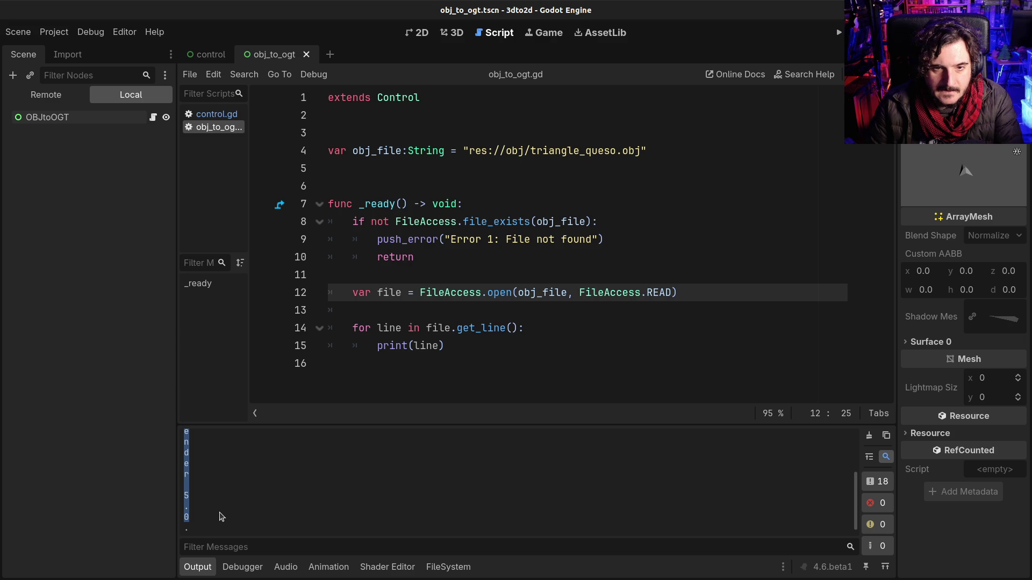
{"action": "left_click", "coordinate": [221, 517]}
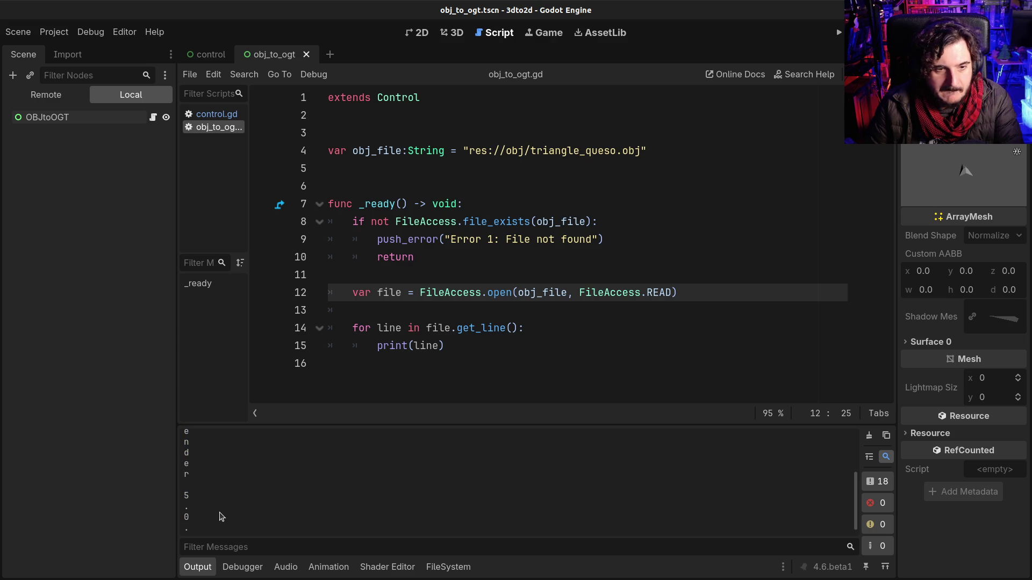
{"action": "scroll", "coordinate": [221, 517], "scroll_direction": "up", "scroll_amount": 5}
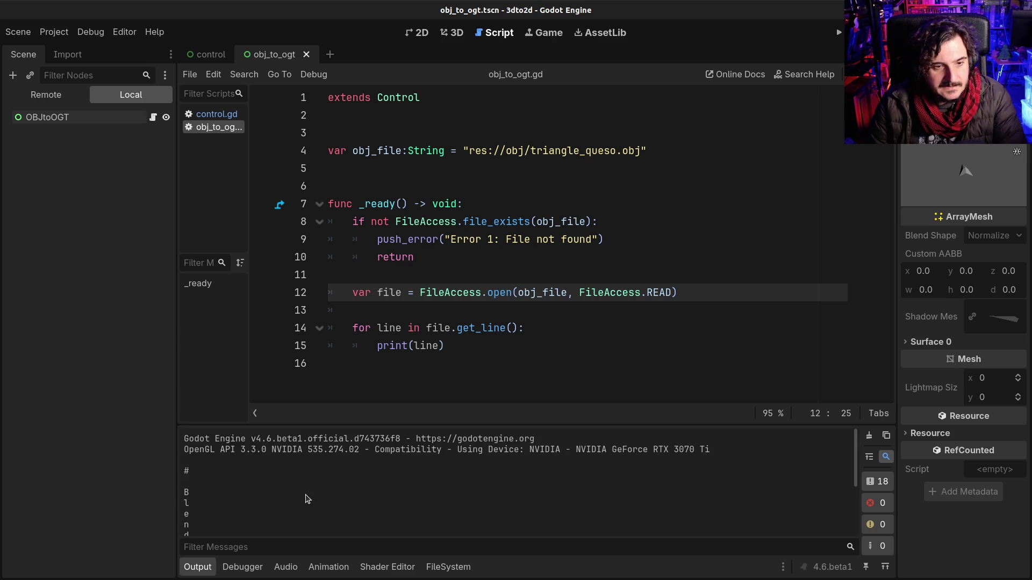
{"action": "scroll", "coordinate": [306, 500], "scroll_direction": "down", "scroll_amount": 3}
{"action": "scroll", "coordinate": [300, 504], "scroll_direction": "down", "scroll_amount": 2}
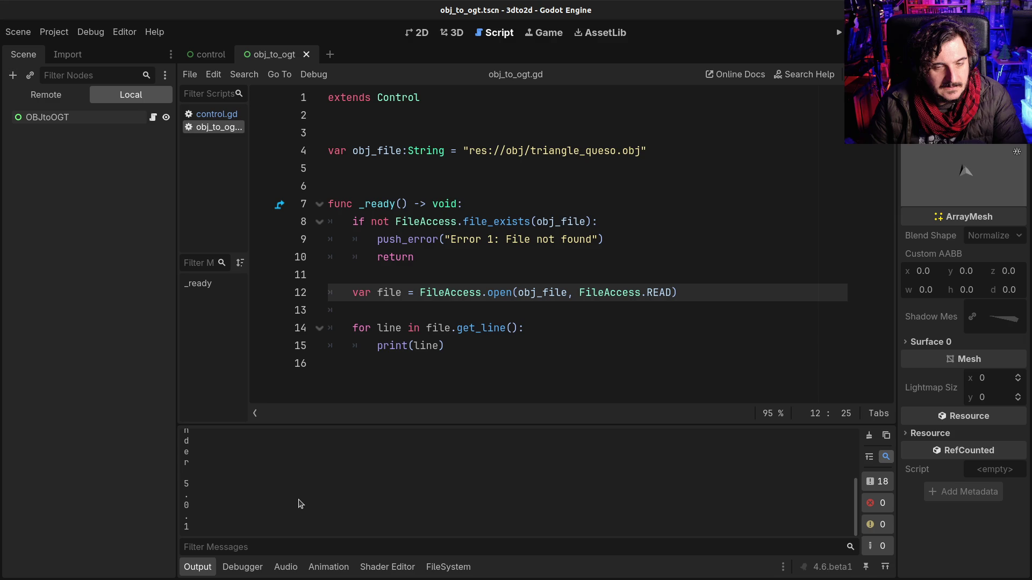
{"action": "scroll", "coordinate": [301, 503], "scroll_direction": "up", "scroll_amount": 5}
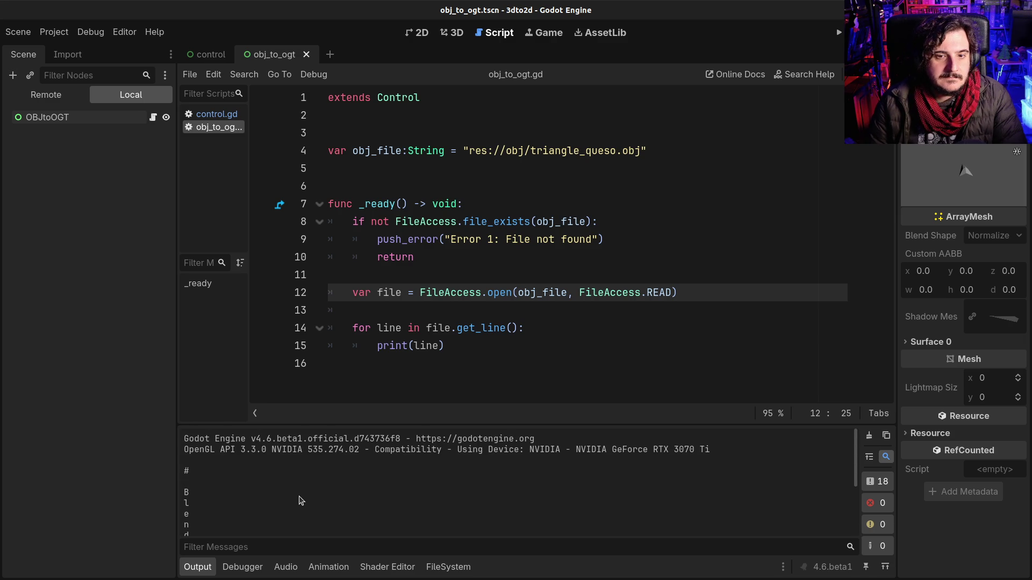
{"action": "left_click", "coordinate": [205, 569]}
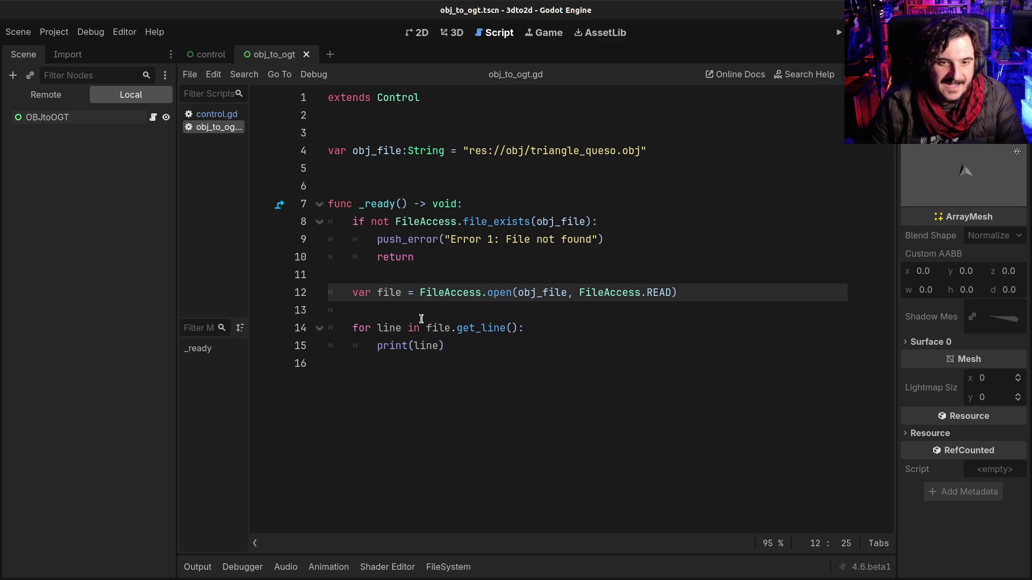
Step: Select file.get_line() on line 14, then briefly run and stop the project
{"action": "left_click_drag", "start_coordinate": [427, 329], "coordinate": [519, 328]}
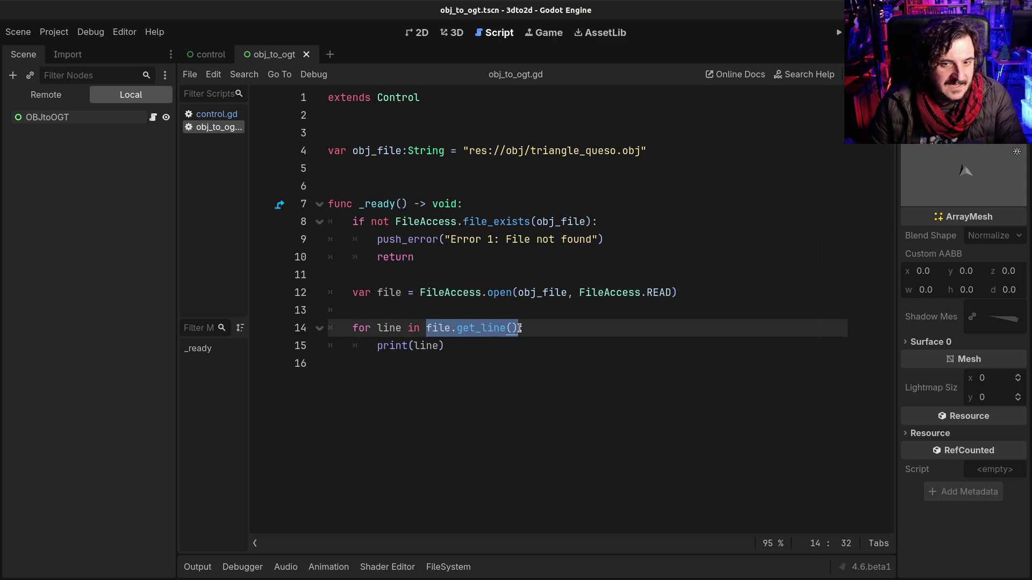
{"action": "left_click_drag", "start_coordinate": [426, 328], "coordinate": [519, 329]}
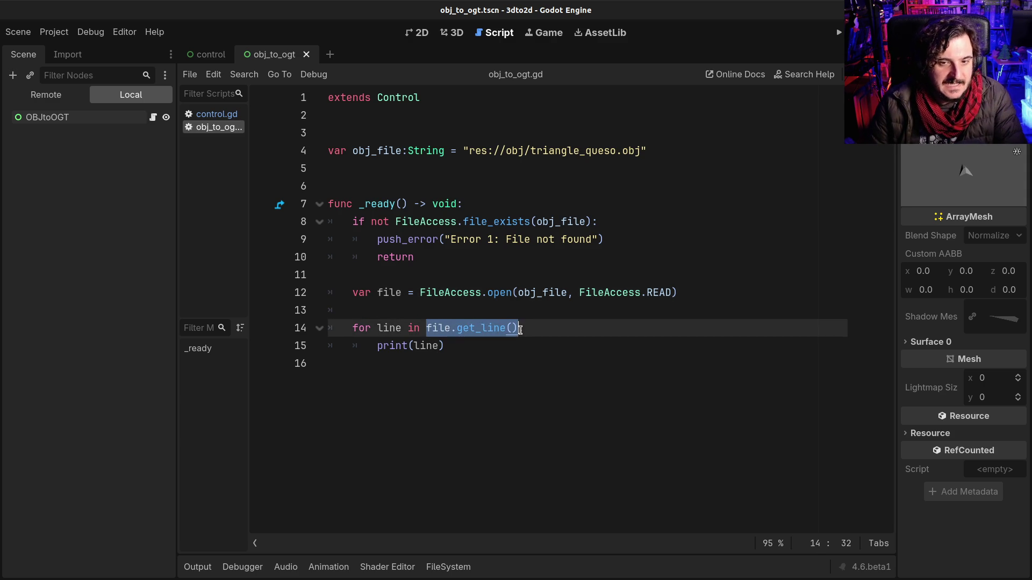
{"action": "mouse_move", "coordinate": [450, 329]}
{"action": "left_mouse_down"}
{"action": "mouse_move", "coordinate": [438, 330]}
{"action": "mouse_move", "coordinate": [534, 330]}
{"action": "left_mouse_up"}
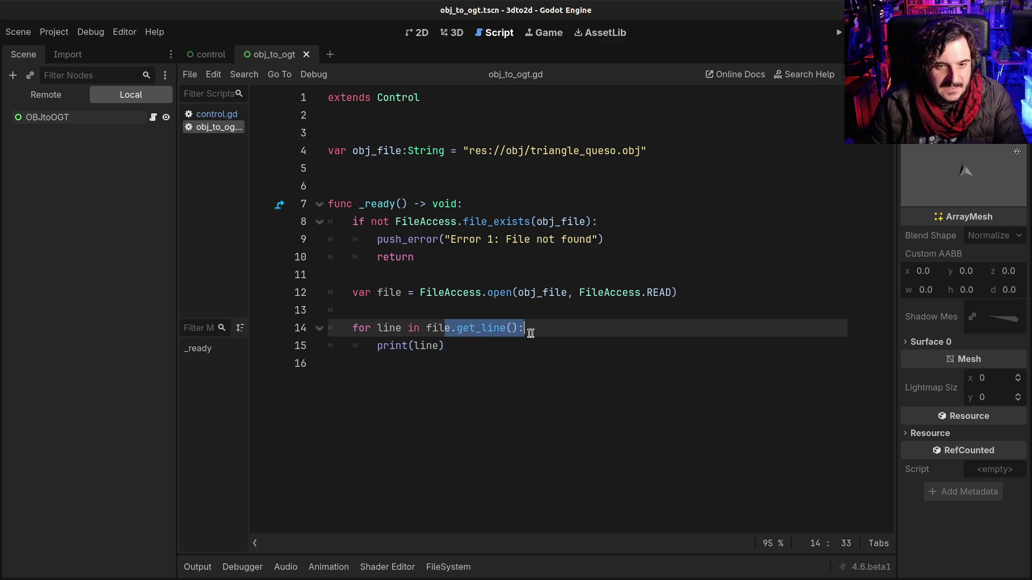
{"action": "key", "text": "F6"}
{"action": "key", "text": "F8"}
{"action": "left_click", "coordinate": [506, 328]}
Step: Insert a new line above the for loop and begin a while statement there
{"action": "left_click", "coordinate": [455, 312]}
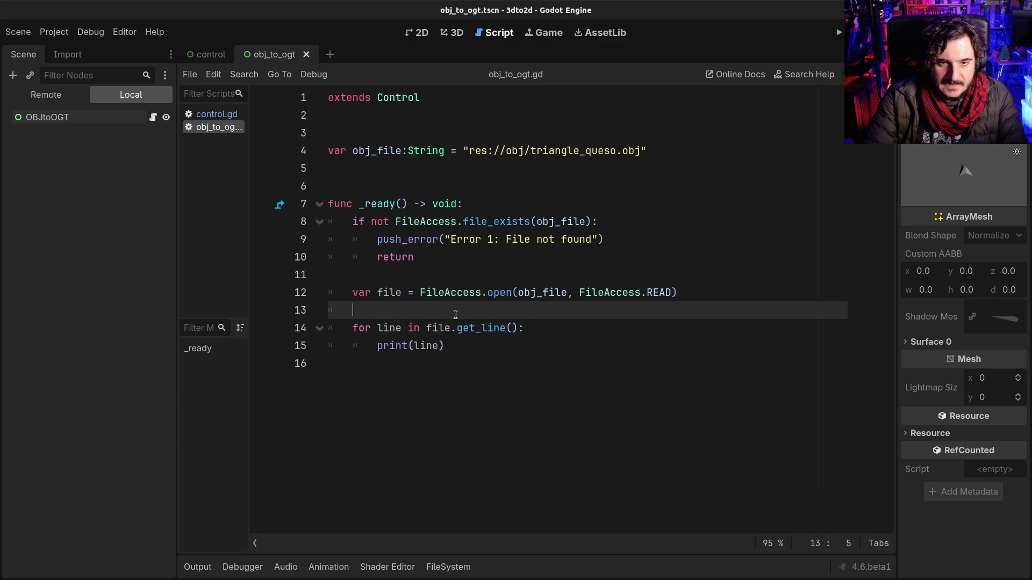
{"action": "key", "text": "Return"}
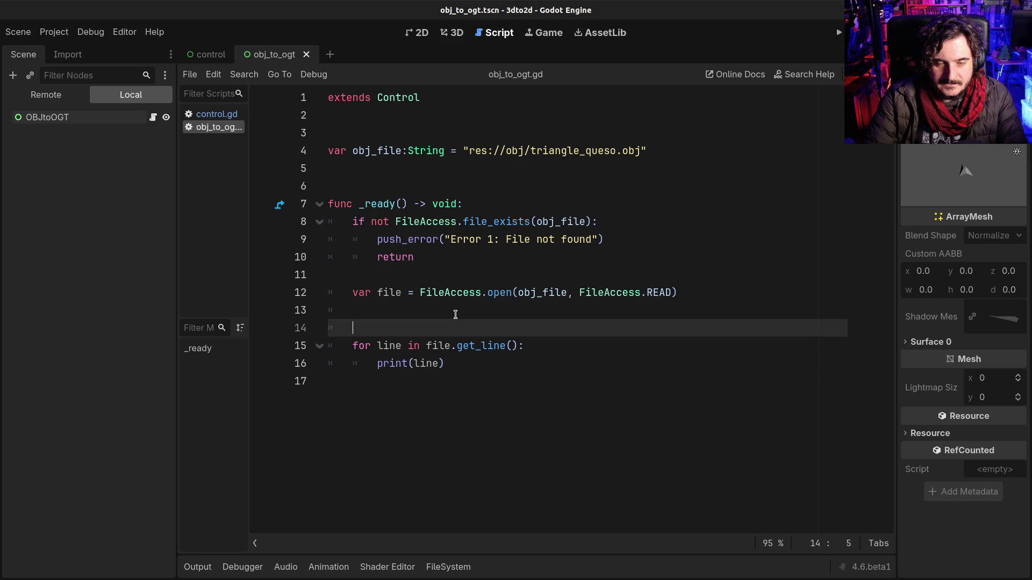
{"action": "key", "text": "BackSpace"}
{"action": "key", "text": "BackSpace"}
{"action": "key", "text": "Return"}
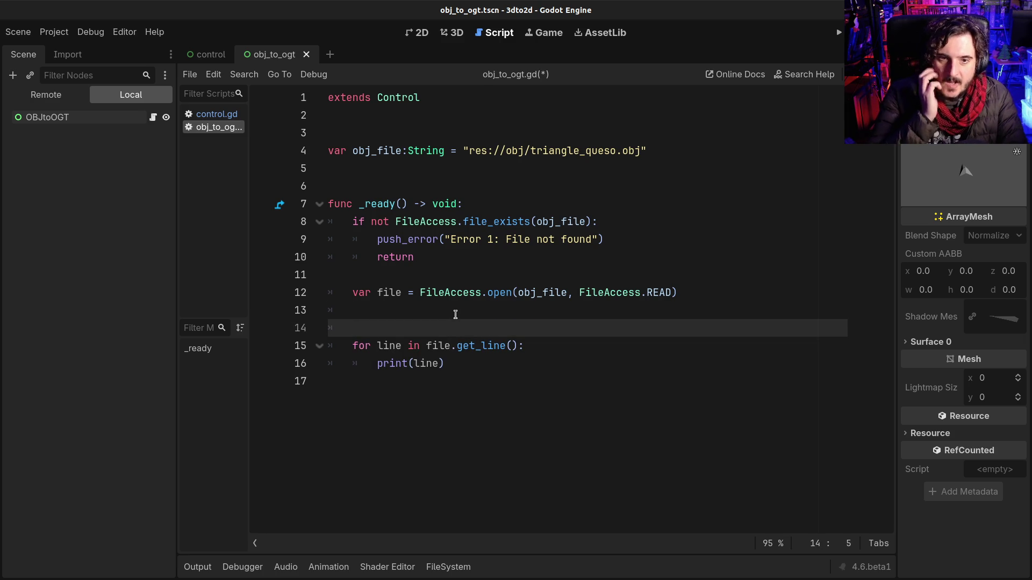
{"action": "type", "text": "while"}
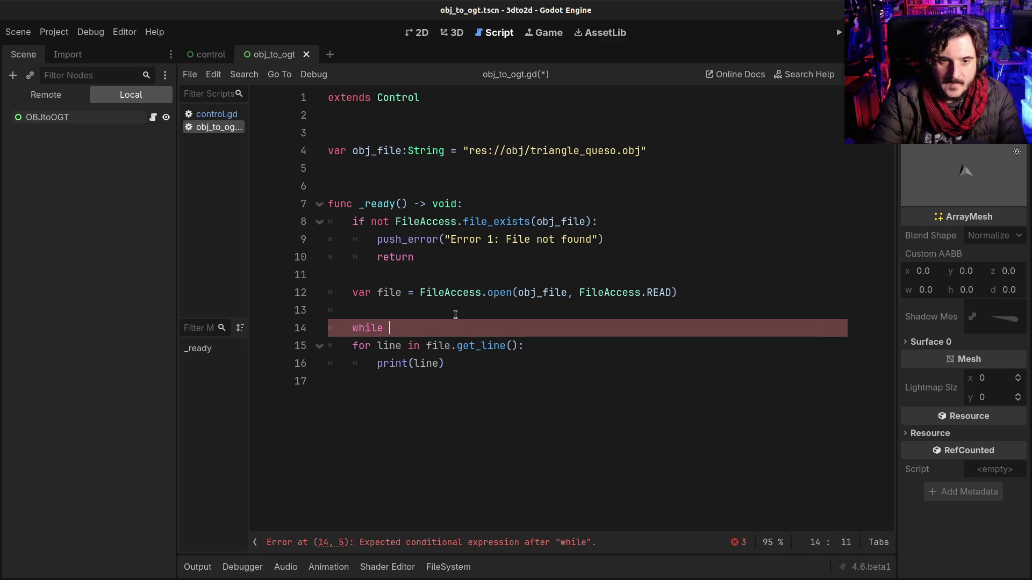
Step: Declare var line = "" above the loop and move file.get_line() into the while condition
{"action": "key", "text": "ctrl+shift+Return"}
{"action": "type", "text": "var line = "}
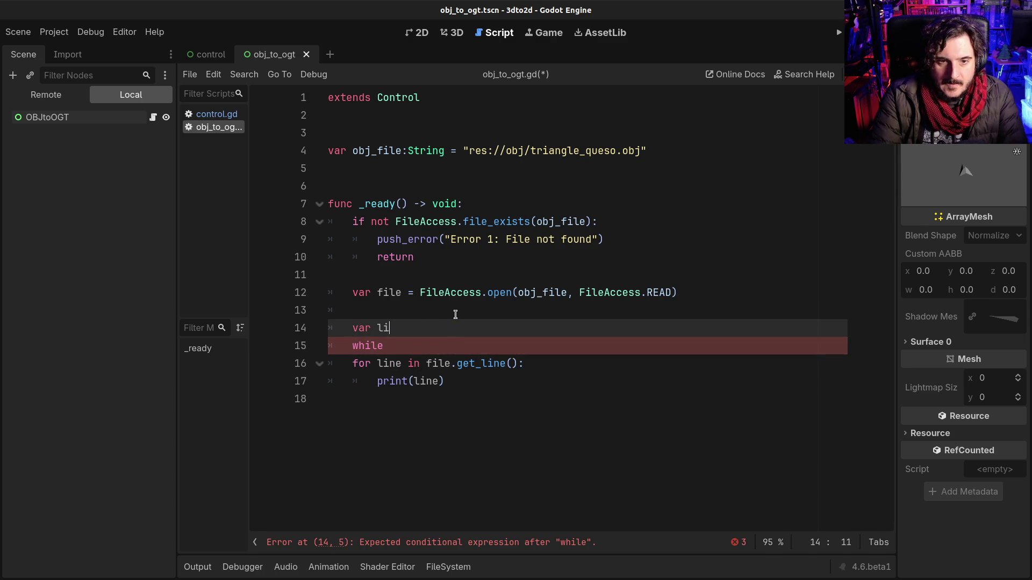
{"action": "type", "text": "\"\""}
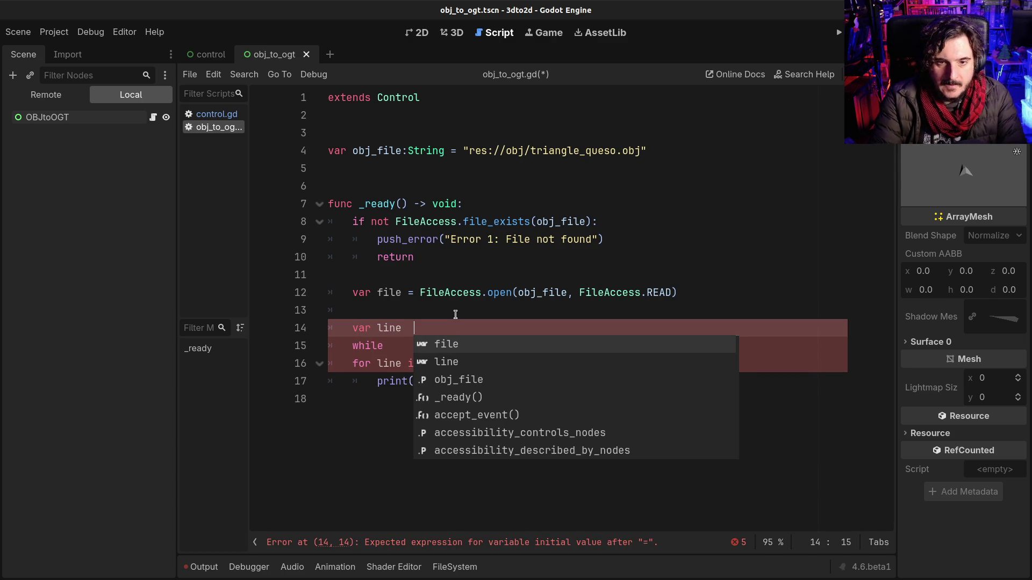
{"action": "key", "text": "Down"}
{"action": "type", "text": "line ="}
{"action": "left_click", "coordinate": [437, 326]}
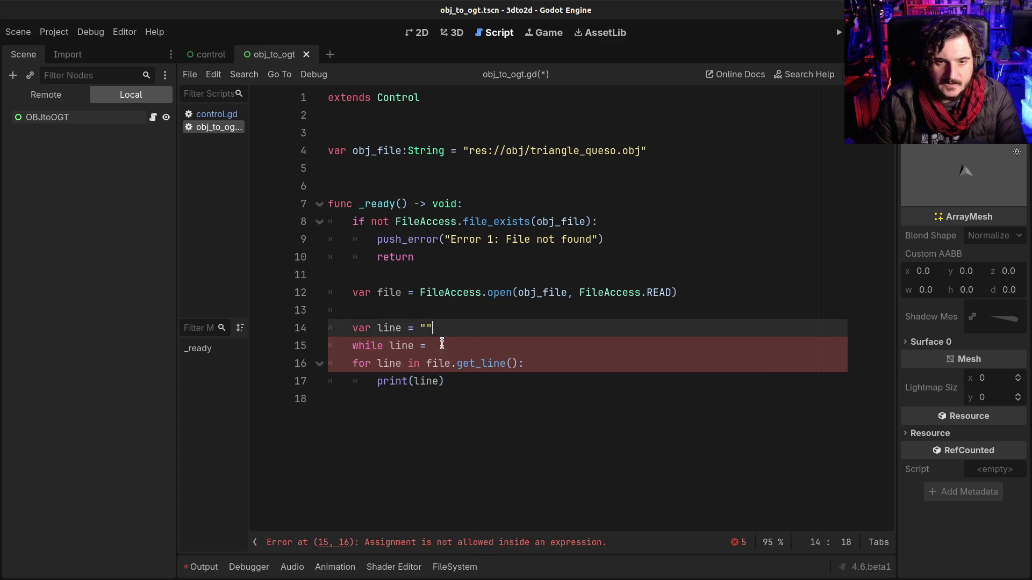
{"action": "left_click", "coordinate": [425, 364]}
{"action": "left_click", "coordinate": [526, 362], "text": "shift"}
{"action": "key", "text": "BackSpace"}
{"action": "left_click", "coordinate": [511, 340]}
{"action": "type", "text": "file.get_line():"}
Step: Indent the for/print lines under the while and make the declaration var line = file.get_line()
{"action": "left_click_drag", "start_coordinate": [352, 363], "coordinate": [477, 382]}
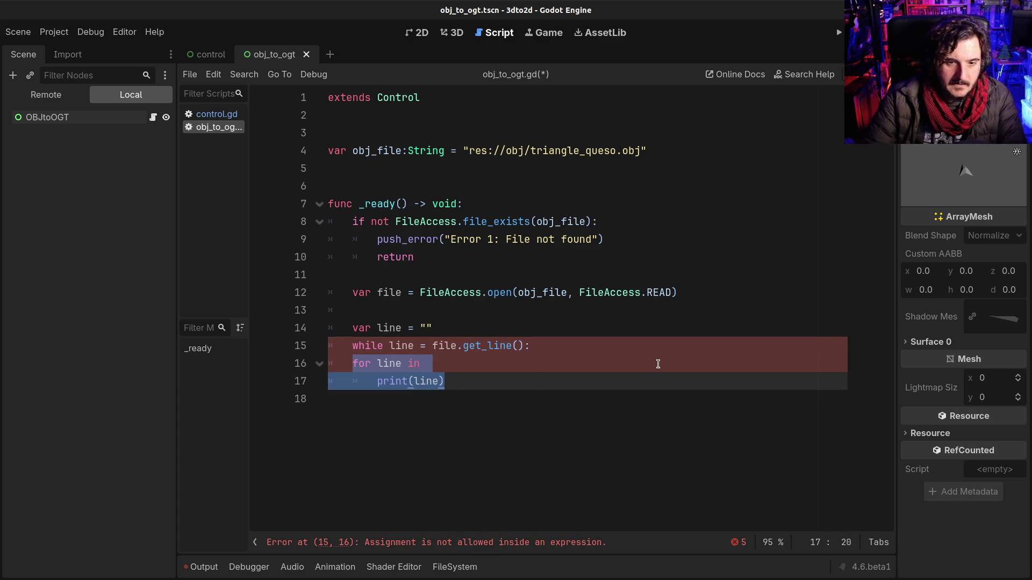
{"action": "key", "text": "Tab"}
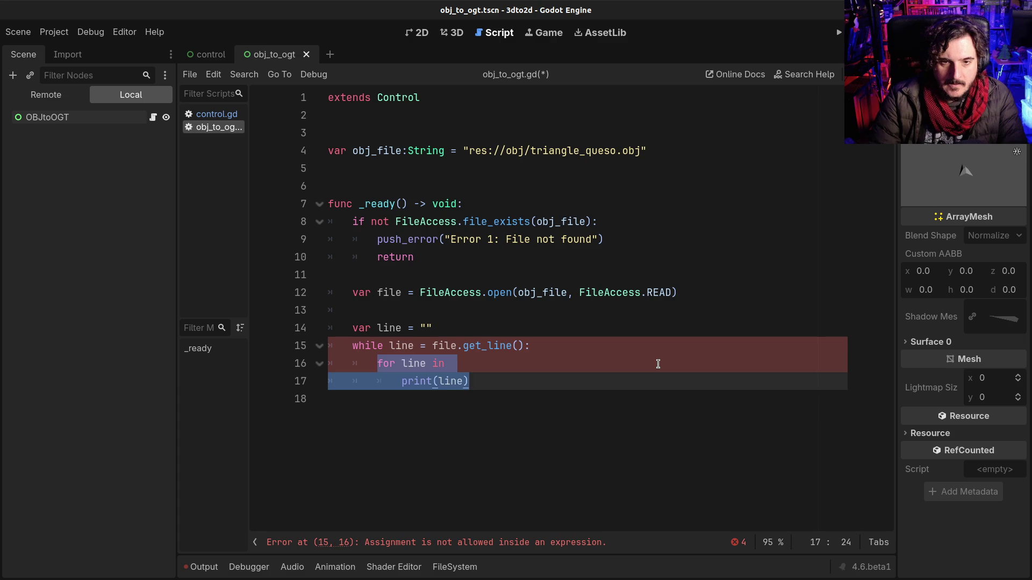
{"action": "left_click", "coordinate": [658, 364]}
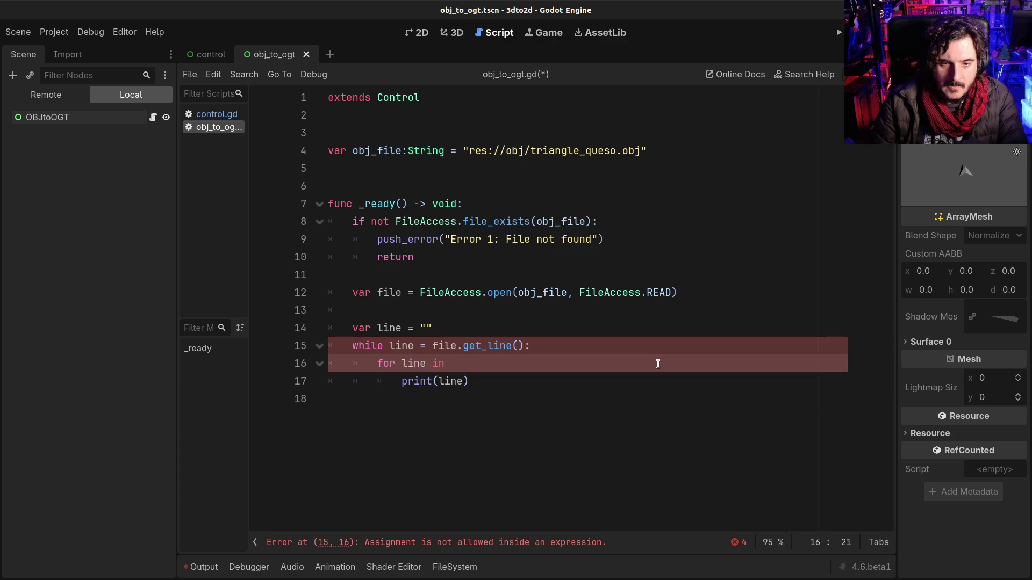
{"action": "left_click", "coordinate": [392, 345]}
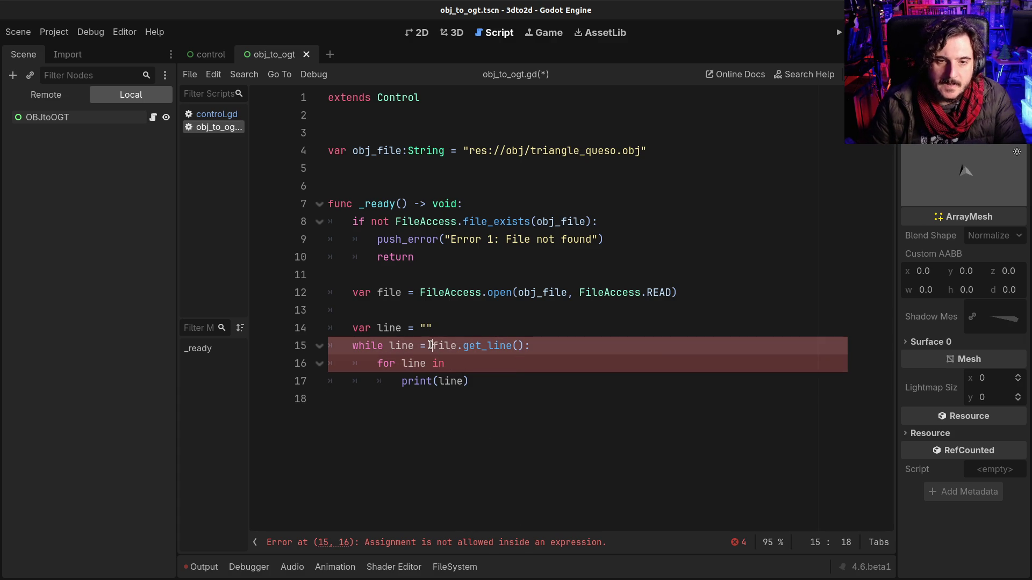
{"action": "left_click_drag", "start_coordinate": [433, 346], "coordinate": [525, 346]}
{"action": "key", "text": "ctrl+c"}
{"action": "key", "text": "BackSpace"}
{"action": "left_click_drag", "start_coordinate": [420, 327], "coordinate": [434, 328]}
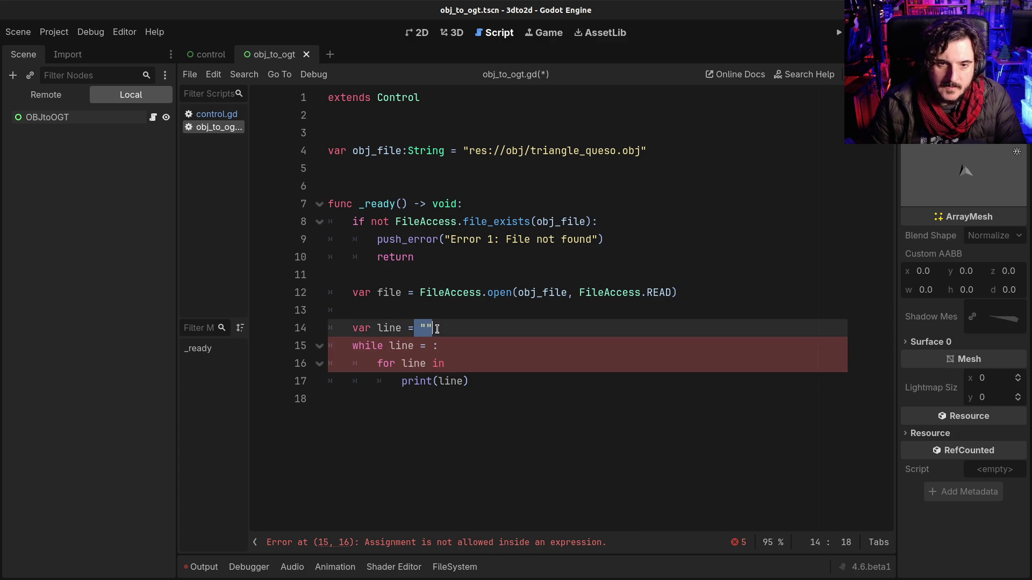
{"action": "key", "text": "ctrl+v"}
{"action": "key", "text": "End"}
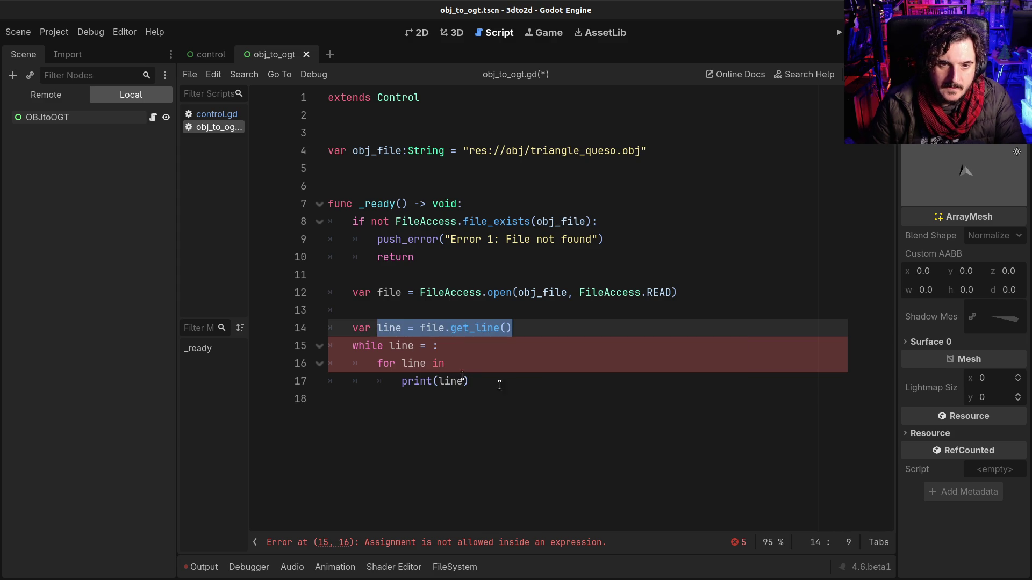
Step: Add line = file.get_line() at the loop's end and reduce the condition to 'while line'
{"action": "left_click", "coordinate": [511, 383]}
{"action": "key", "text": "Return"}
{"action": "key", "text": "Return"}
{"action": "type", "text": "line = file.get_line()"}
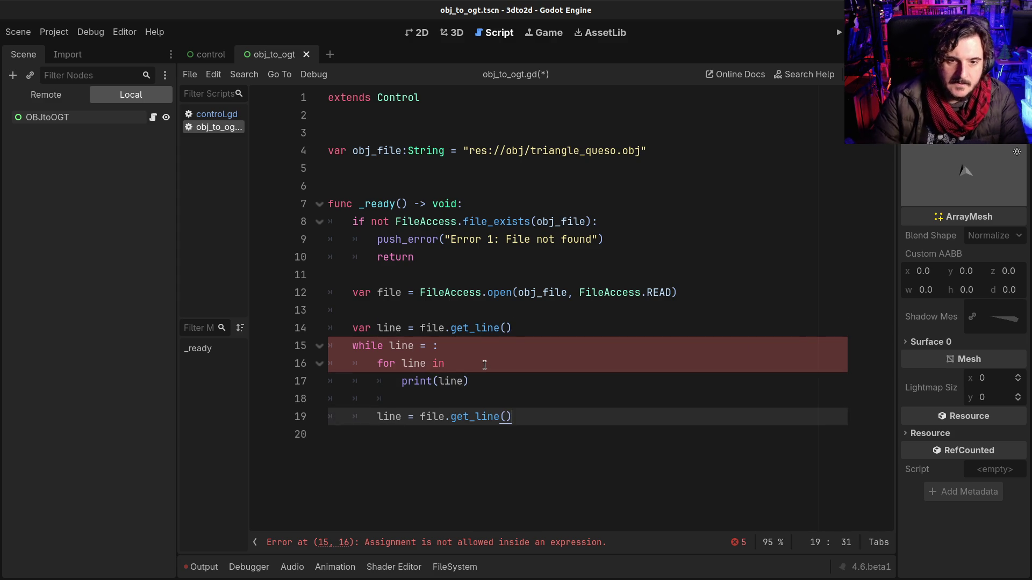
{"action": "left_click_drag", "start_coordinate": [415, 345], "coordinate": [431, 346]}
{"action": "key", "text": "BackSpace"}
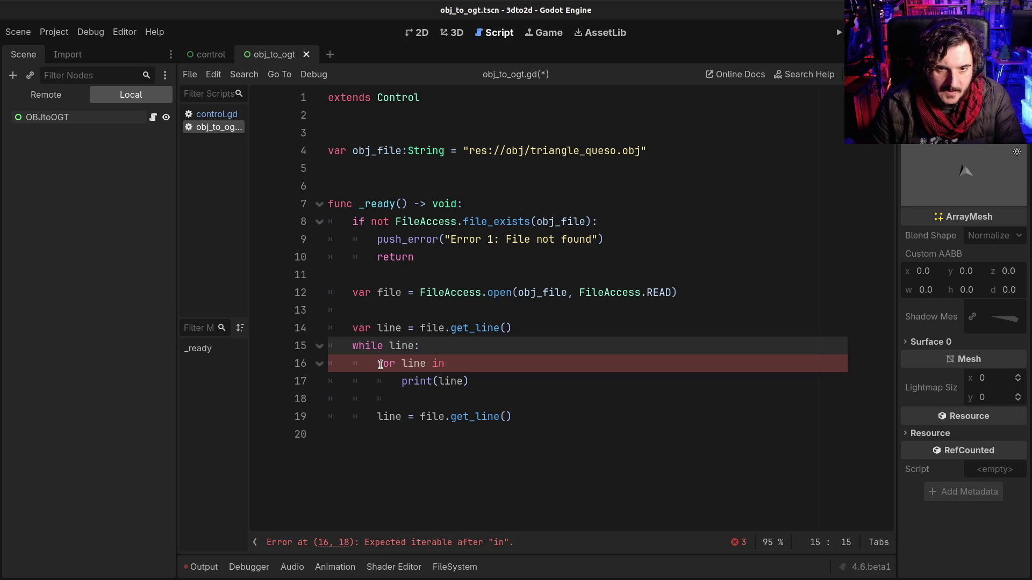
{"action": "left_click_drag", "start_coordinate": [376, 362], "coordinate": [452, 381]}
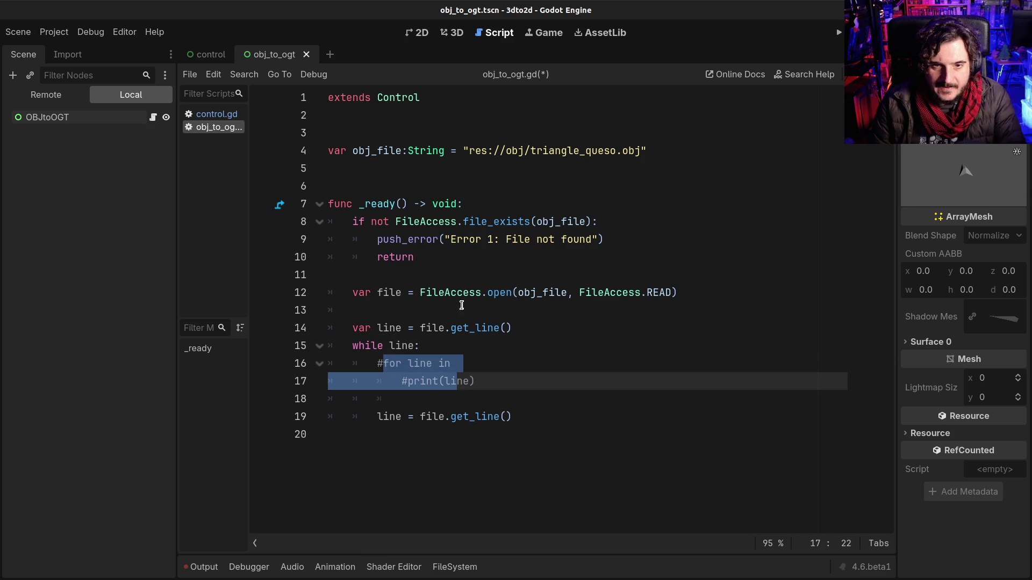
{"action": "left_click", "coordinate": [470, 328], "text": "ctrl"}
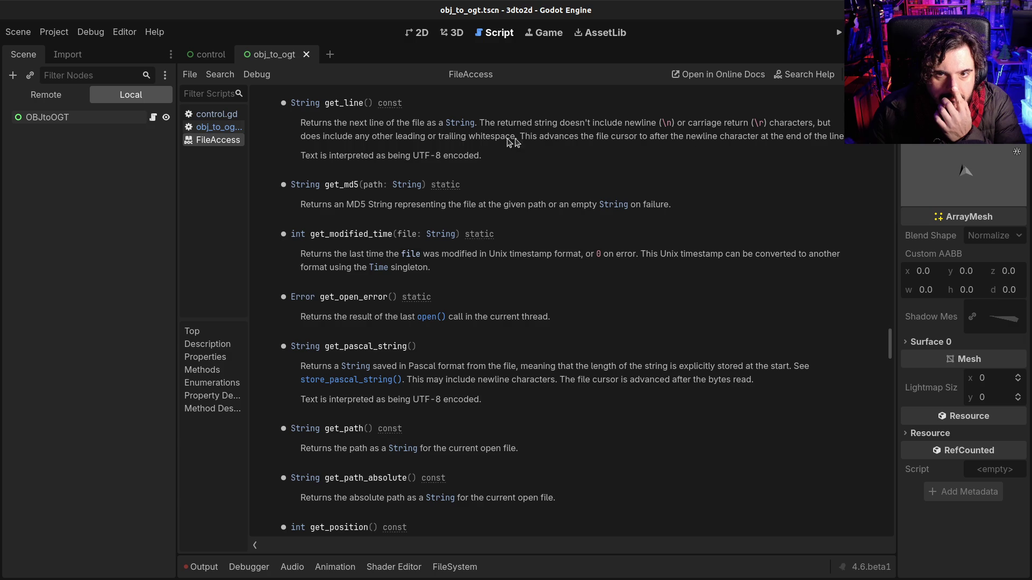
{"action": "key", "text": "alt+Left"}
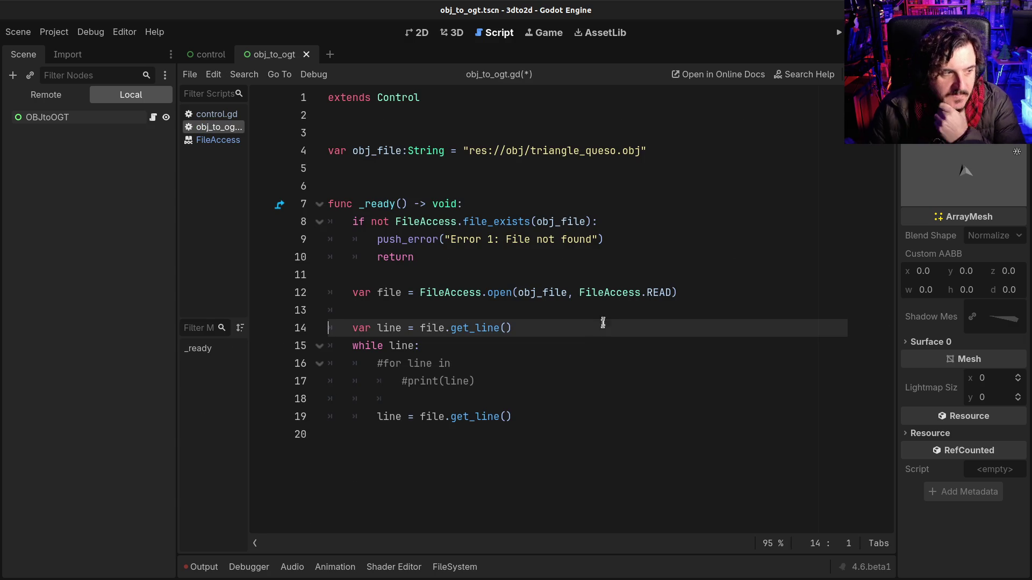
{"action": "left_click", "coordinate": [554, 381]}
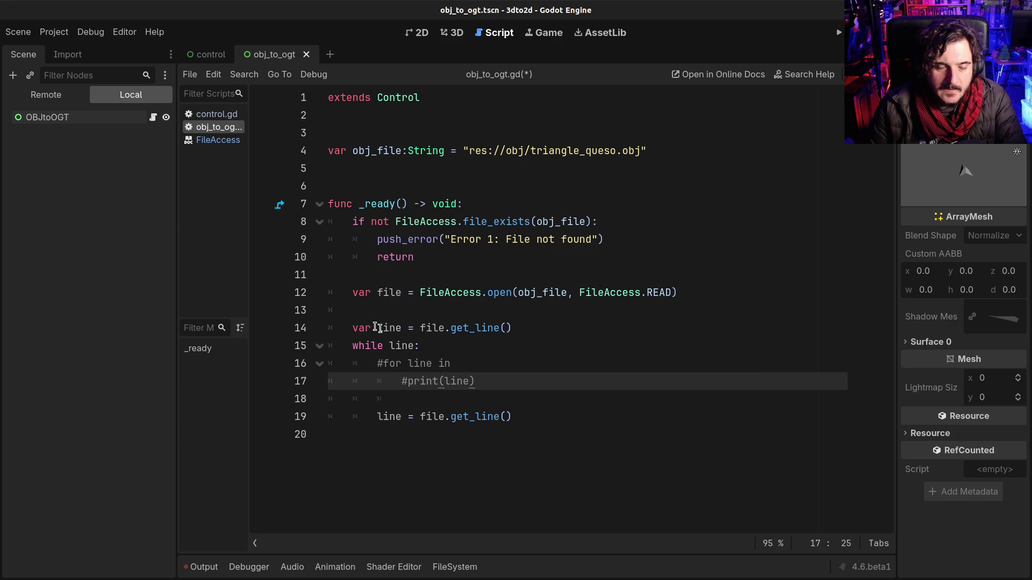
Step: Move the var line = file.get_line() declaration inside the while loop
{"action": "left_click", "coordinate": [354, 326]}
{"action": "left_click", "coordinate": [537, 329], "text": "shift"}
{"action": "key", "text": "BackSpace"}
{"action": "left_click", "coordinate": [517, 348]}
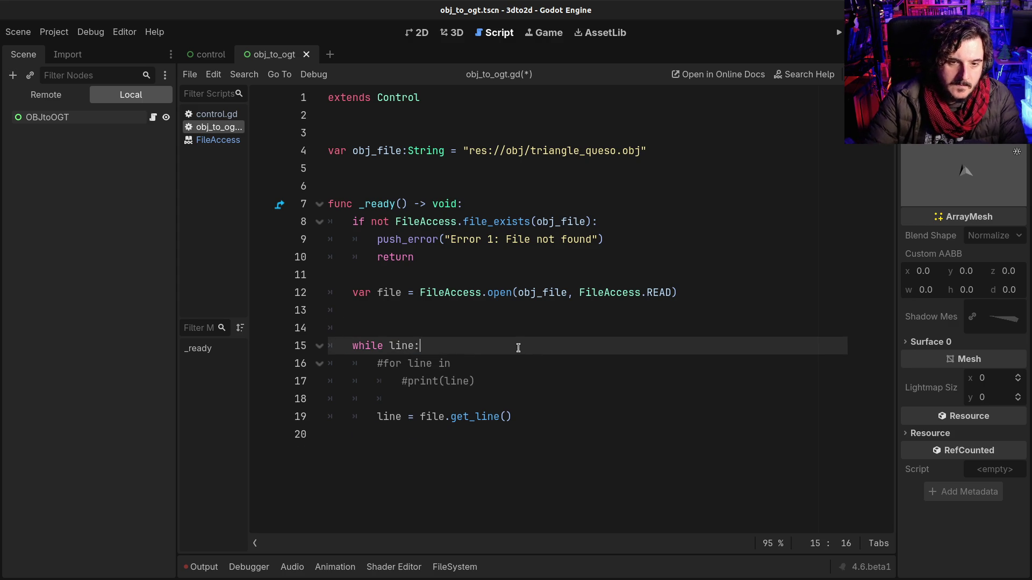
{"action": "key", "text": "Return"}
{"action": "type", "text": "var line = file.get_line()"}
Step: Change the loop condition to 'not file.eof_reached()' and save the script
{"action": "double_click", "coordinate": [408, 345]}
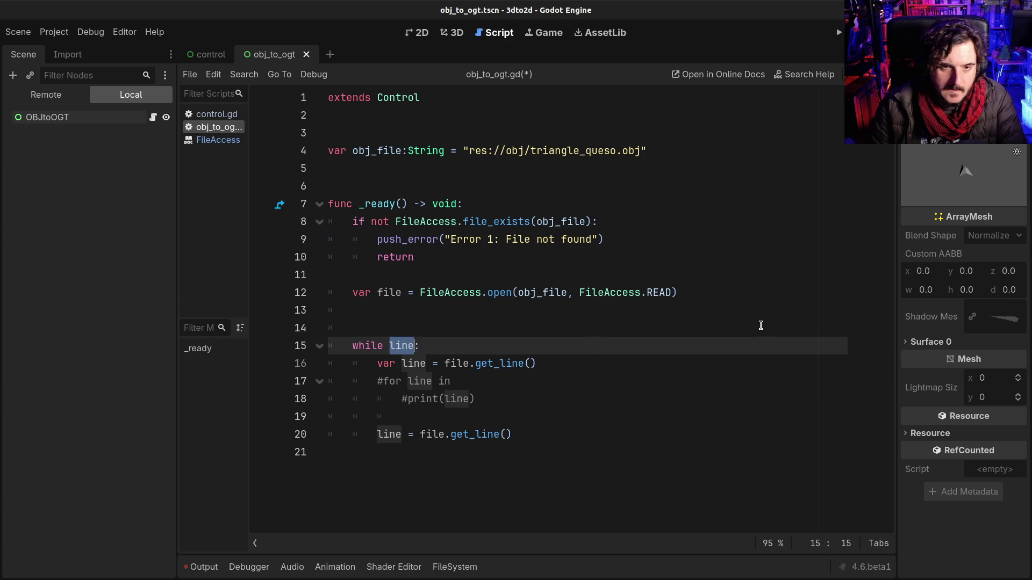
{"action": "type", "text": "fil"}
{"action": "type", "text": "e.en"}
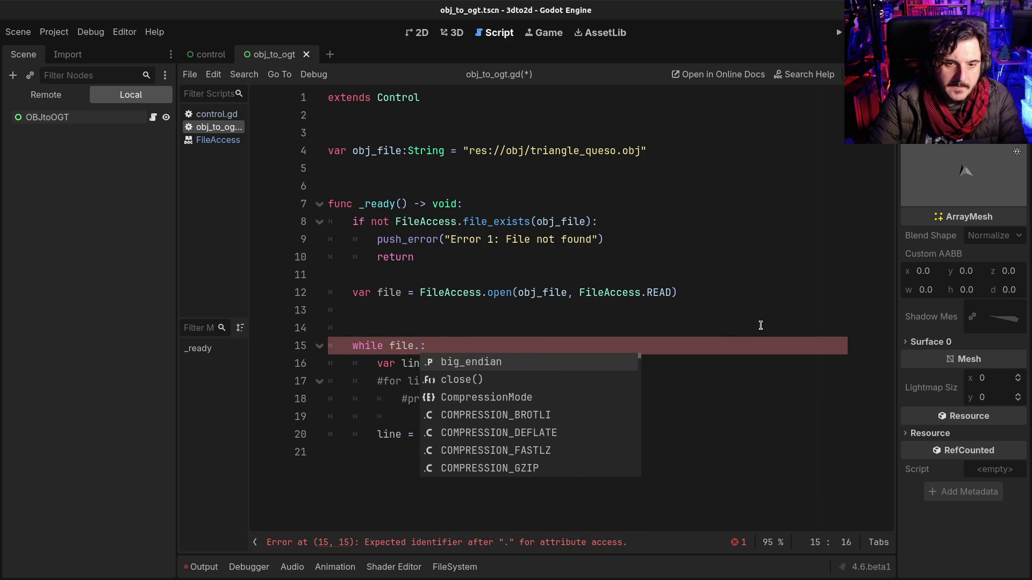
{"action": "key", "text": "BackSpace"}
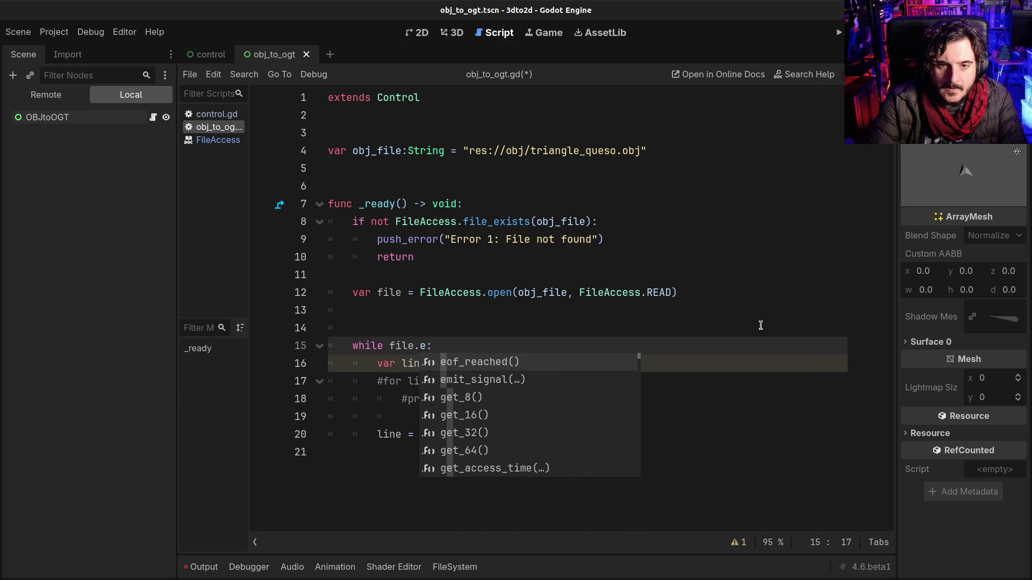
{"action": "key", "text": "Return"}
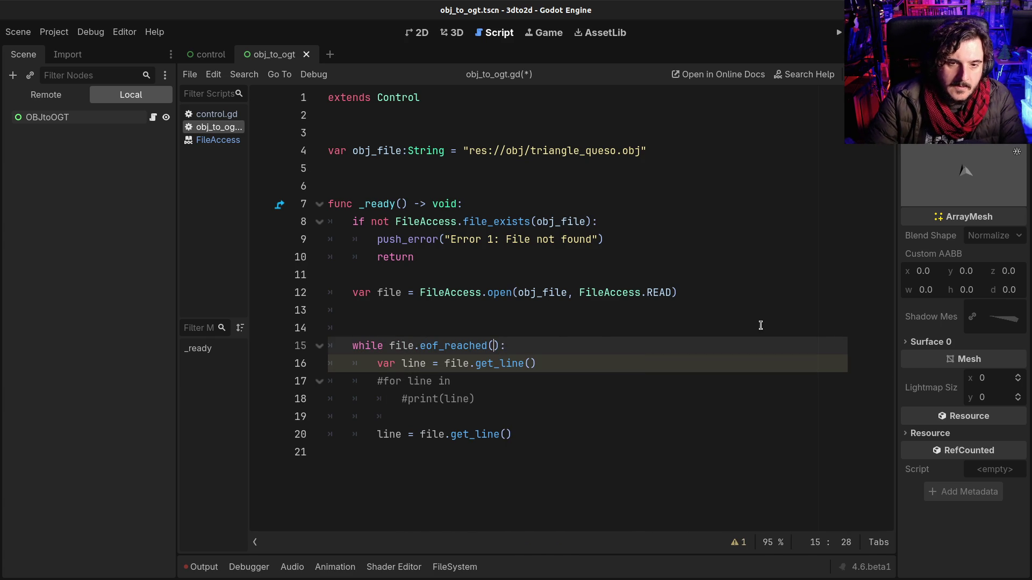
{"action": "key", "text": "Right"}
{"action": "type", "text": "not"}
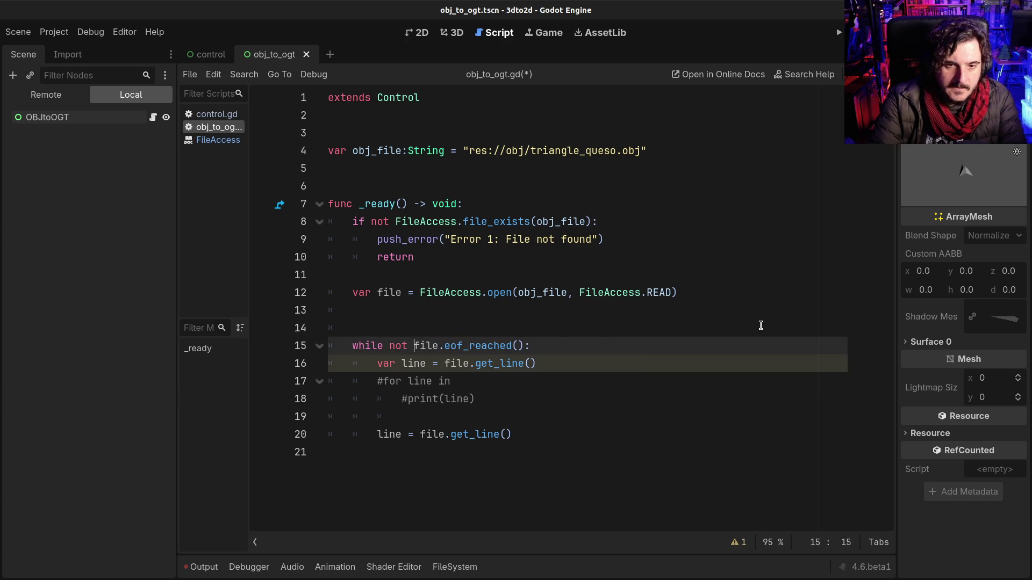
{"action": "key", "text": "ctrl+s"}
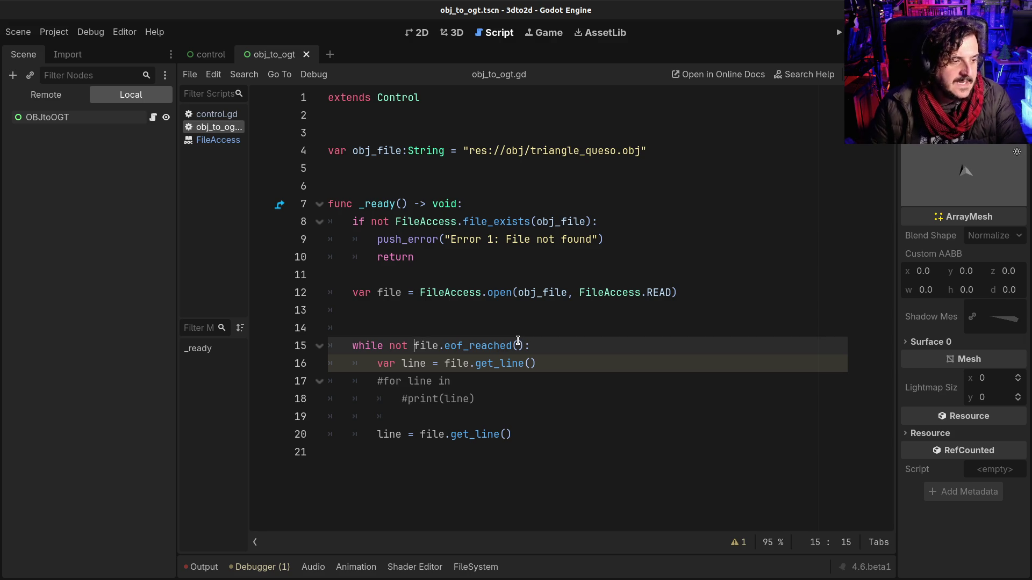
{"action": "double_click", "coordinate": [459, 435]}
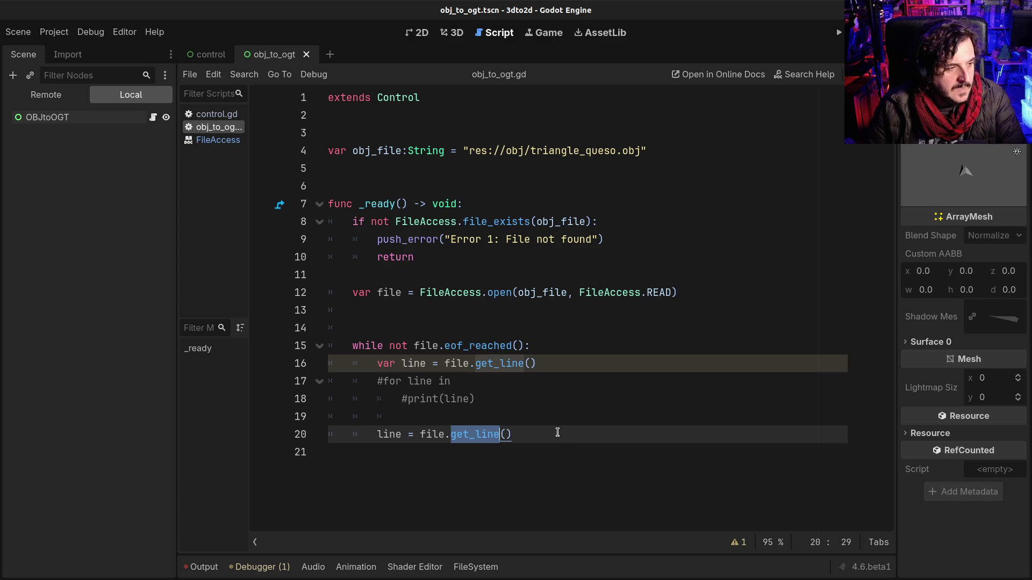
{"action": "left_click", "coordinate": [550, 432]}
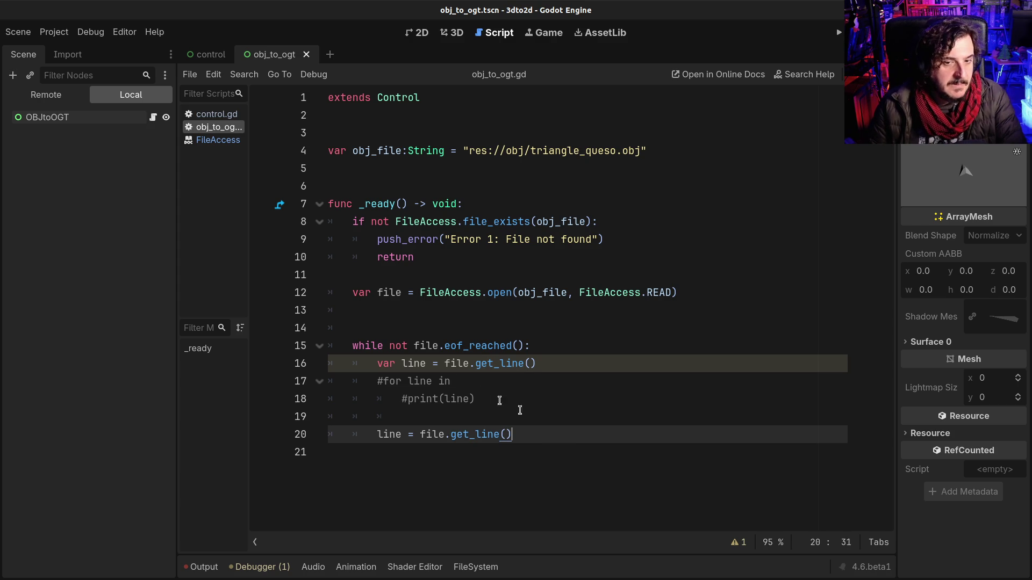
{"action": "left_click", "coordinate": [403, 347]}
{"action": "left_click_drag", "start_coordinate": [389, 347], "coordinate": [486, 347]}
{"action": "left_click", "coordinate": [471, 364]}
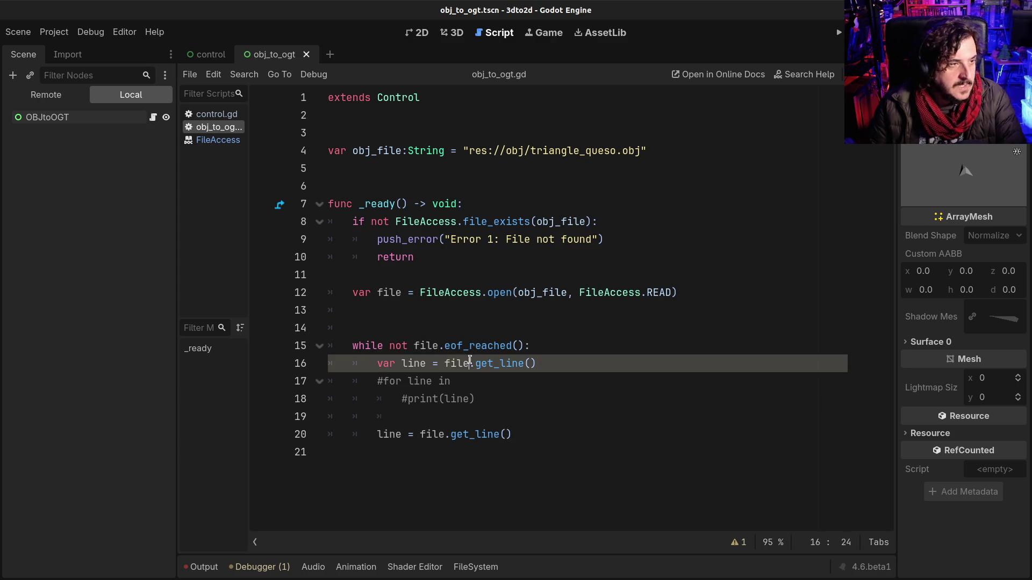
{"action": "double_click", "coordinate": [467, 363]}
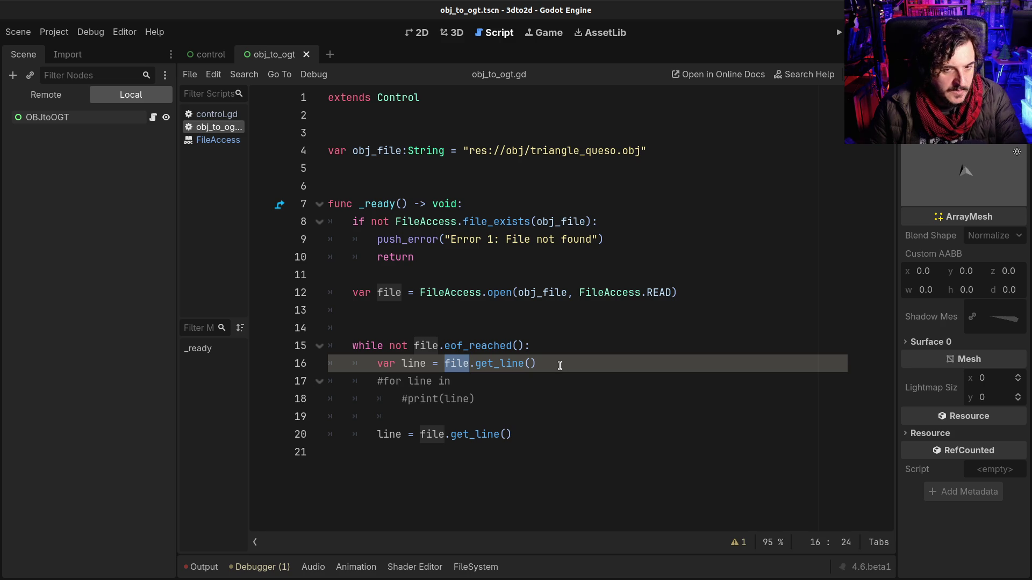
{"action": "left_click", "coordinate": [411, 346], "text": "shift"}
{"action": "left_click", "coordinate": [528, 349], "text": "shift"}
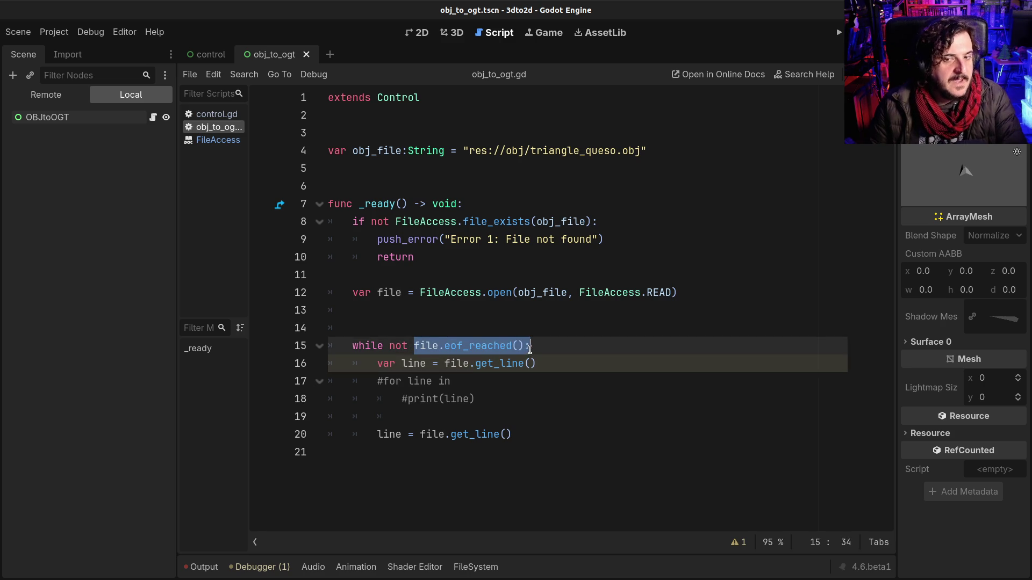
{"action": "left_click", "coordinate": [525, 350]}
{"action": "mouse_move", "coordinate": [518, 354]}
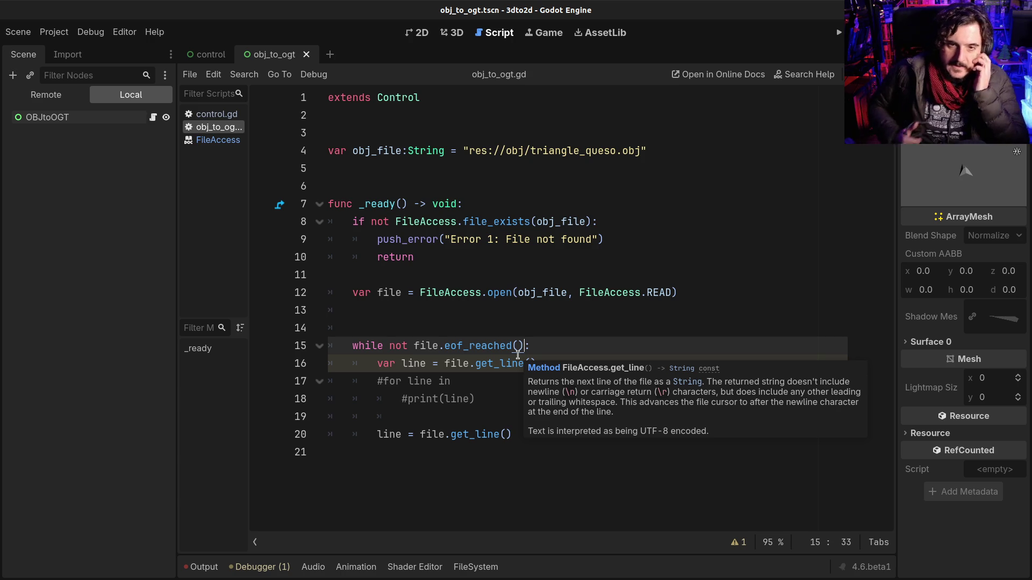
{"action": "left_click", "coordinate": [518, 355]}
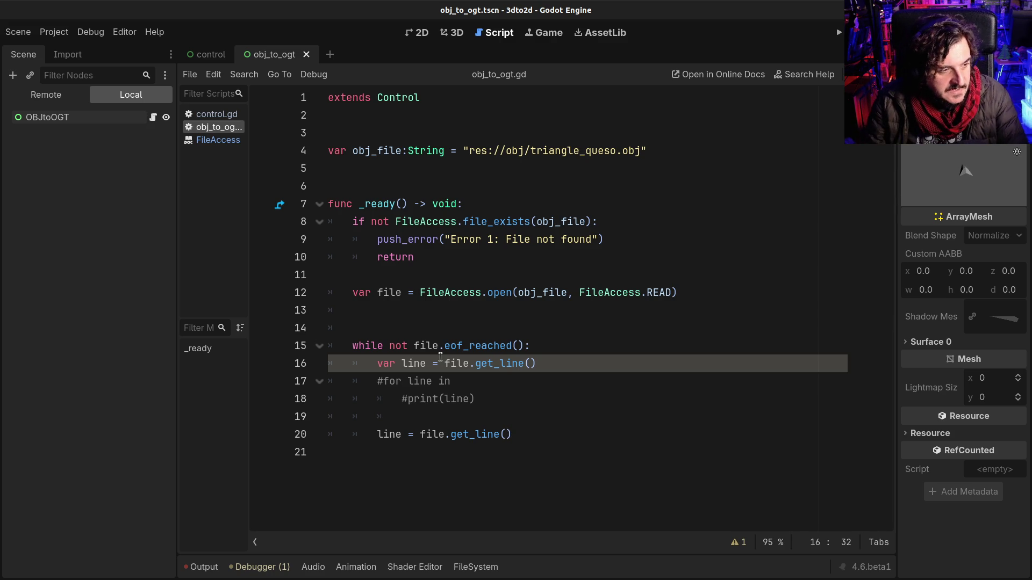
{"action": "left_click", "coordinate": [504, 386]}
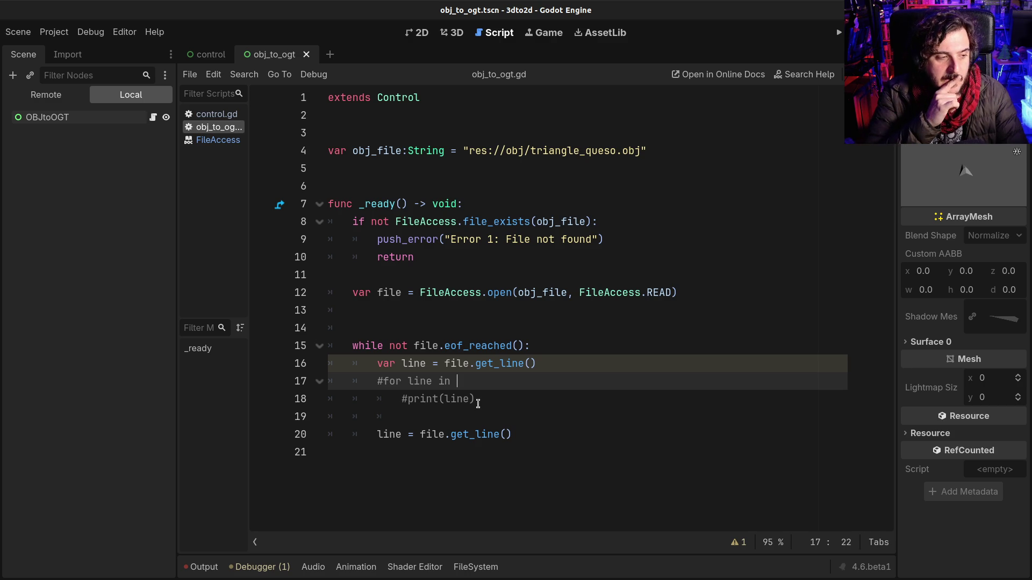
{"action": "left_click", "coordinate": [383, 381]}
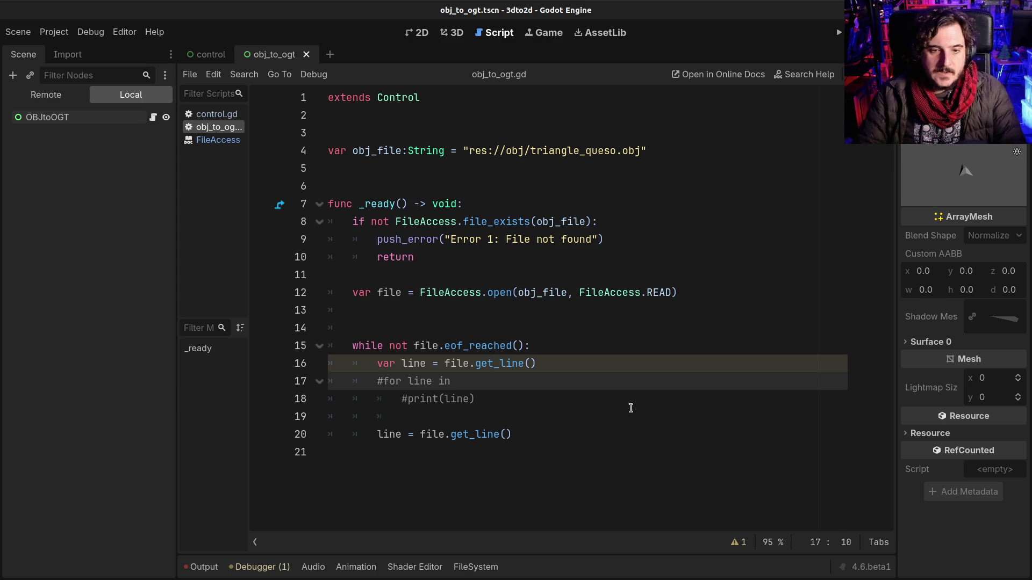
{"action": "key", "text": "Down"}
{"action": "key", "text": "Down"}
{"action": "key", "text": "Down"}
Step: Replace the re-read statement on line 20 with print(line)
{"action": "key", "text": "Home"}
{"action": "key", "text": "shift+End"}
{"action": "key", "text": "BackSpace"}
{"action": "type", "text": "print(line"}
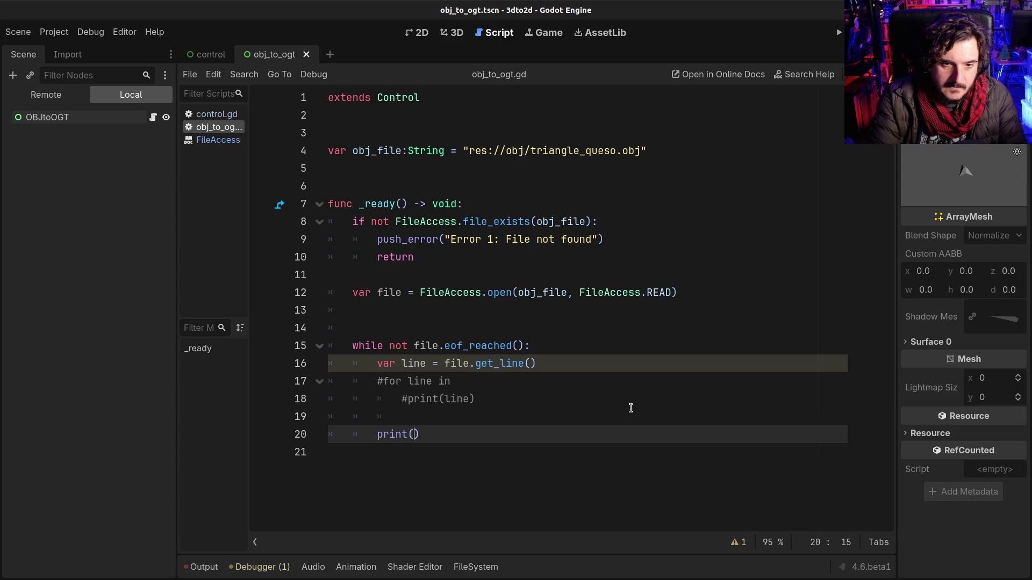
Step: Run the scene, review every OBJ line printed in Output, then hide the panel
{"action": "key", "text": "F6"}
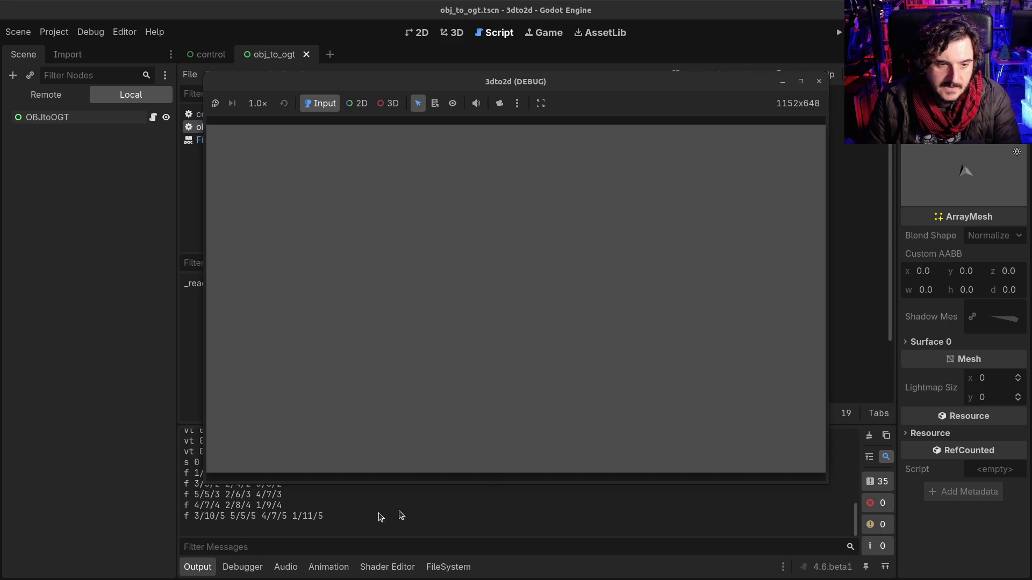
{"action": "key", "text": "F8"}
{"action": "left_click_drag", "start_coordinate": [291, 515], "coordinate": [216, 450]}
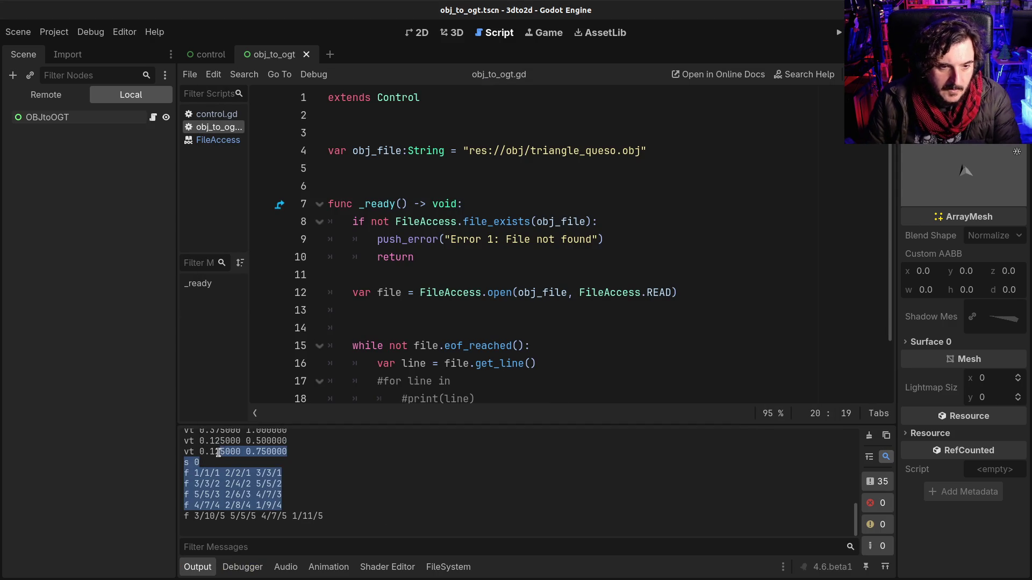
{"action": "left_click", "coordinate": [216, 454]}
{"action": "scroll", "coordinate": [515, 484], "scroll_direction": "up", "scroll_amount": 1}
{"action": "scroll", "coordinate": [513, 483], "scroll_direction": "up", "scroll_amount": 10}
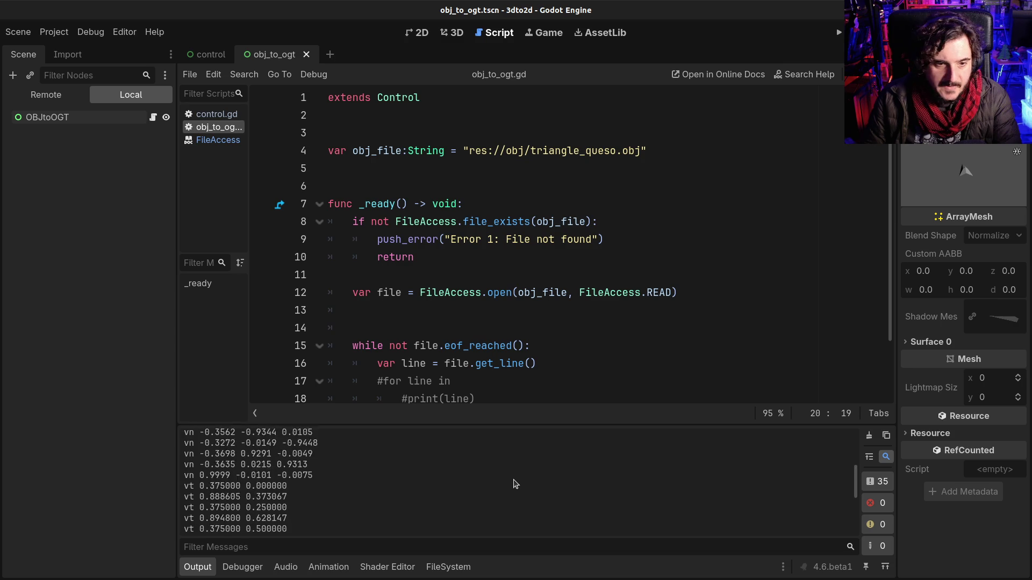
{"action": "scroll", "coordinate": [507, 480], "scroll_direction": "down", "scroll_amount": 10}
{"action": "scroll", "coordinate": [484, 376], "scroll_direction": "down", "scroll_amount": 2}
{"action": "key", "text": "ctrl+j"}
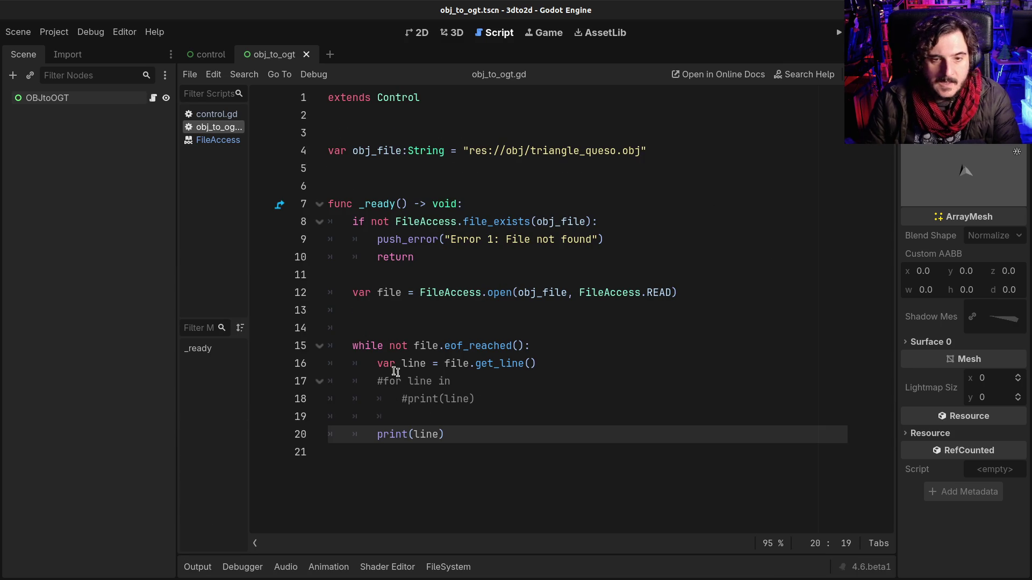
Step: Delete the commented #for and #print lines, leaving a blank line before print(line)
{"action": "left_click", "coordinate": [396, 381]}
{"action": "left_click", "coordinate": [383, 381]}
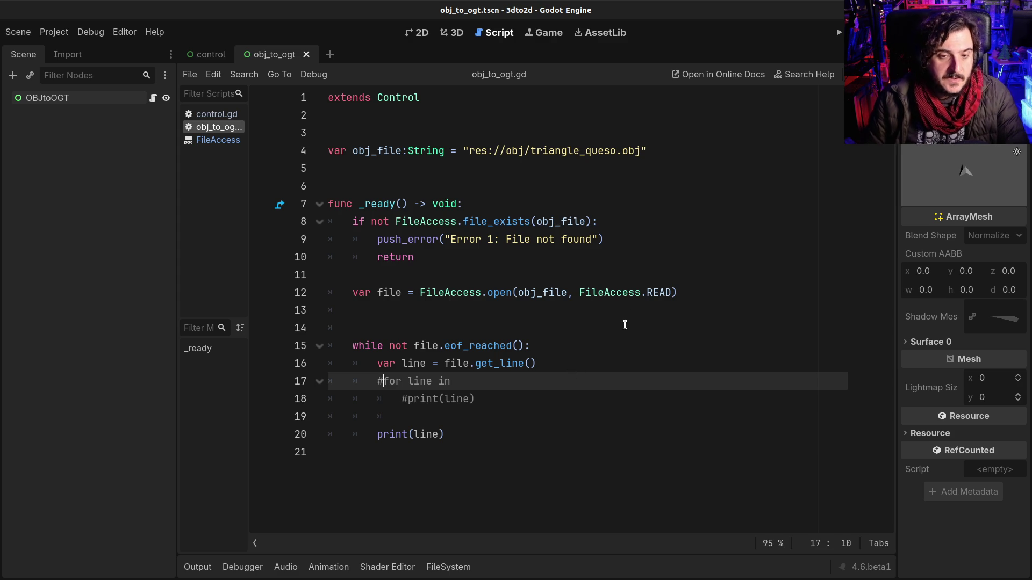
{"action": "key", "text": "Up"}
{"action": "key", "text": "End"}
{"action": "key", "text": "Delete"}
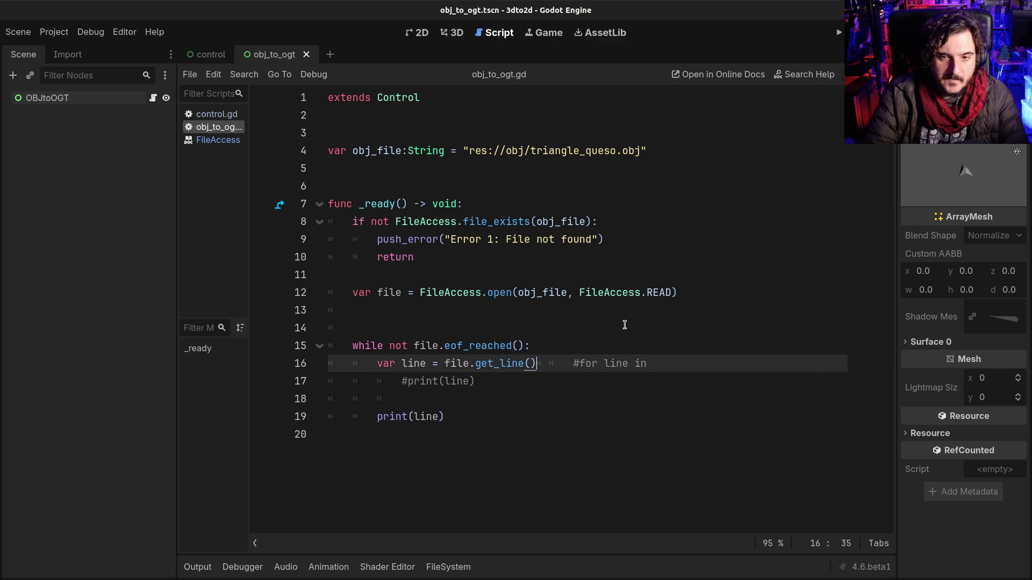
{"action": "key", "text": "shift+End"}
{"action": "key", "text": "shift+Down"}
{"action": "key", "text": "Delete"}
{"action": "key", "text": "Return"}
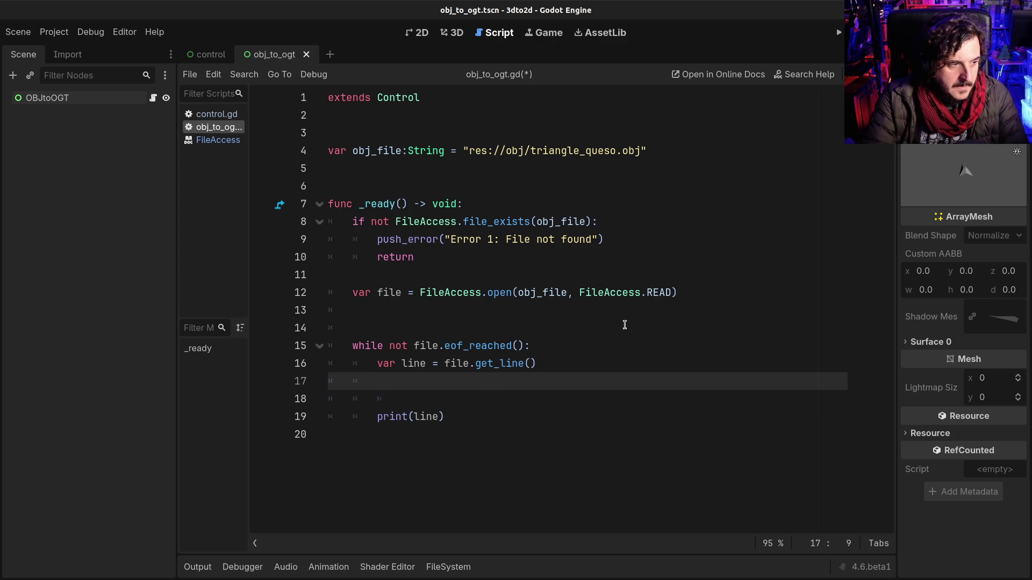
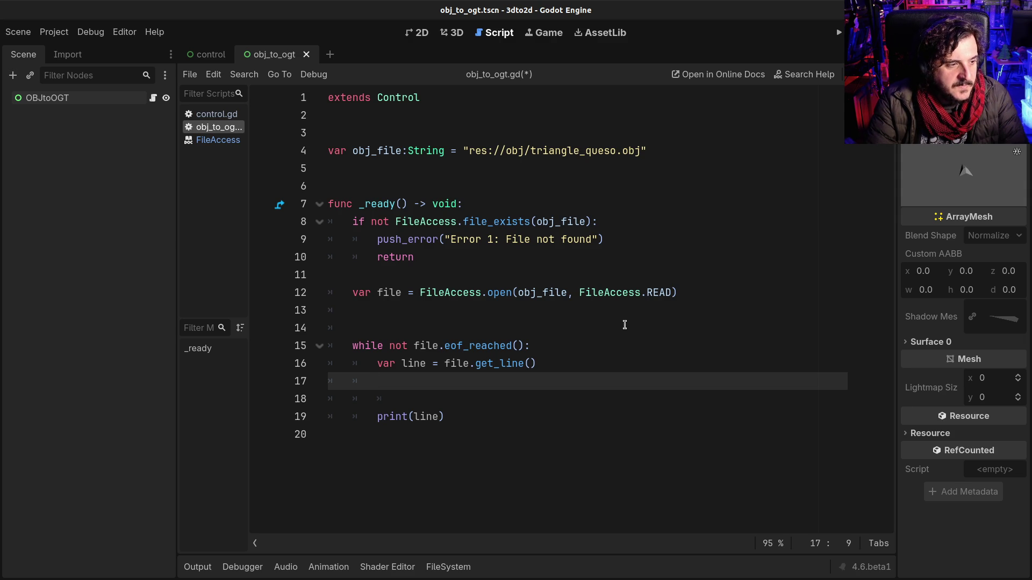
Step: Add var data:Array = line.split(" ") on line 18 using autocomplete
{"action": "type", "text": "l"}
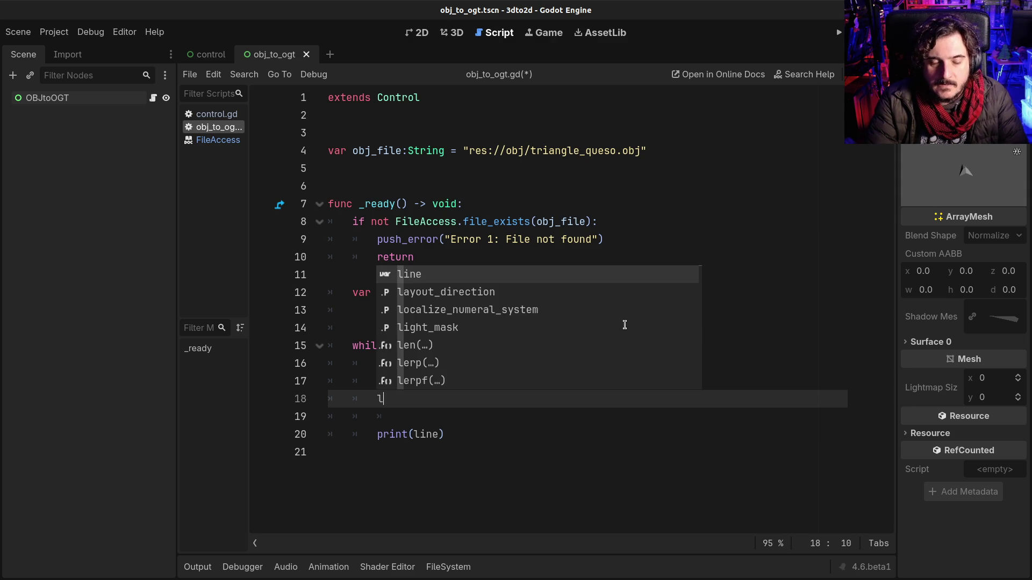
{"action": "key", "text": "BackSpace"}
{"action": "type", "text": "var "}
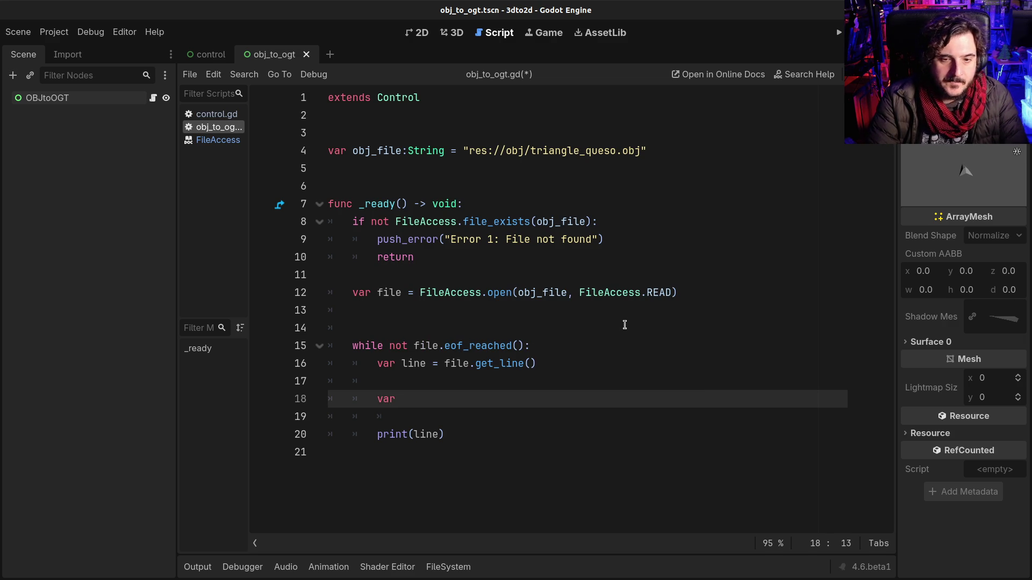
{"action": "type", "text": "data ="}
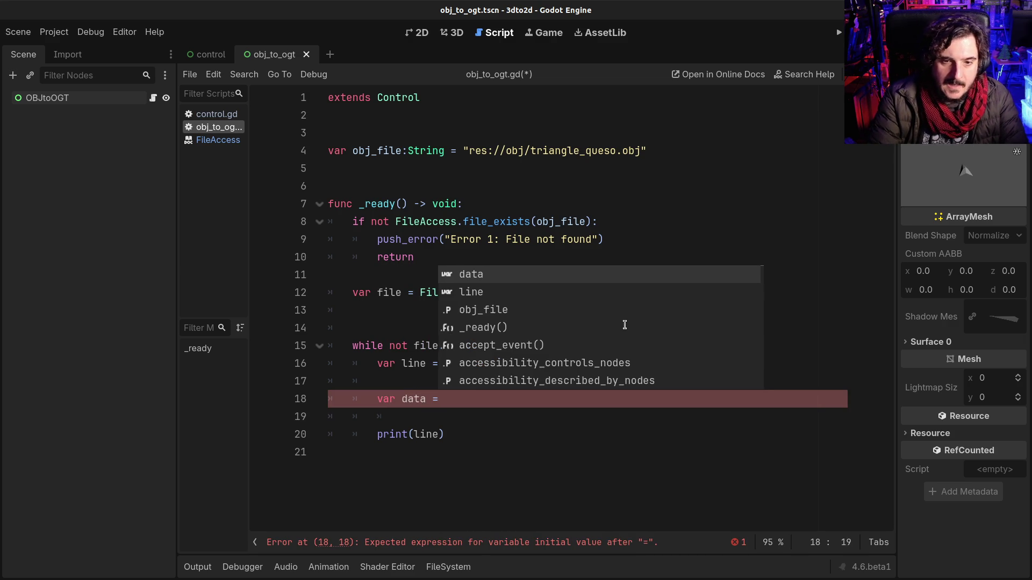
{"action": "key", "text": "BackSpace"}
{"action": "key", "text": "BackSpace"}
{"action": "type", "text": ":arra"}
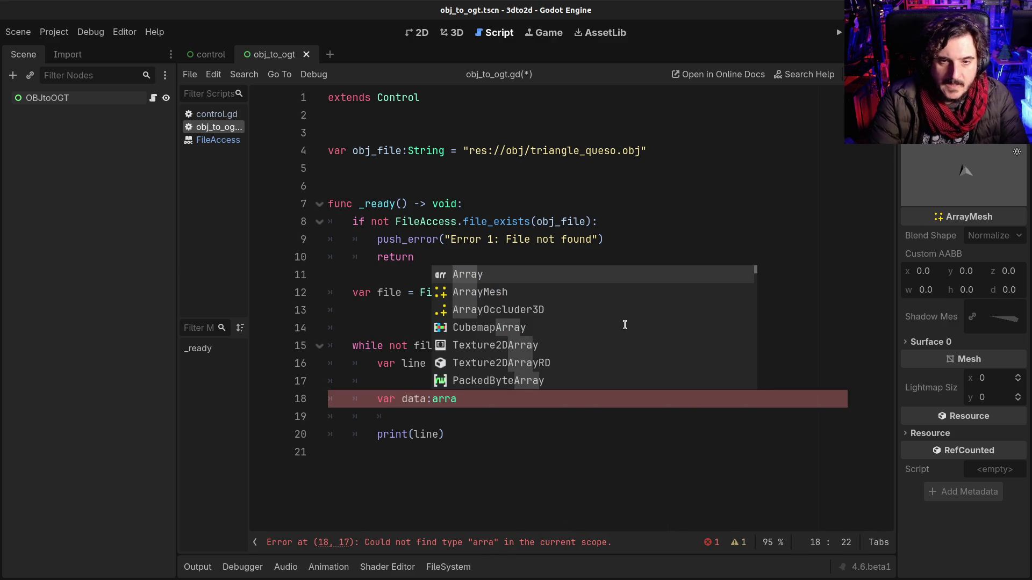
{"action": "key", "text": "Return"}
{"action": "type", "text": "= "}
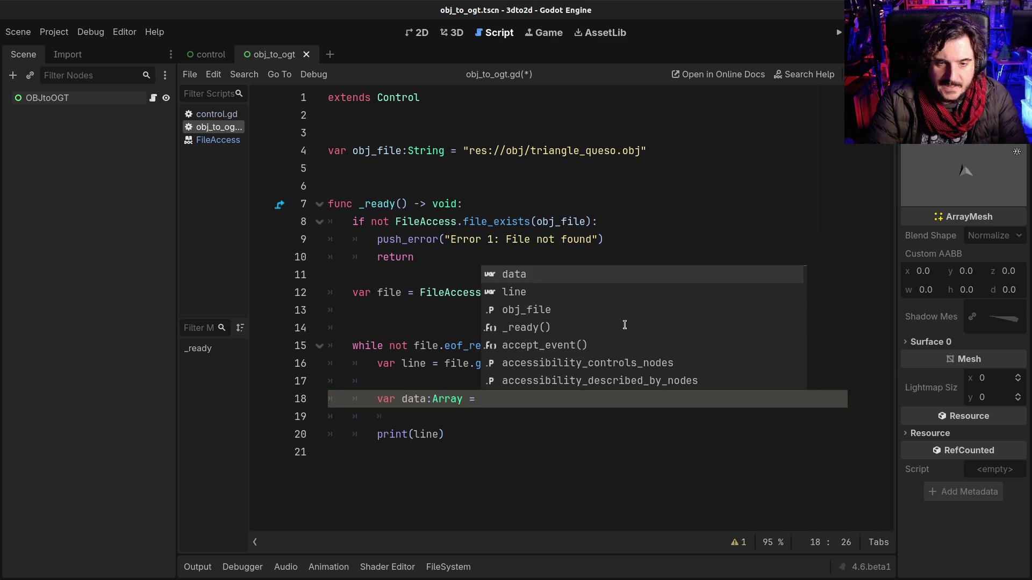
{"action": "type", "text": "line.sp"}
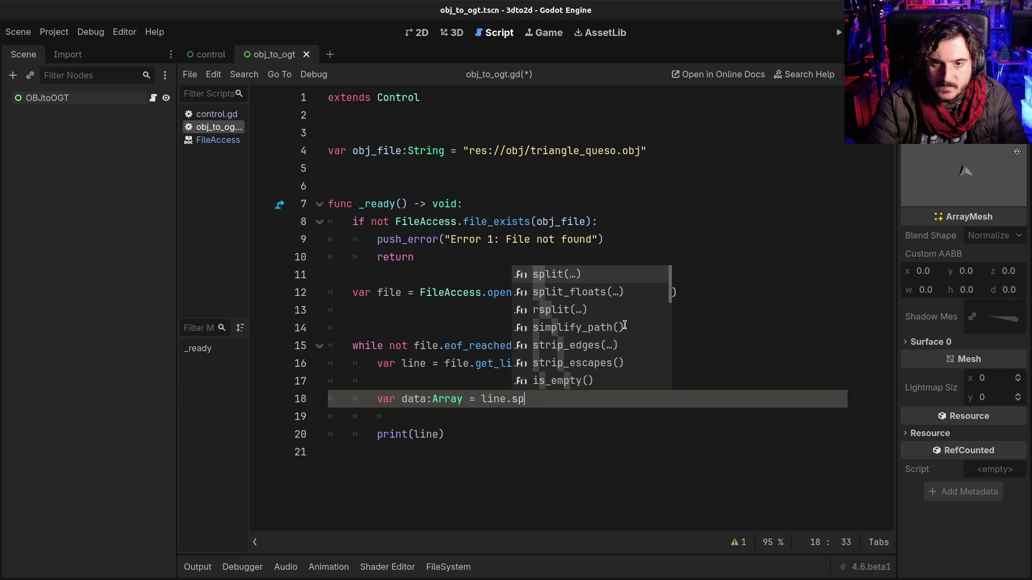
{"action": "key", "text": "Return"}
{"action": "type", "text": "\" \")"}
{"action": "key", "text": "Return"}
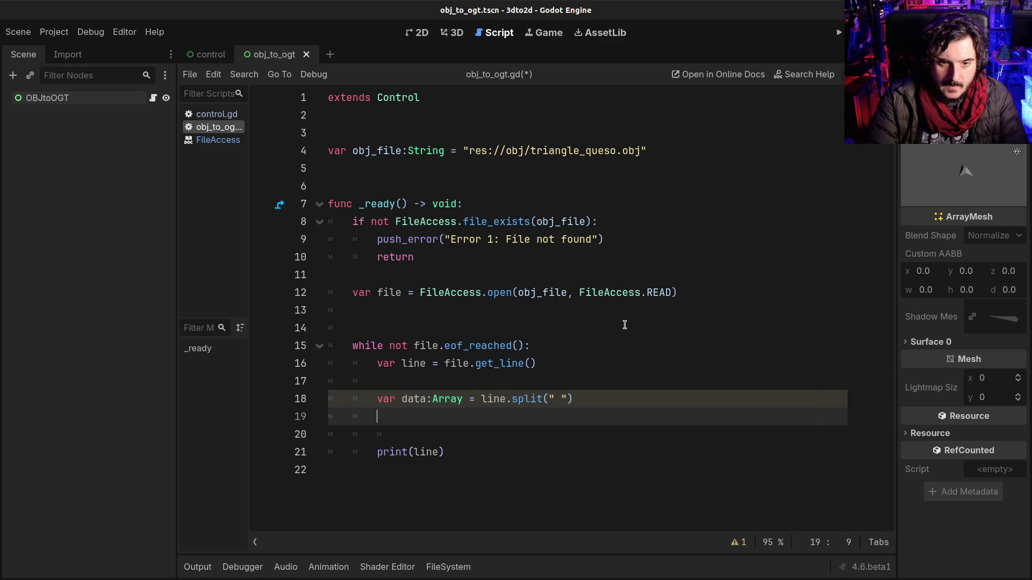
Step: Change print(line) to print(data) and run the scene with F6
{"action": "double_click", "coordinate": [426, 399]}
{"action": "key", "text": "ctrl+c"}
{"action": "double_click", "coordinate": [427, 452]}
{"action": "key", "text": "ctrl+v"}
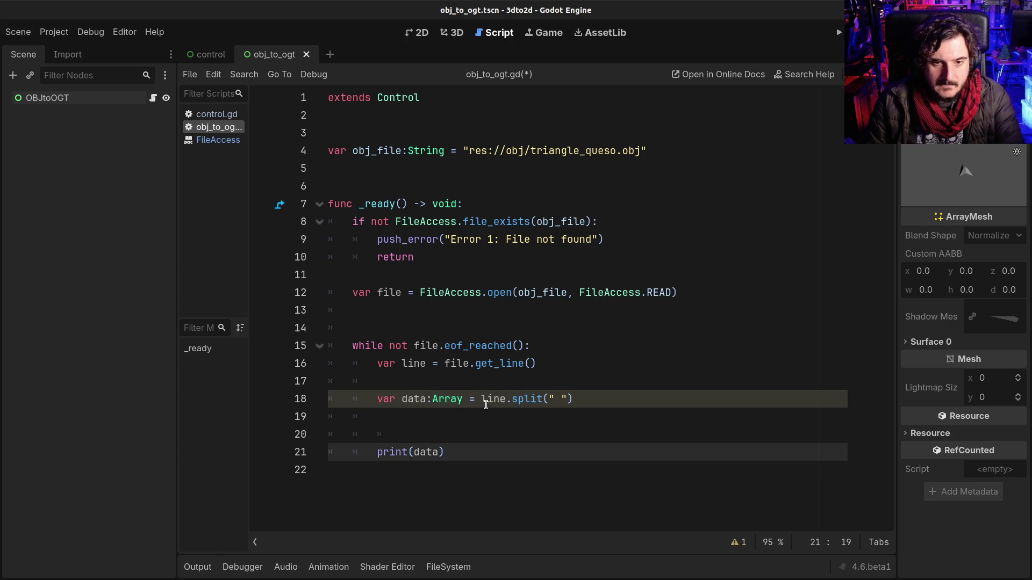
{"action": "key", "text": "F6"}
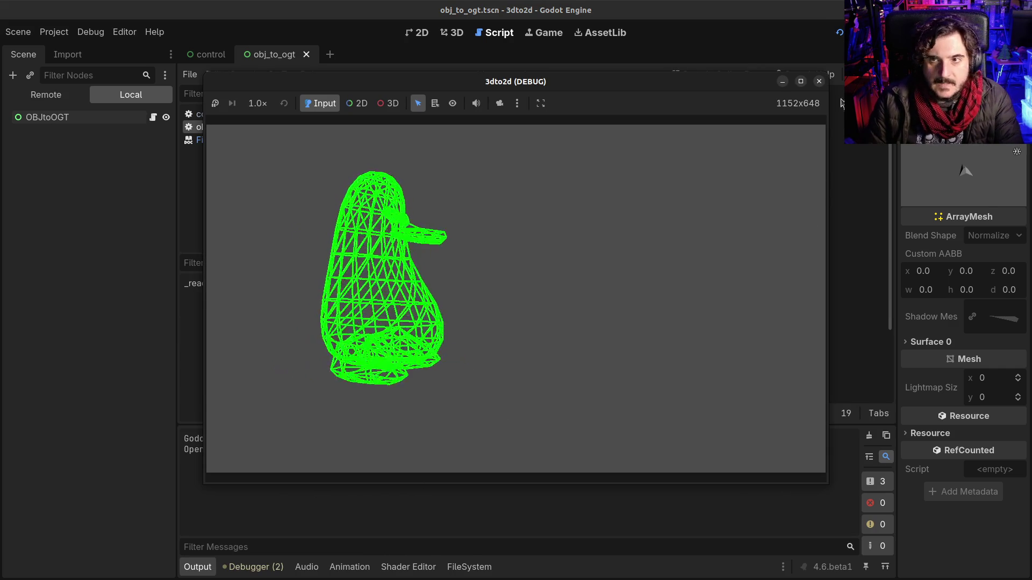
Step: Stop the game and set the main scene to res://scenes/obj_to_ogt.tscn in Project Settings
{"action": "left_click", "coordinate": [818, 81]}
{"action": "left_click", "coordinate": [54, 32]}
{"action": "left_click", "coordinate": [70, 48]}
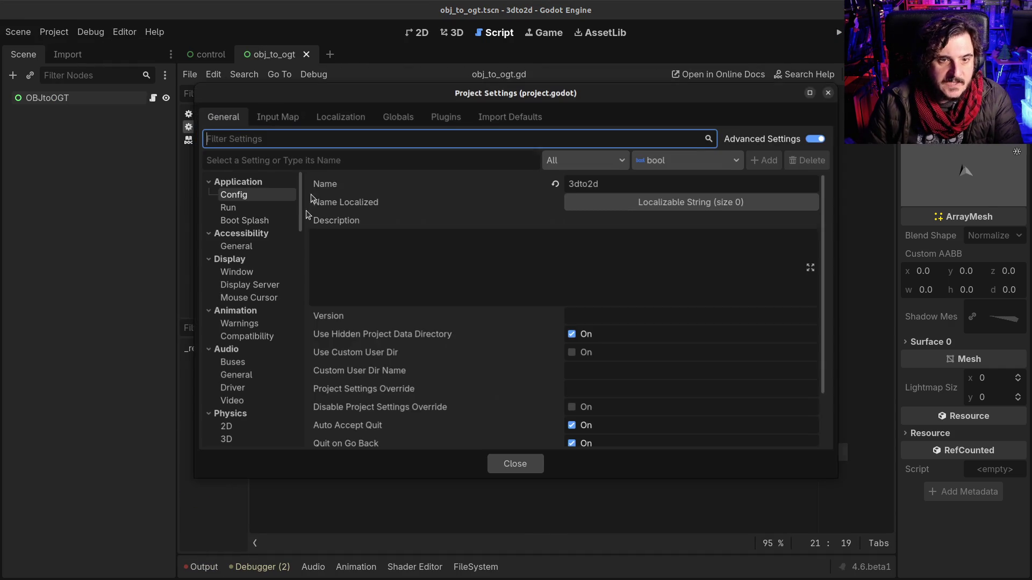
{"action": "left_click", "coordinate": [229, 207]}
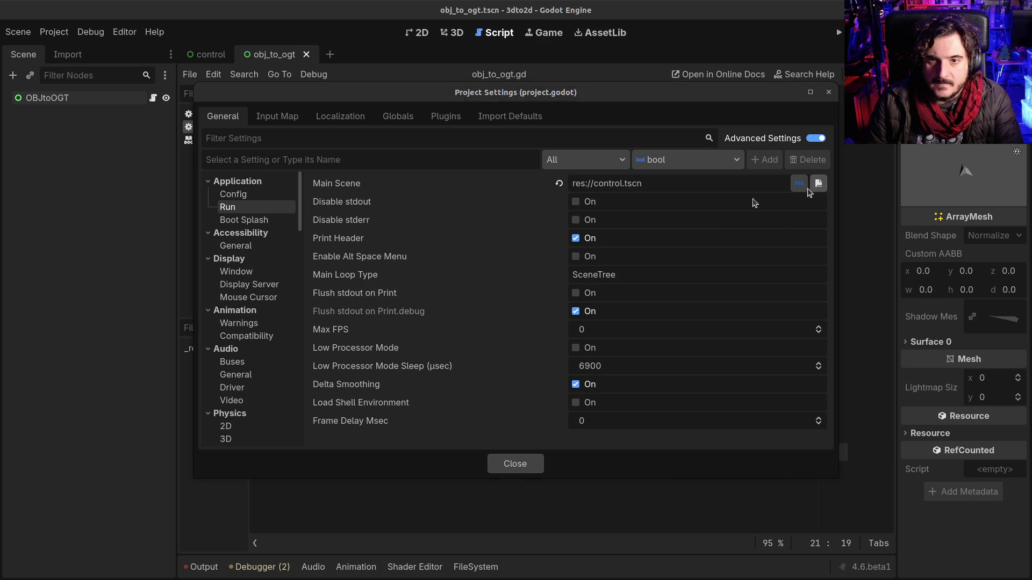
{"action": "left_click", "coordinate": [818, 184]}
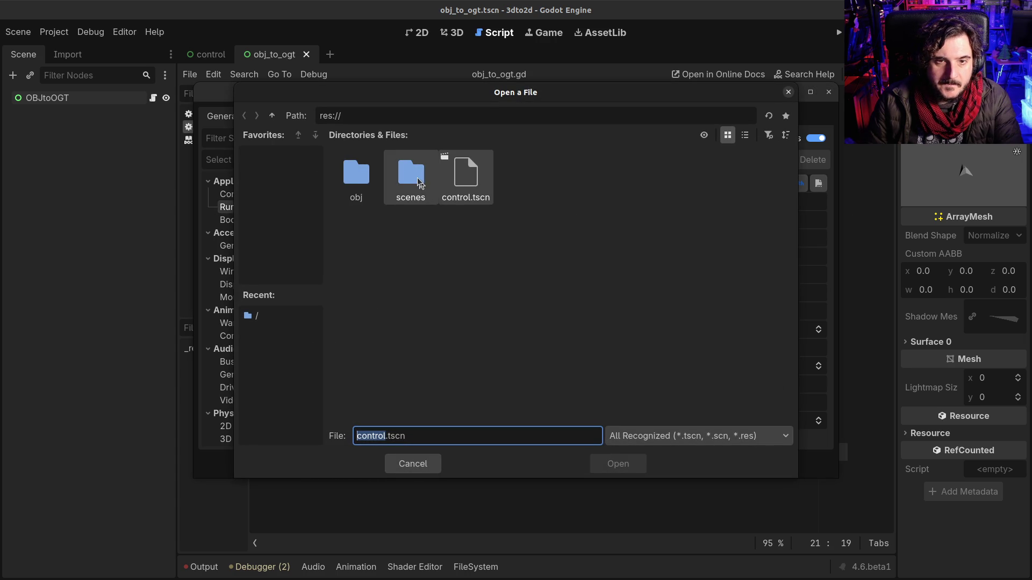
{"action": "double_click", "coordinate": [422, 187]}
{"action": "double_click", "coordinate": [360, 171]}
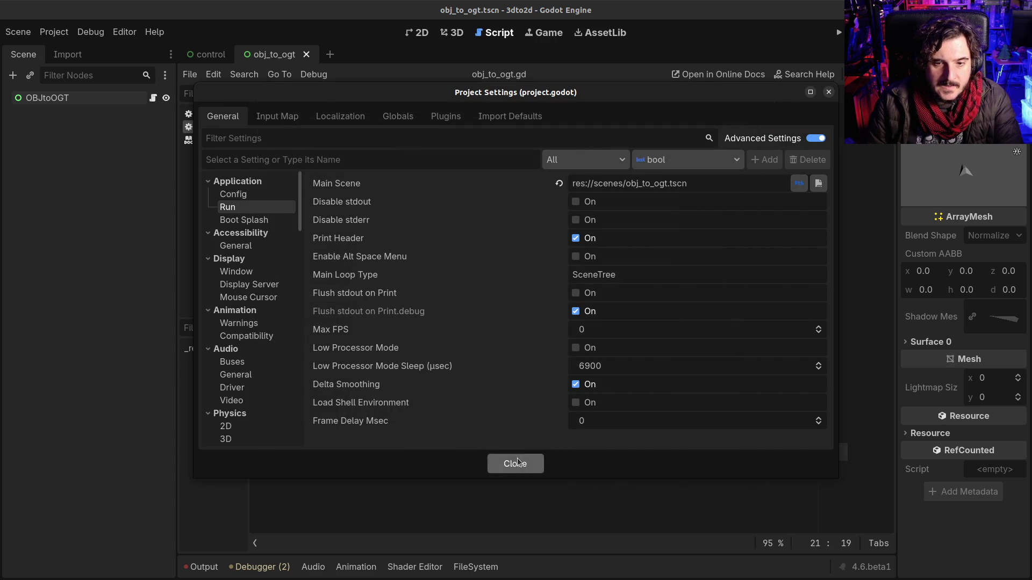
{"action": "left_click", "coordinate": [517, 462]}
Step: Run the project with F5, check the space-split token arrays in Output, then stop it
{"action": "key", "text": "F5"}
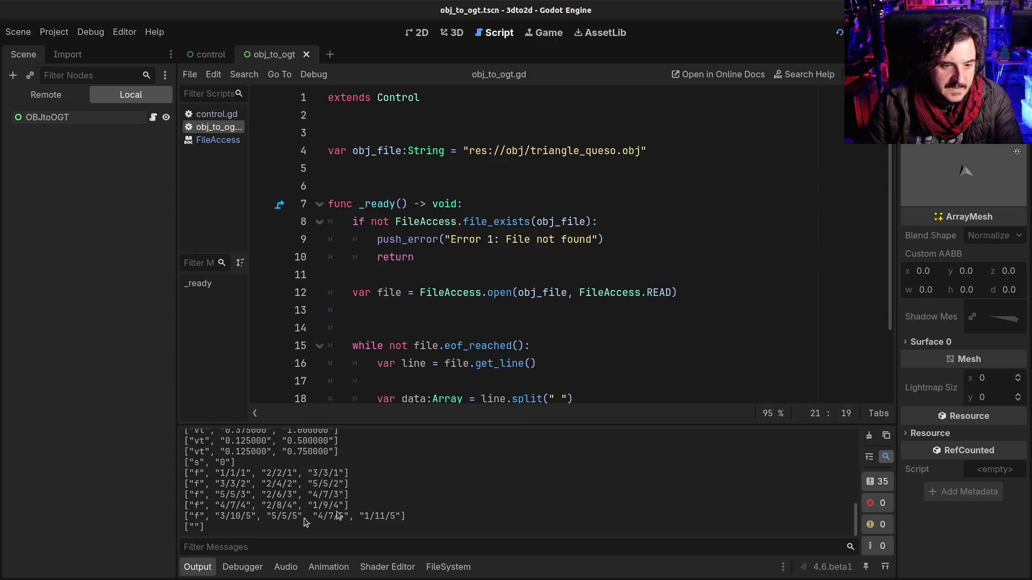
{"action": "left_click_drag", "start_coordinate": [403, 517], "coordinate": [186, 450]}
{"action": "left_click", "coordinate": [268, 505]}
{"action": "left_click_drag", "start_coordinate": [330, 507], "coordinate": [185, 472]}
{"action": "key", "text": "F8"}
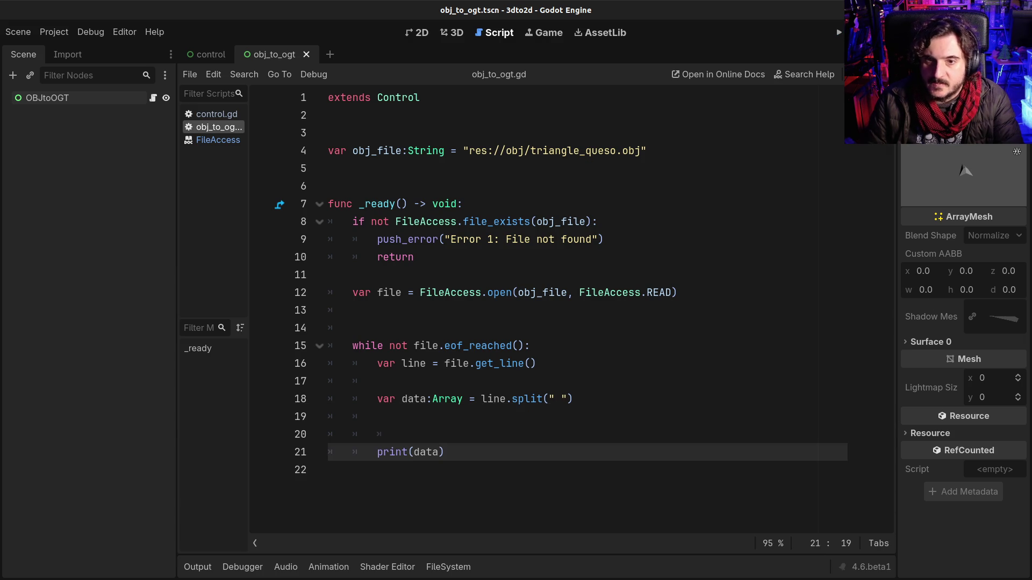
Step: Write match data[0]: on a new line below the split statement
{"action": "left_click", "coordinate": [633, 361]}
{"action": "left_click", "coordinate": [622, 398]}
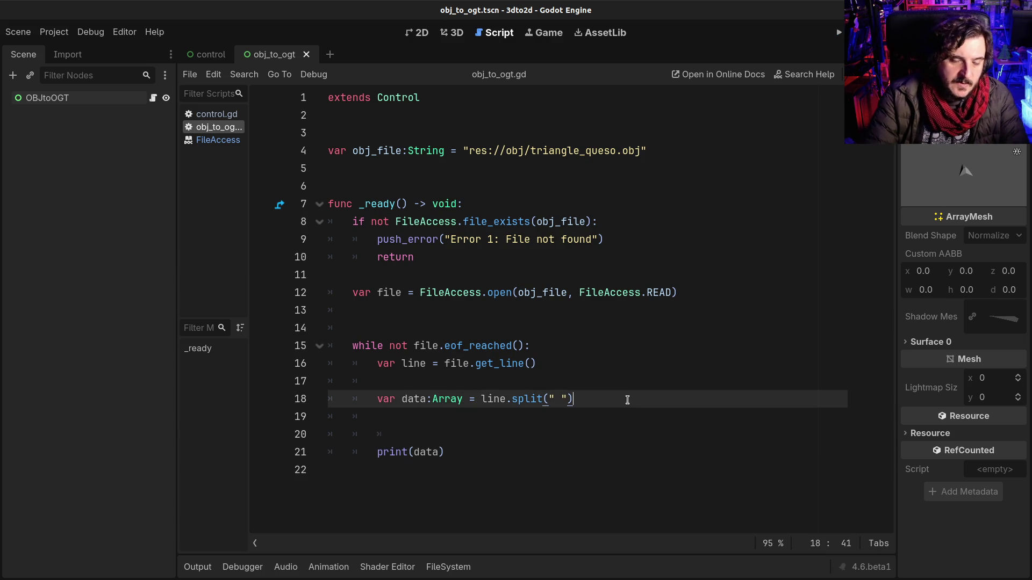
{"action": "key", "text": "Return"}
{"action": "key", "text": "Return"}
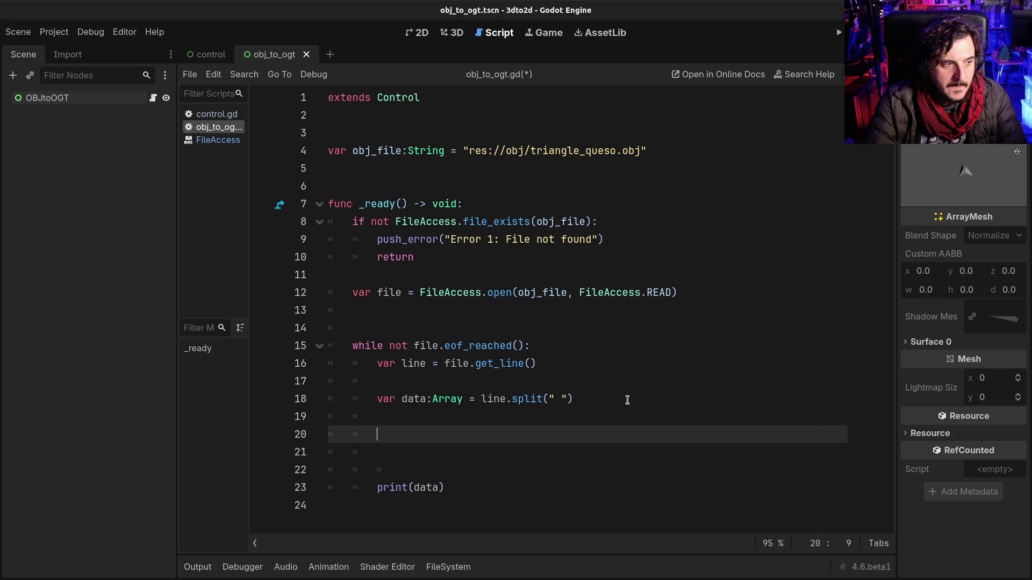
{"action": "type", "text": "if "}
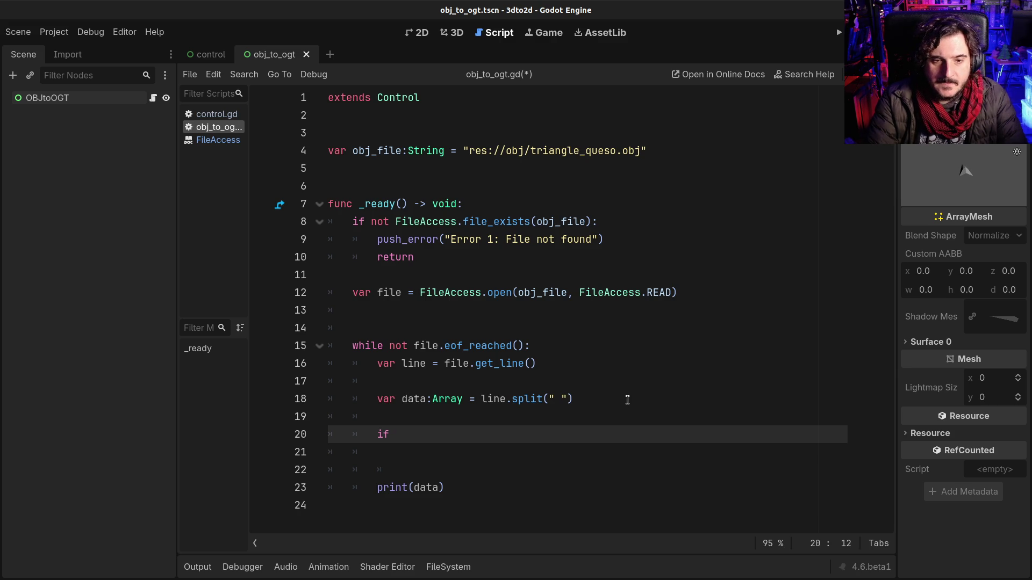
{"action": "type", "text": "data[0"}
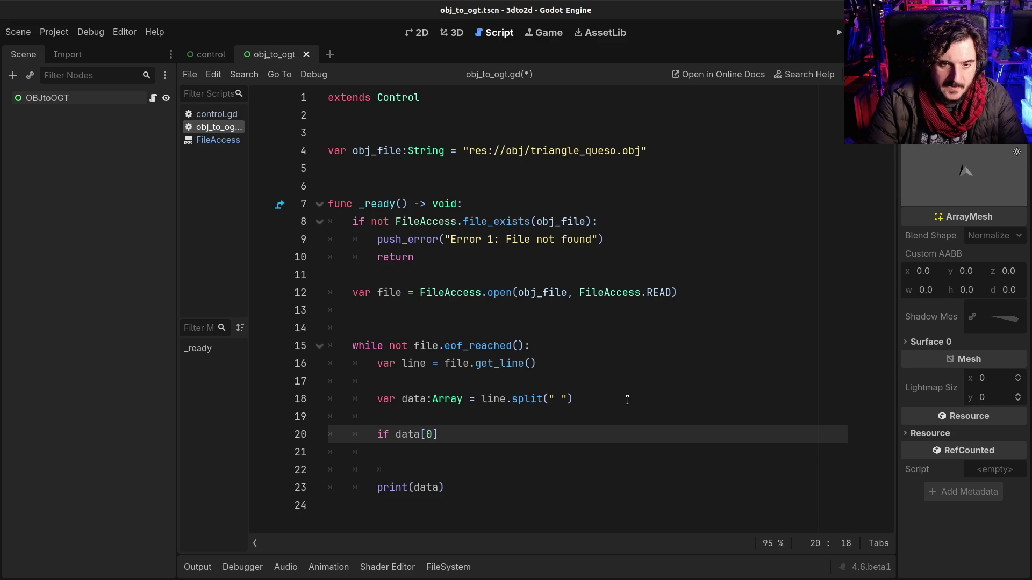
{"action": "key", "text": "Home"}
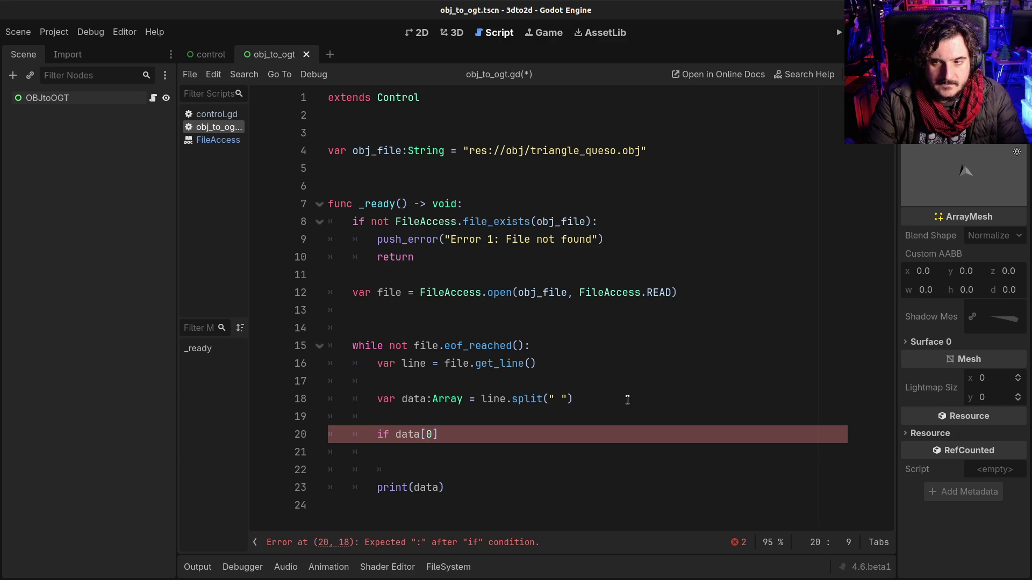
{"action": "key", "text": "Delete"}
{"action": "key", "text": "Delete"}
{"action": "type", "text": "match"}
{"action": "key", "text": "End"}
{"action": "type", "text": ":"}
{"action": "key", "text": "Return"}
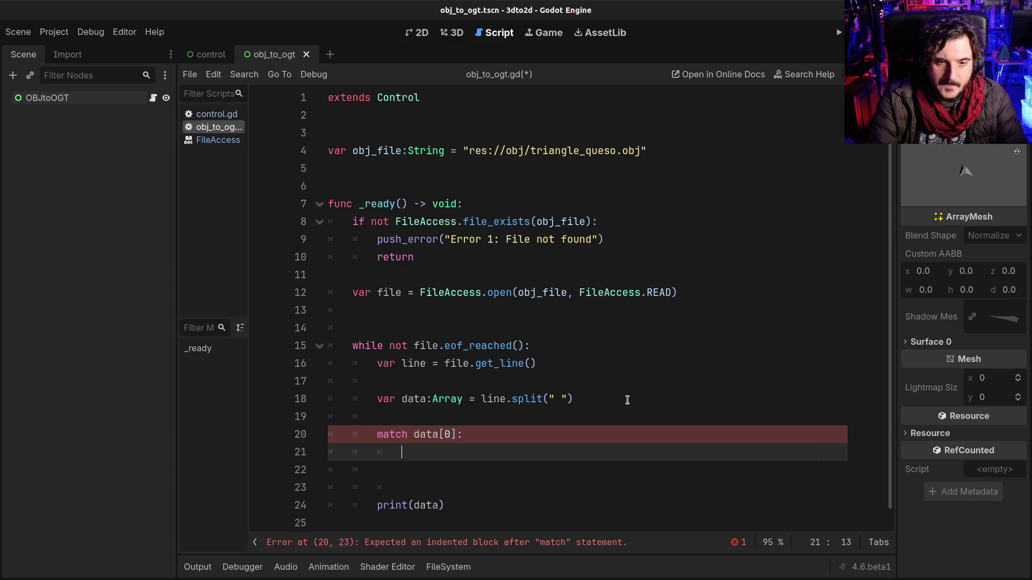
Step: Add the "v": pattern under the match and start its indented body
{"action": "type", "text": "\""}
{"action": "key", "text": "Escape"}
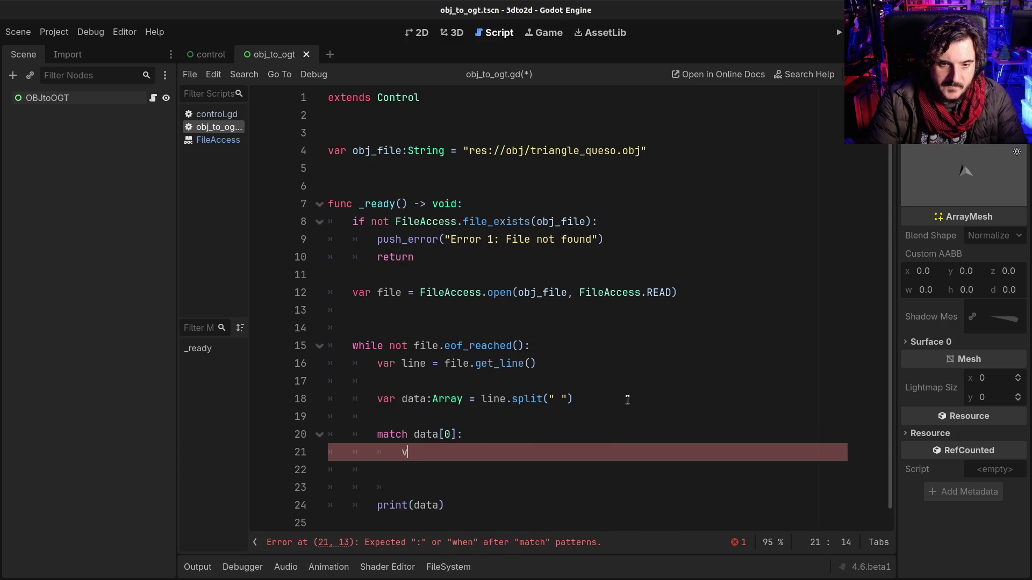
{"action": "type", "text": "v\":"}
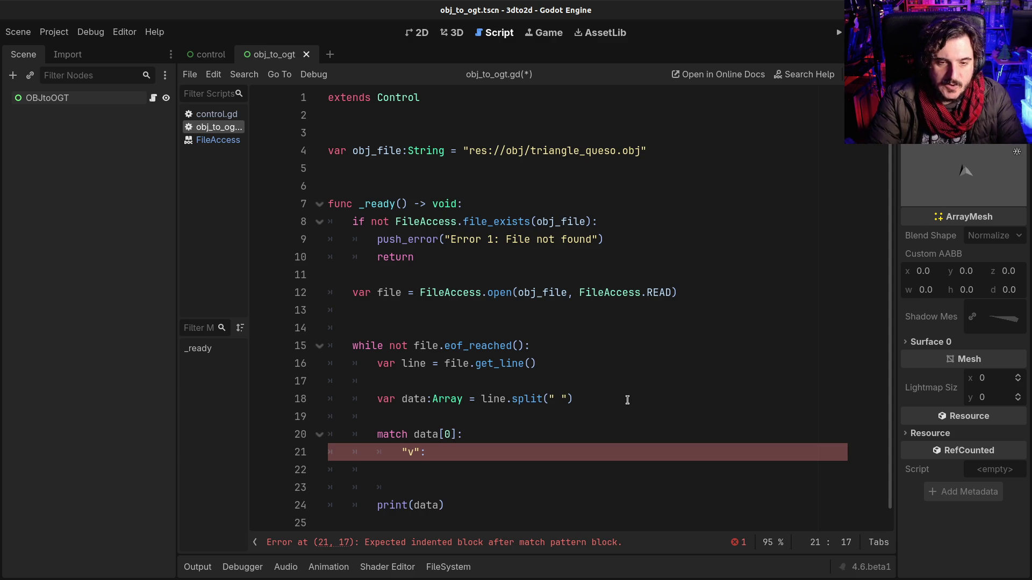
{"action": "key", "text": "Return"}
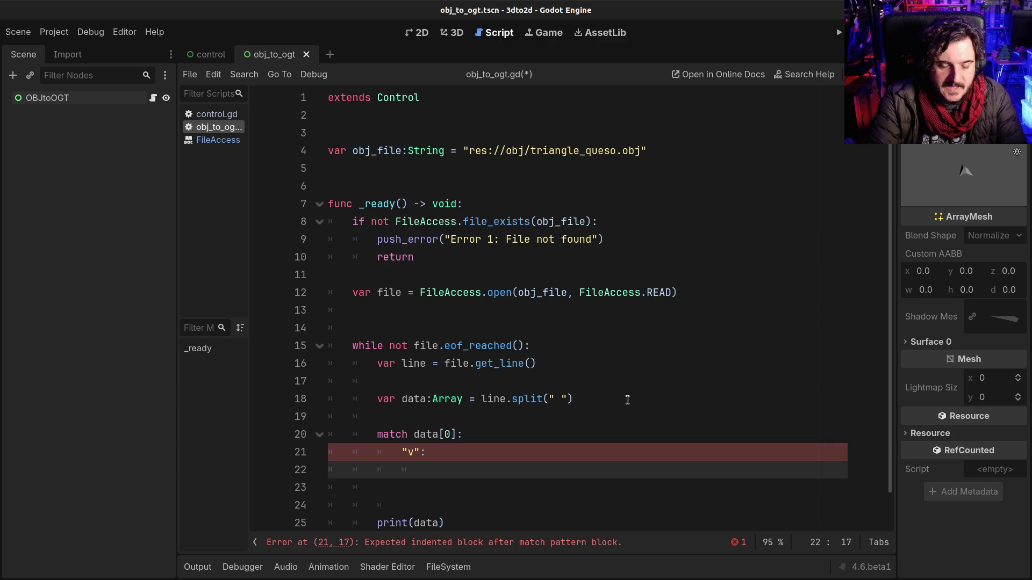
Step: Declare var vertex:Array[Dictionary] = [] on line 6 and save the script
{"action": "left_click", "coordinate": [460, 170]}
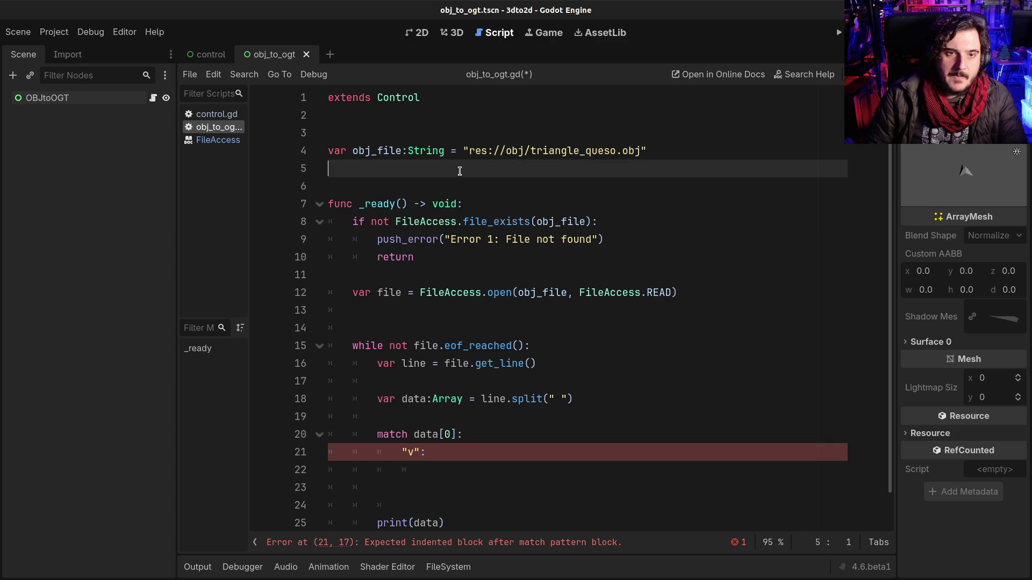
{"action": "key", "text": "Return"}
{"action": "type", "text": "var vertex"}
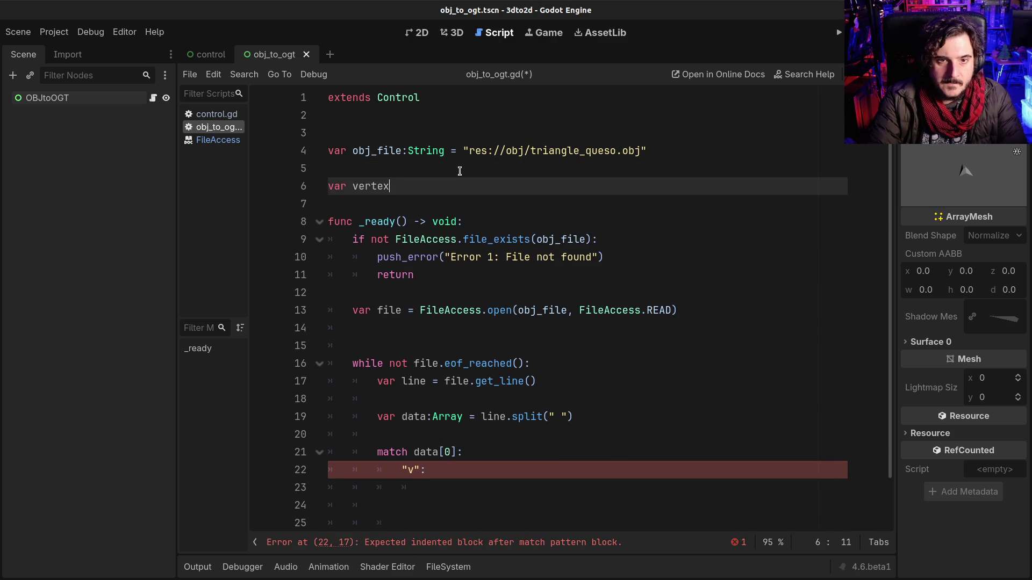
{"action": "type", "text": ":Array"}
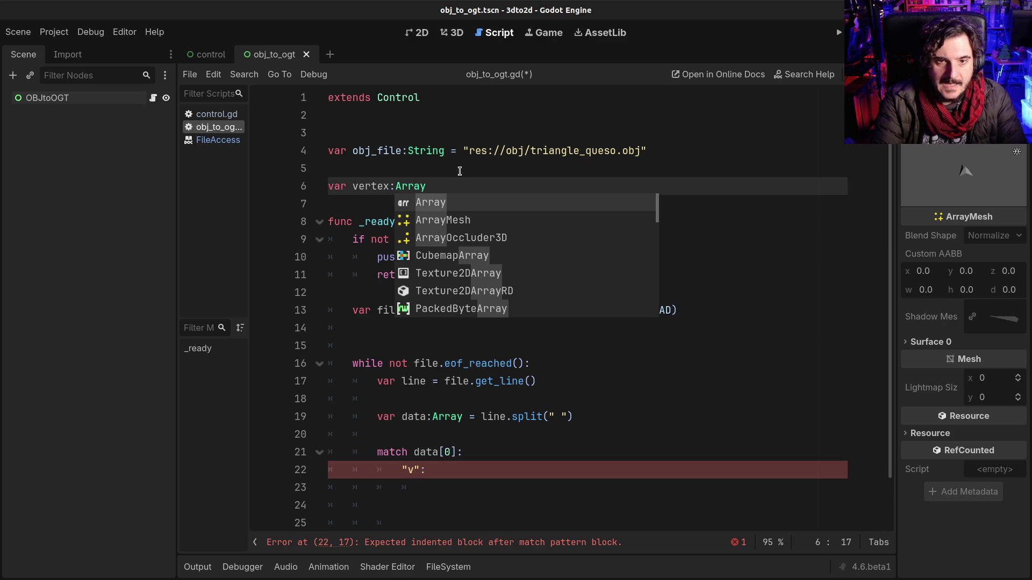
{"action": "type", "text": "[Dic"}
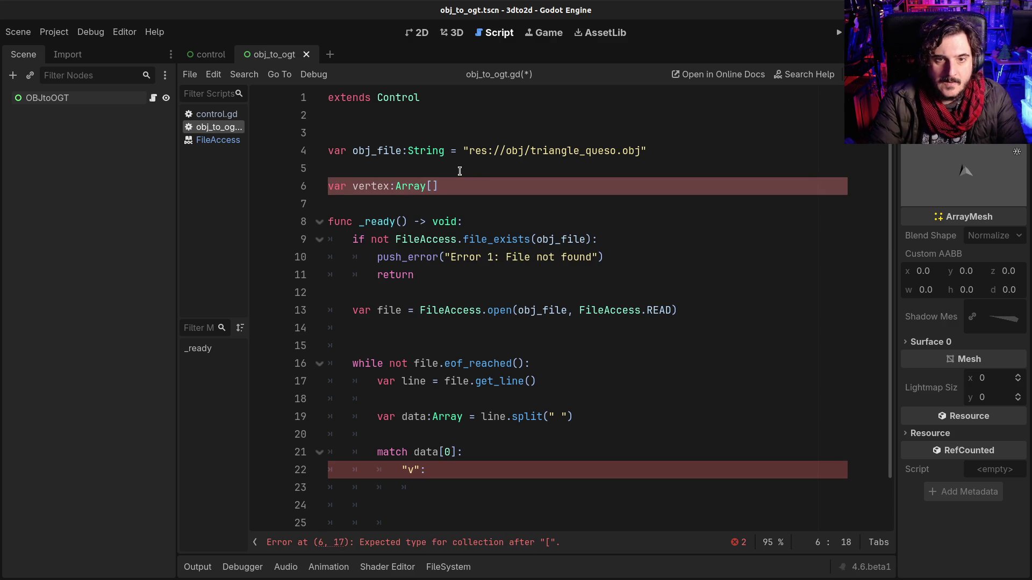
{"action": "key", "text": "Return"}
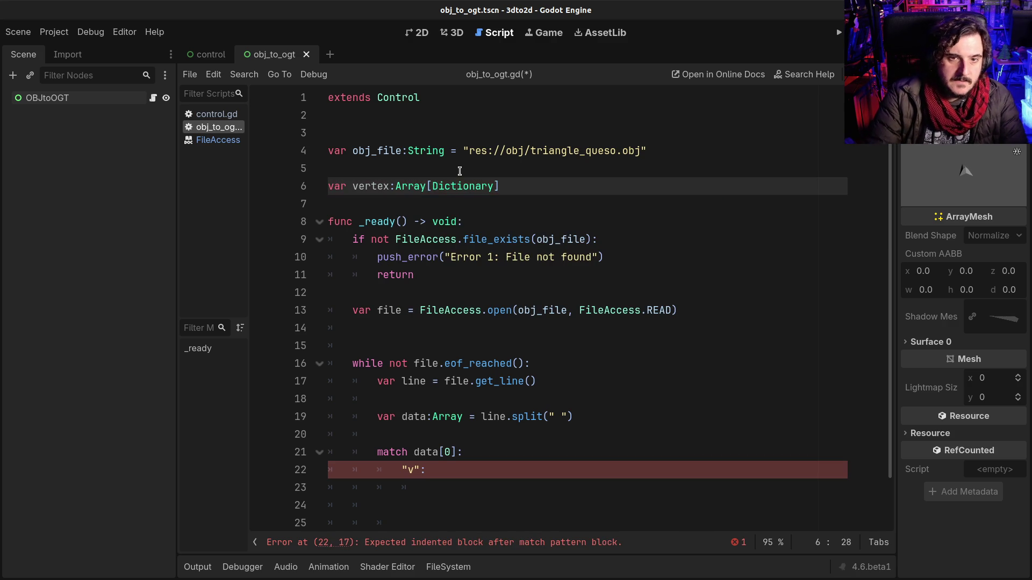
{"action": "type", "text": "] = []"}
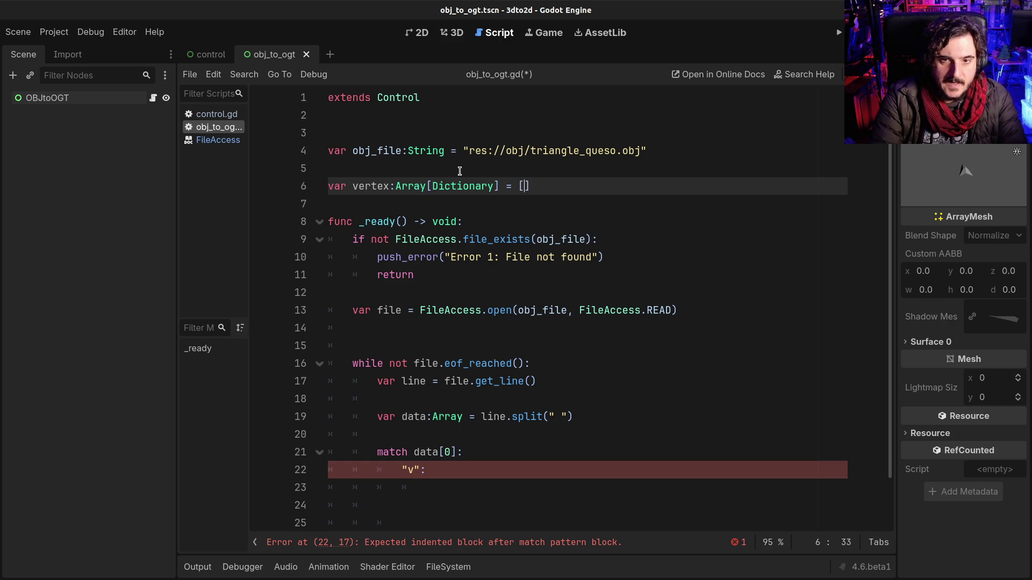
{"action": "key", "text": "ctrl+s"}
{"action": "left_click", "coordinate": [548, 474]}
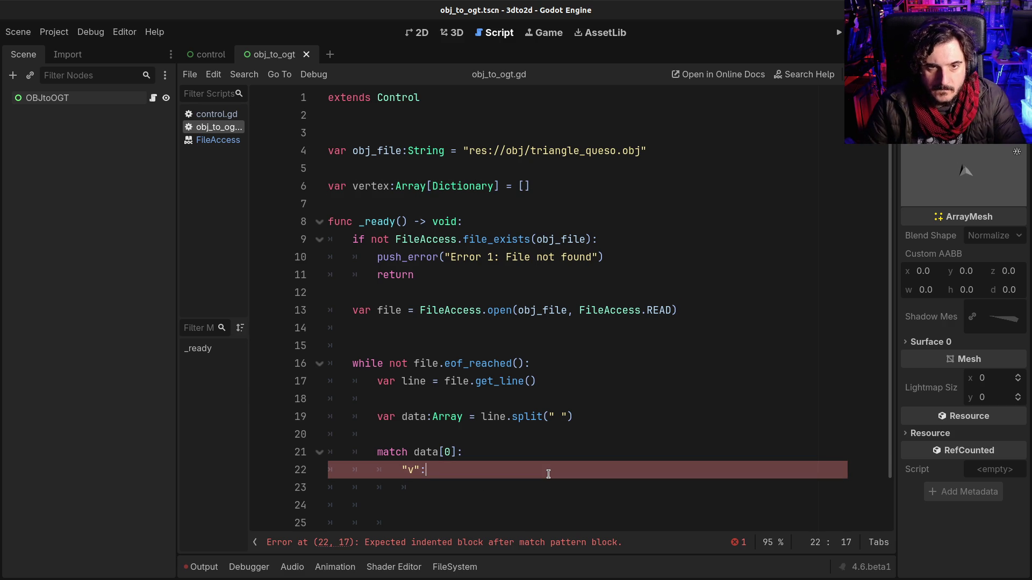
{"action": "left_click", "coordinate": [388, 186]}
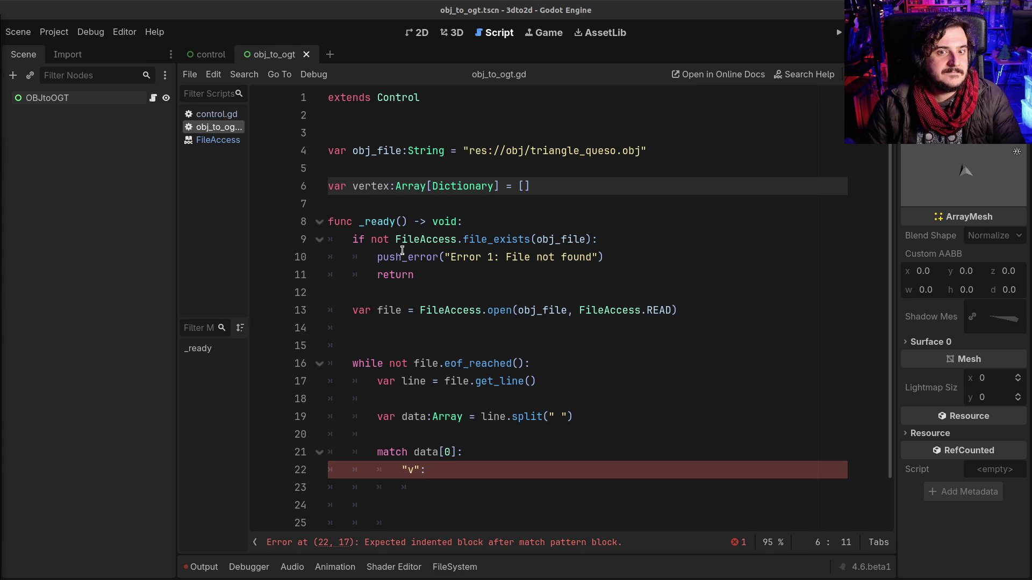
Step: Try renaming the array to vertices and adjust the blank lines above func _ready
{"action": "double_click", "coordinate": [380, 186]}
{"action": "type", "text": "vertices"}
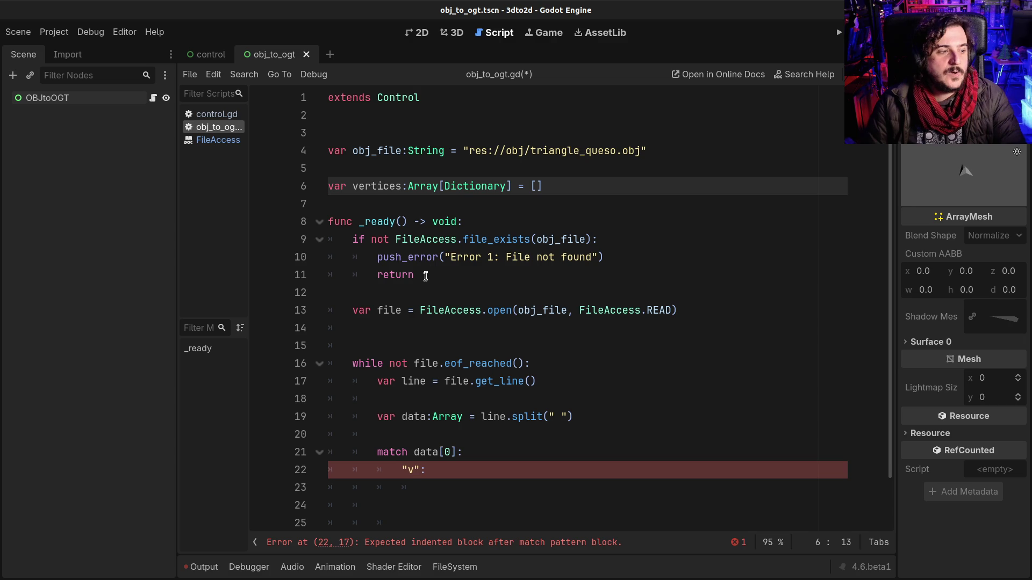
{"action": "left_click", "coordinate": [391, 201]}
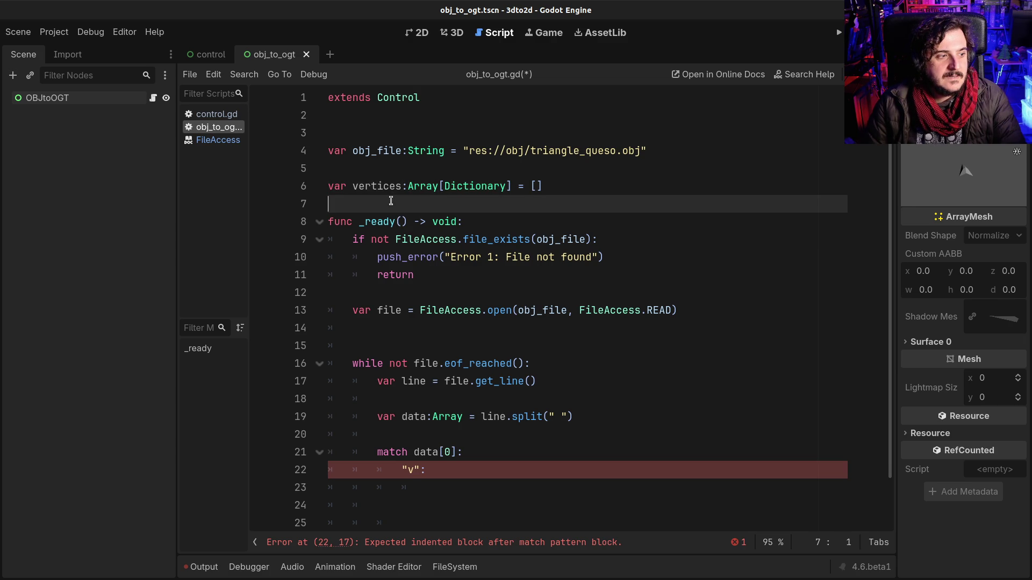
{"action": "key", "text": "Return"}
{"action": "key", "text": "Return"}
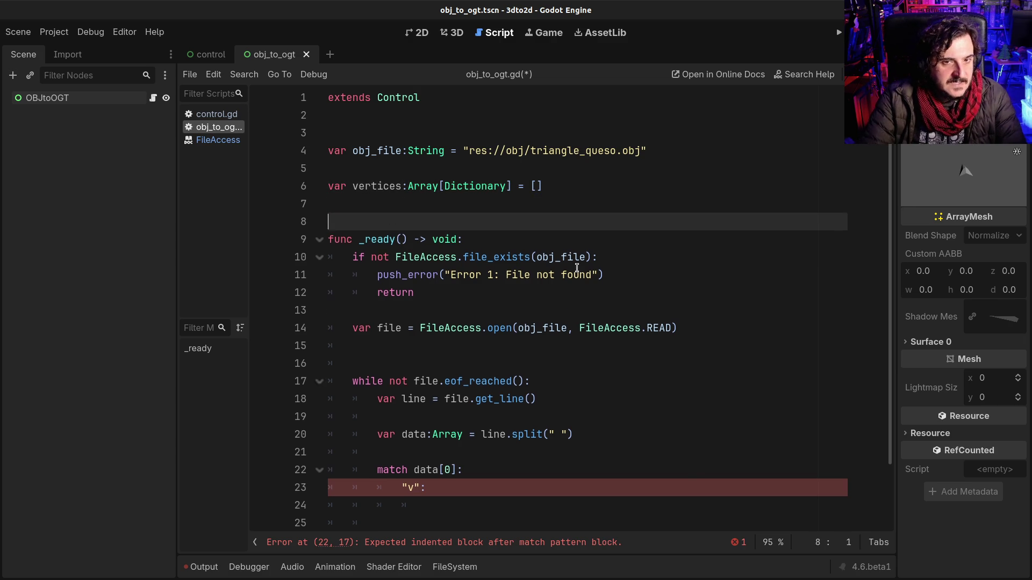
{"action": "double_click", "coordinate": [366, 186]}
{"action": "type", "text": "vertex"}
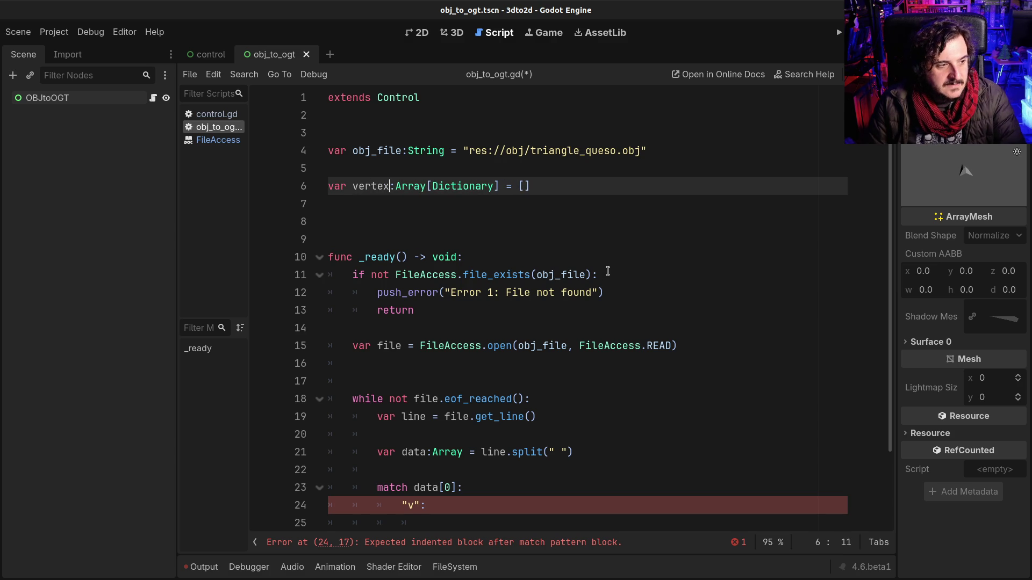
{"action": "key", "text": "ctrl+z"}
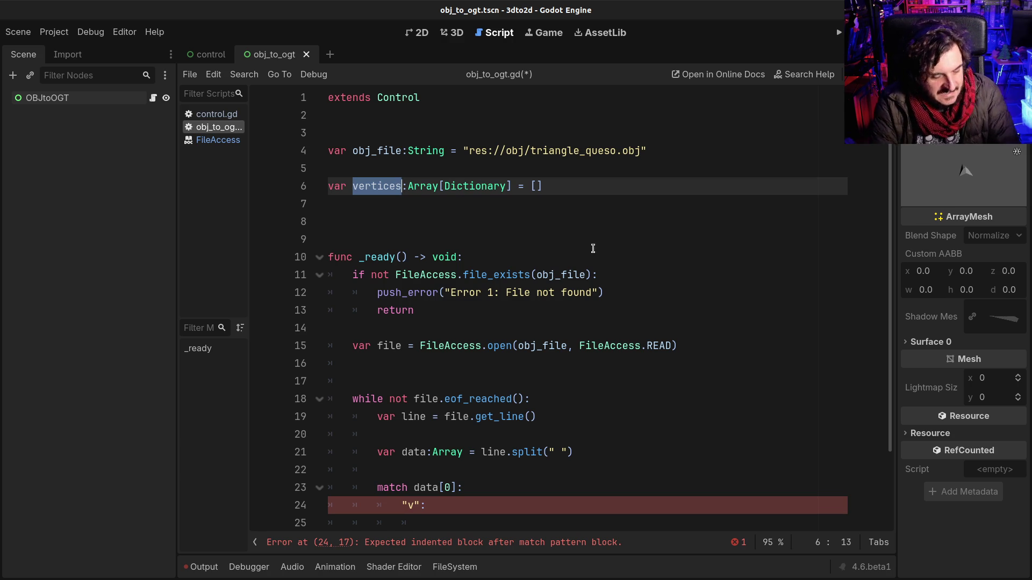
{"action": "left_click", "coordinate": [593, 244]}
{"action": "key", "text": "BackSpace"}
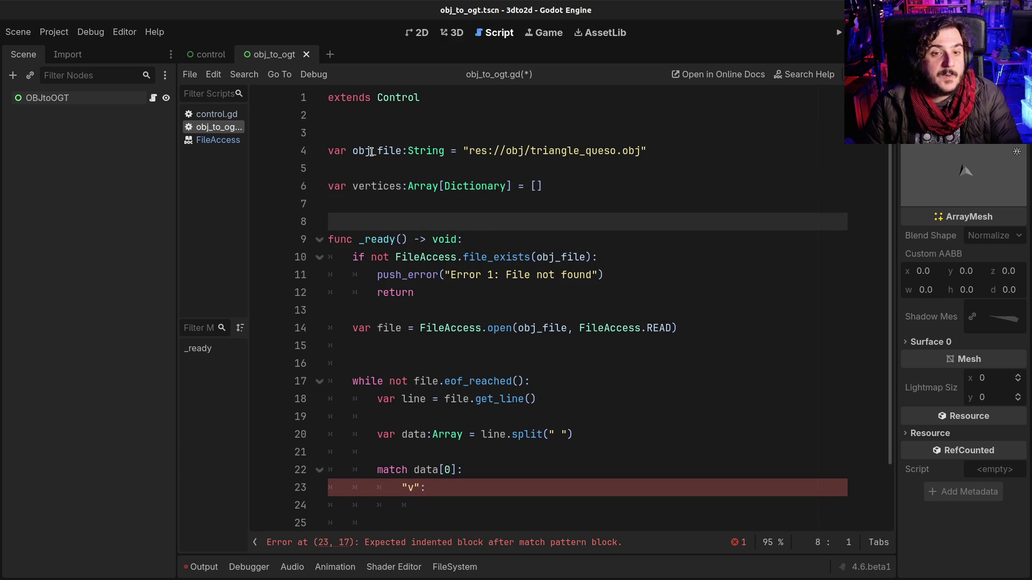
Step: Rename the array back to vertex and save obj_to_ogt.gd
{"action": "double_click", "coordinate": [376, 185]}
{"action": "type", "text": "vertex"}
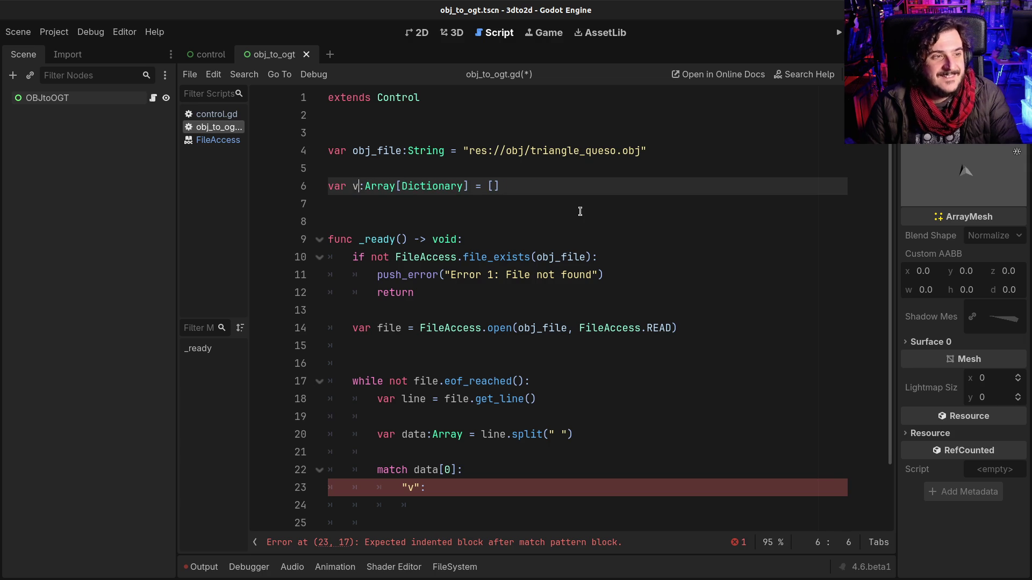
{"action": "key", "text": "ctrl+s"}
{"action": "left_click", "coordinate": [576, 218]}
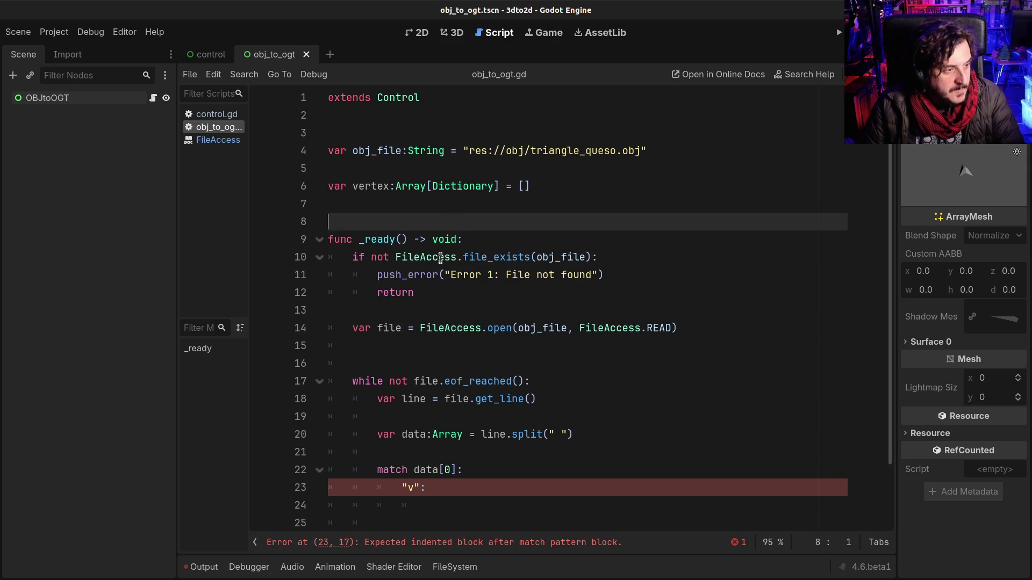
{"action": "mouse_move", "coordinate": [432, 269]}
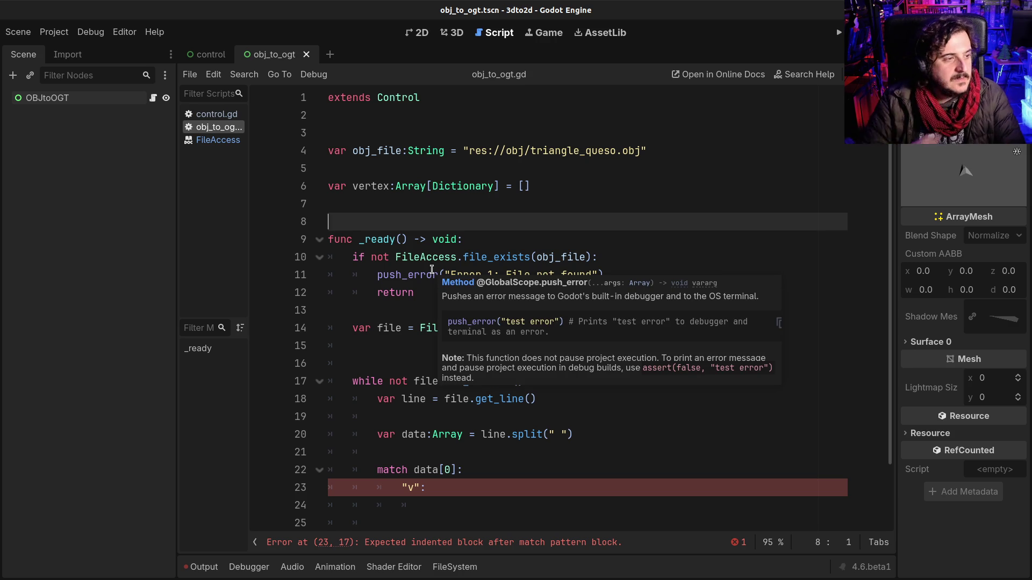
{"action": "left_click", "coordinate": [504, 331]}
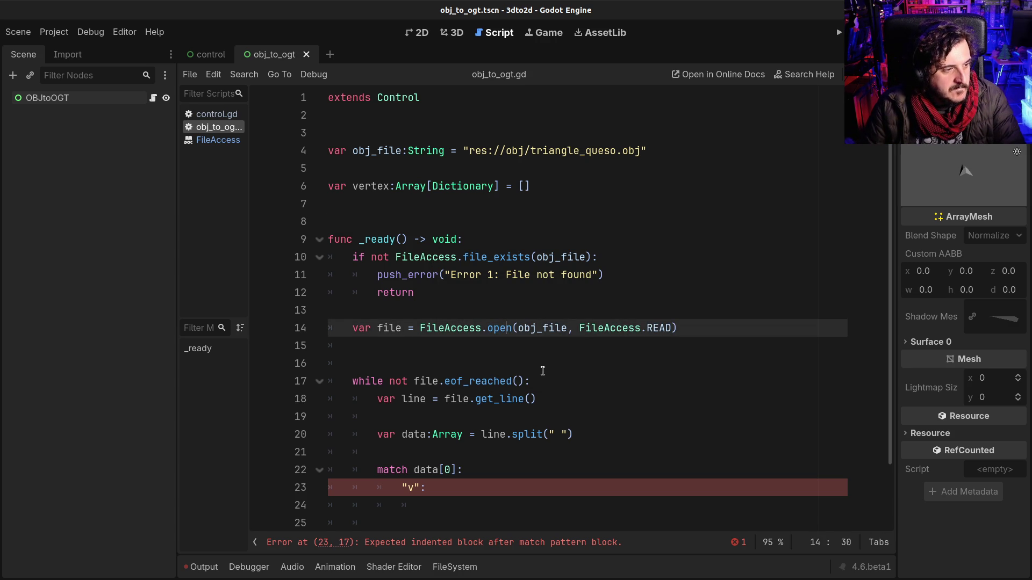
{"action": "scroll", "coordinate": [542, 371], "scroll_direction": "down", "scroll_amount": 2}
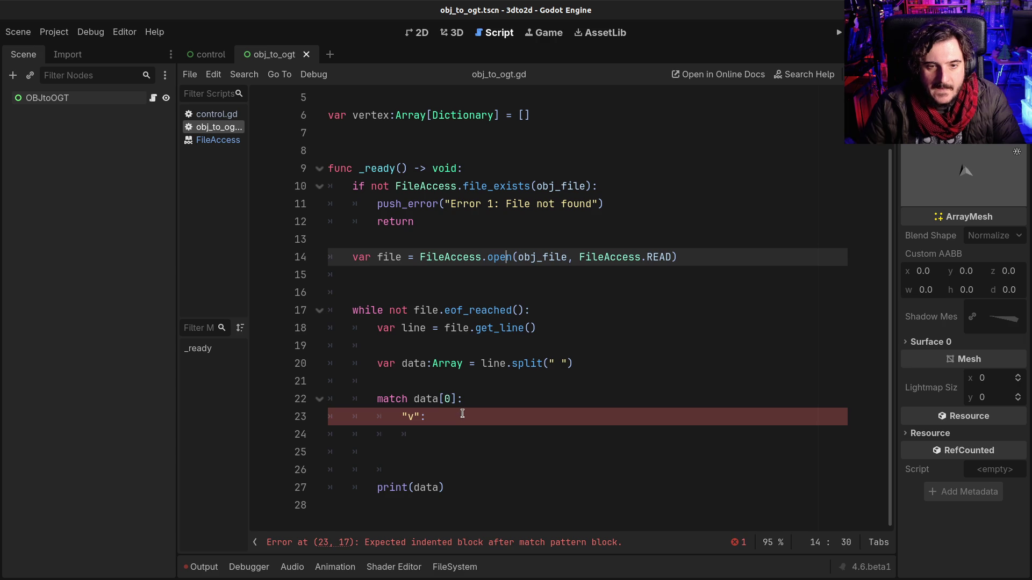
Step: Start vertex.push_back({ under the "v" case with the entry "x": data[1],
{"action": "left_click", "coordinate": [475, 431]}
{"action": "type", "text": "ver"}
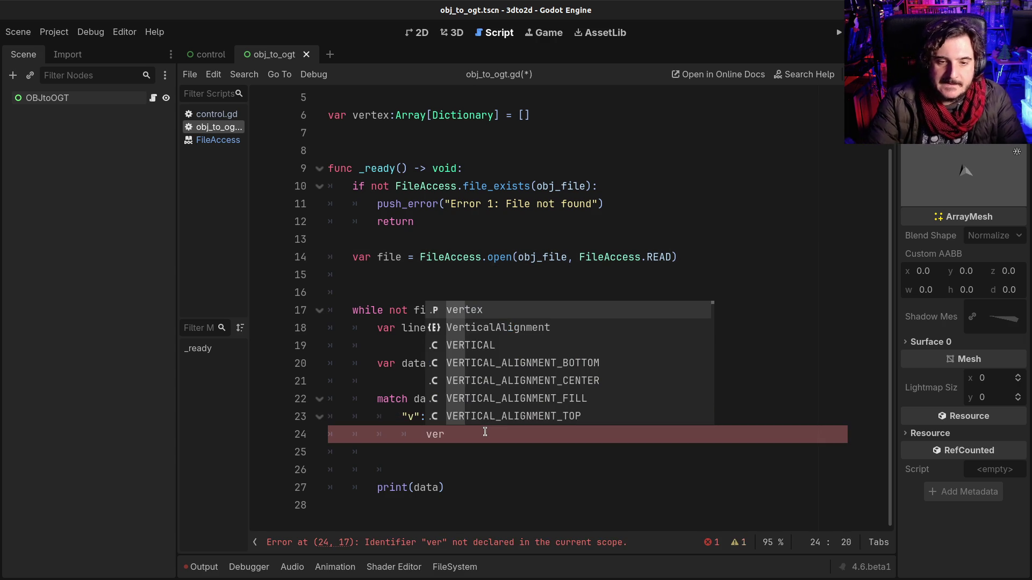
{"action": "key", "text": "Return"}
{"action": "type", "text": ".p"}
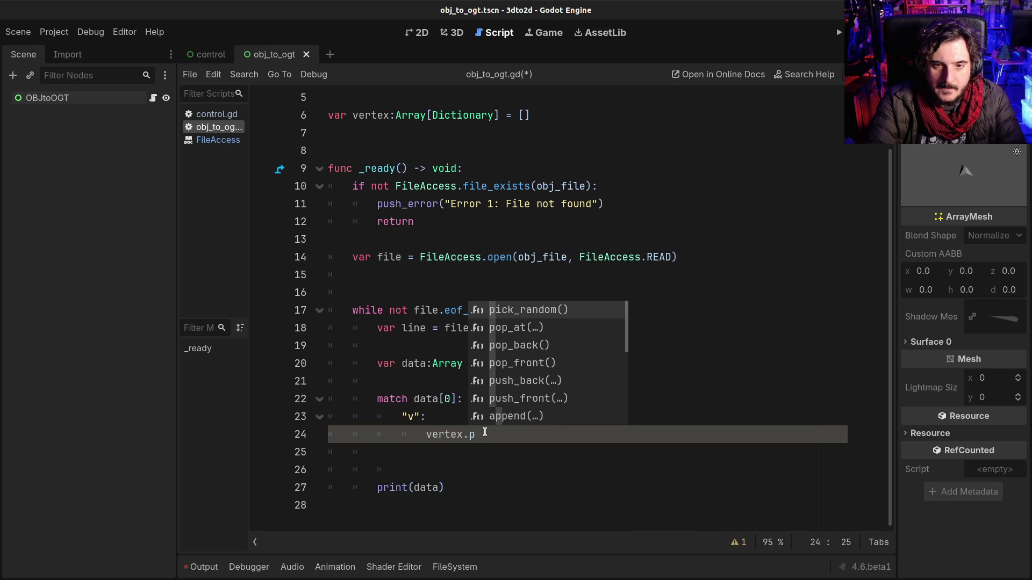
{"action": "type", "text": "u"}
{"action": "key", "text": "Return"}
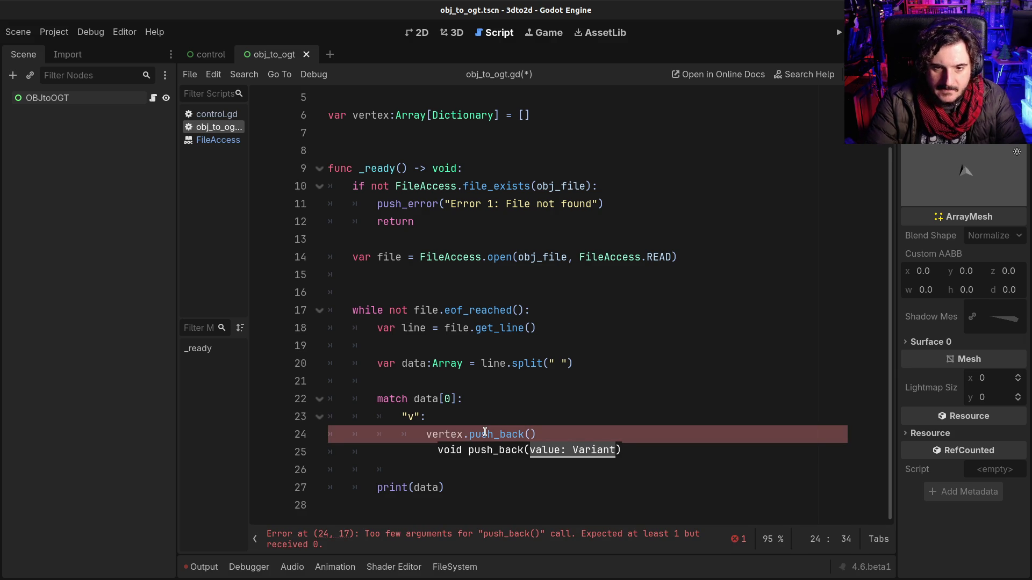
{"action": "type", "text": "{"}
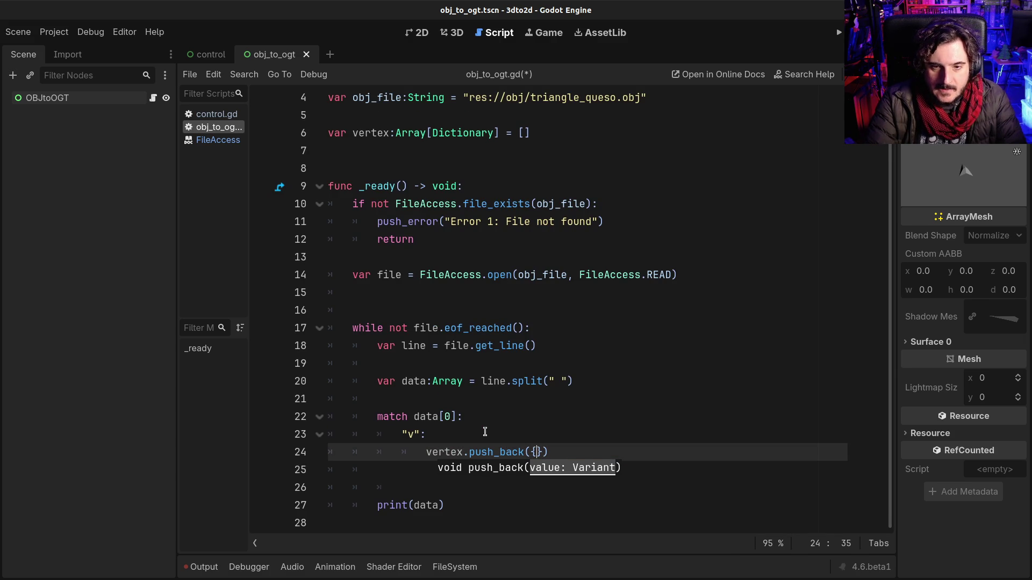
{"action": "key", "text": "Return"}
{"action": "type", "text": "x"}
{"action": "type", "text": "x\": "}
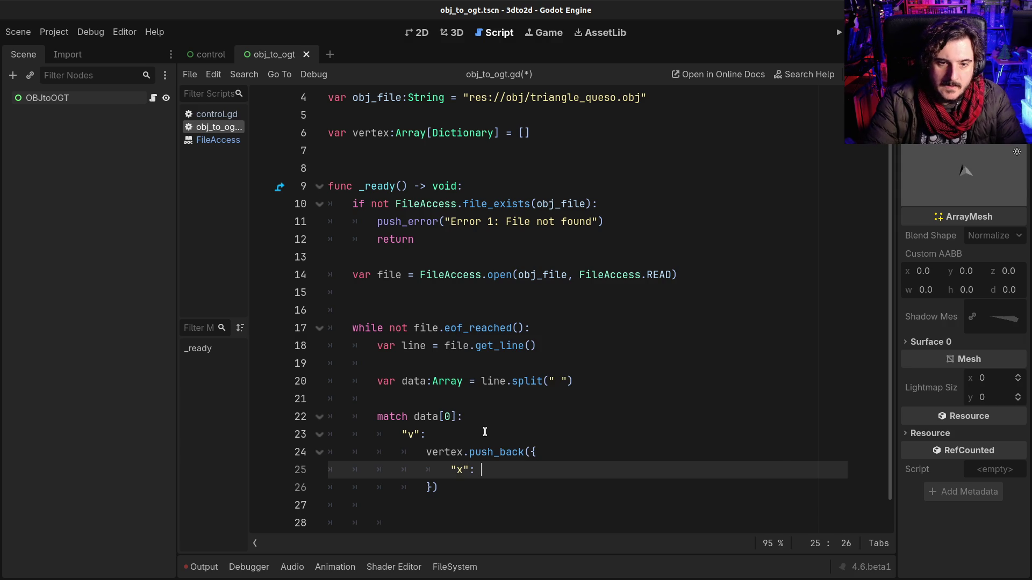
{"action": "type", "text": "data[1"}
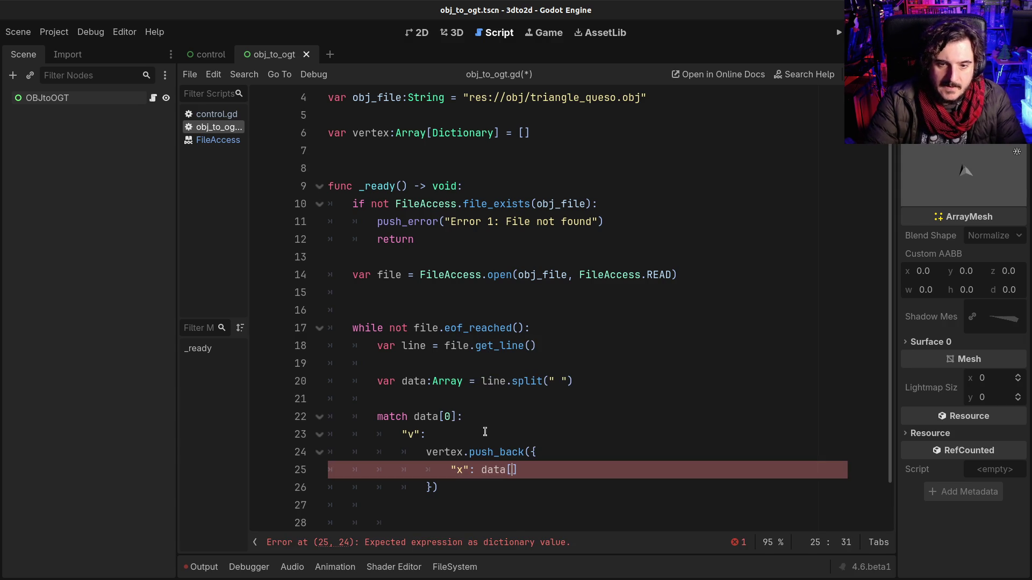
{"action": "type", "text": "],"}
Step: Duplicate the "x" entry into three lines and drop the last trailing comma
{"action": "key", "text": "Return"}
{"action": "key", "text": "Up"}
{"action": "key", "text": "Home"}
{"action": "key", "text": "shift+End"}
{"action": "key", "text": "ctrl+c"}
{"action": "key", "text": "Down"}
{"action": "key", "text": "ctrl+v"}
{"action": "key", "text": "Down"}
{"action": "key", "text": "ctrl+v"}
{"action": "key", "text": "BackSpace"}
{"action": "key", "text": "ctrl+z"}
{"action": "key", "text": "Up"}
{"action": "key", "text": "End"}
{"action": "key", "text": "Return"}
{"action": "key", "text": "ctrl+v"}
{"action": "key", "text": "Left"}
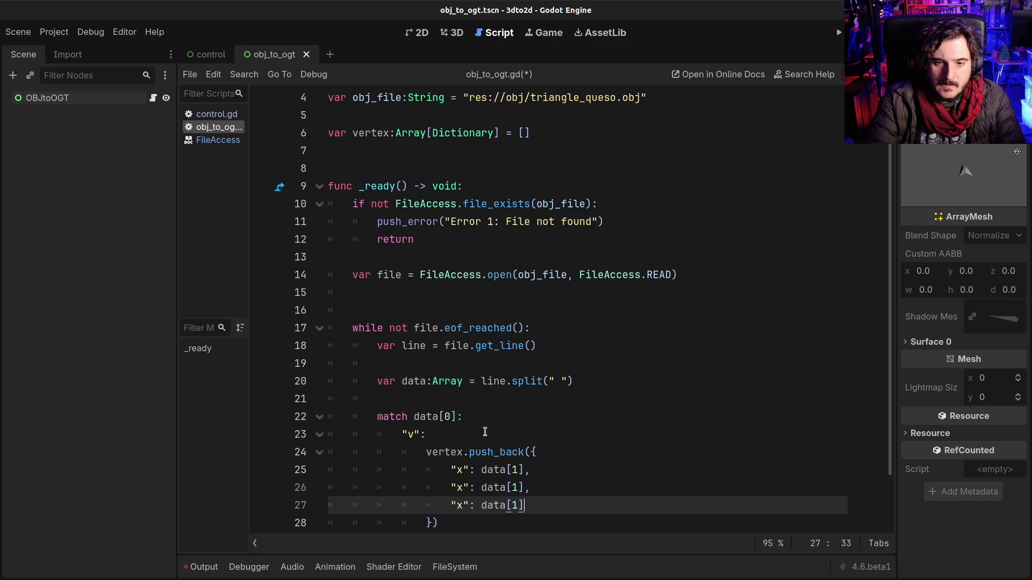
{"action": "key", "text": "Delete"}
{"action": "key", "text": "Up"}
Step: Change the copied entries to "y": data[2] and "z": data[3]
{"action": "key", "text": "Left"}
{"action": "key", "text": "BackSpace"}
{"action": "type", "text": "2"}
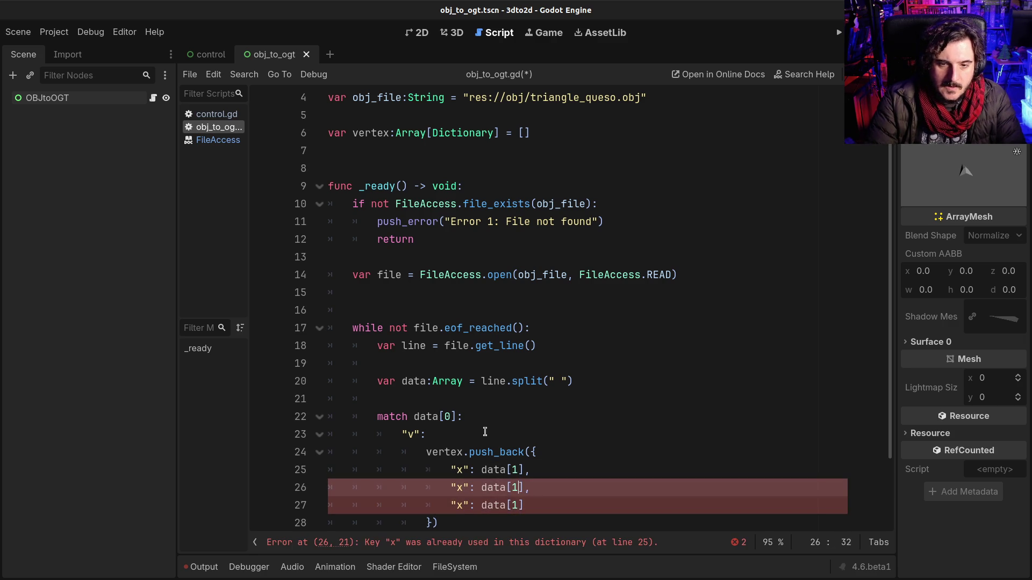
{"action": "key", "text": "Down"}
{"action": "key", "text": "BackSpace"}
{"action": "type", "text": "3"}
{"action": "key", "text": "Left"}
{"action": "key", "text": "Left"}
{"action": "key", "text": "Left"}
{"action": "key", "text": "Left"}
{"action": "key", "text": "Left"}
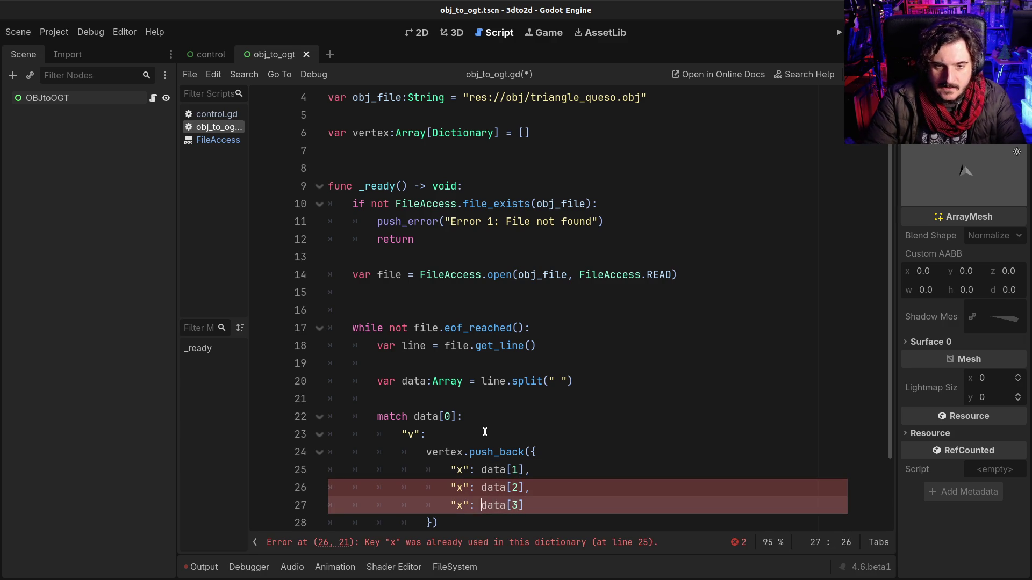
{"action": "key", "text": "Up"}
{"action": "key", "text": "BackSpace"}
{"action": "type", "text": "y"}
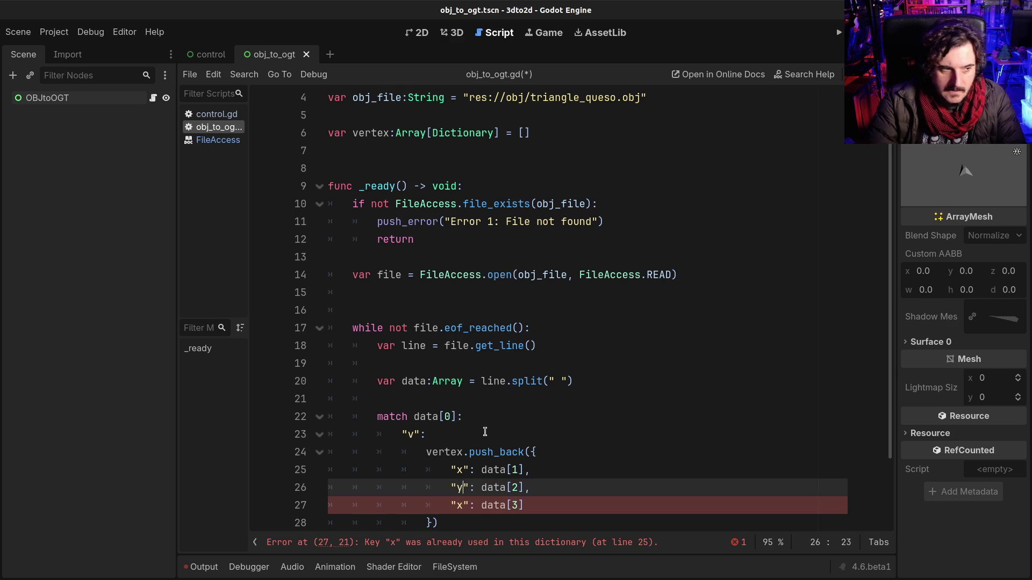
{"action": "key", "text": "Down"}
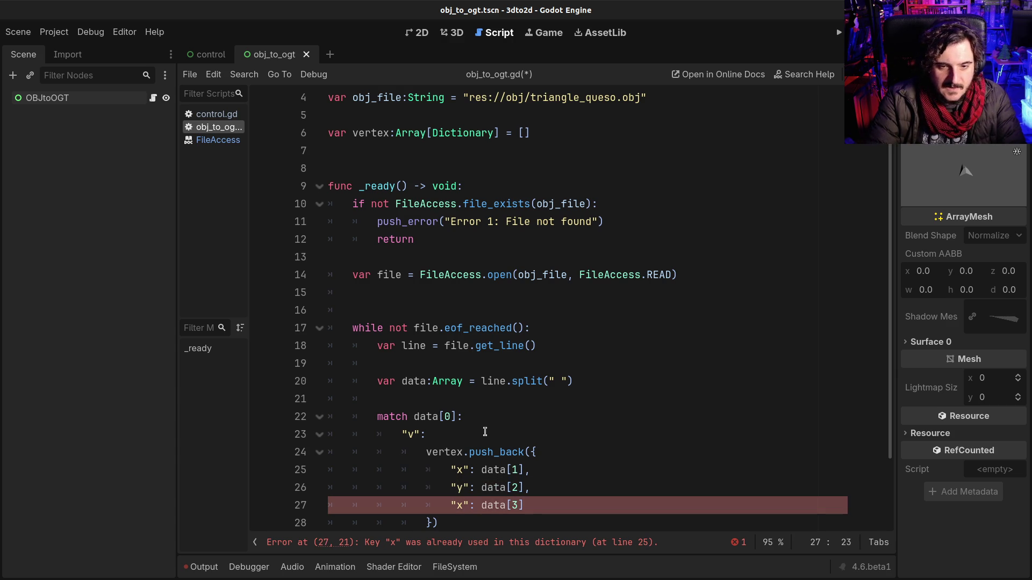
Step: Save the script and review the finished x/y/z push_back dictionary
{"action": "key", "text": "ctrl+s"}
{"action": "scroll", "coordinate": [473, 419], "scroll_direction": "down", "scroll_amount": 2}
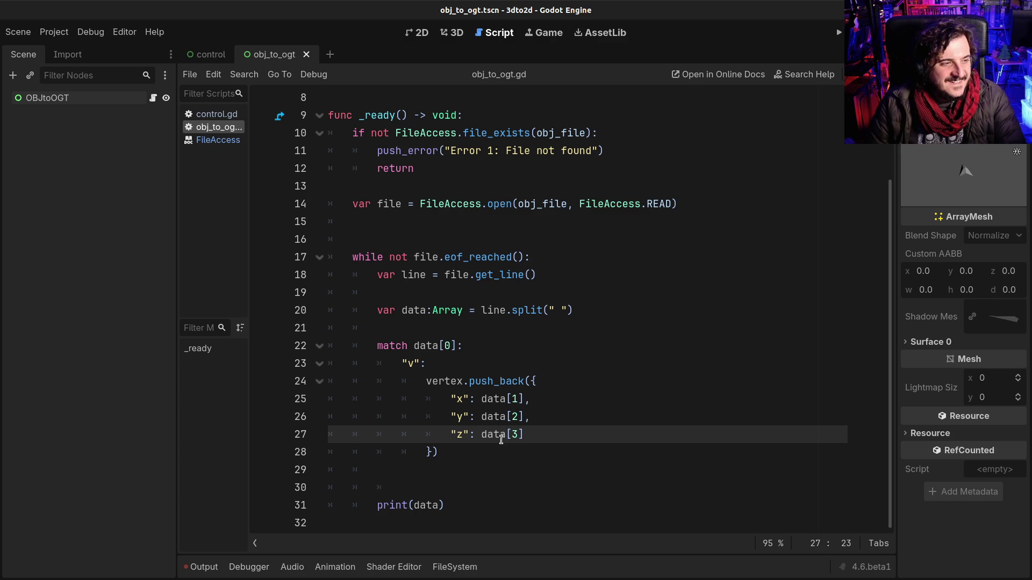
{"action": "left_click", "coordinate": [500, 434]}
{"action": "scroll", "coordinate": [511, 472], "scroll_direction": "up", "scroll_amount": 1}
{"action": "scroll", "coordinate": [458, 464], "scroll_direction": "down", "scroll_amount": 1}
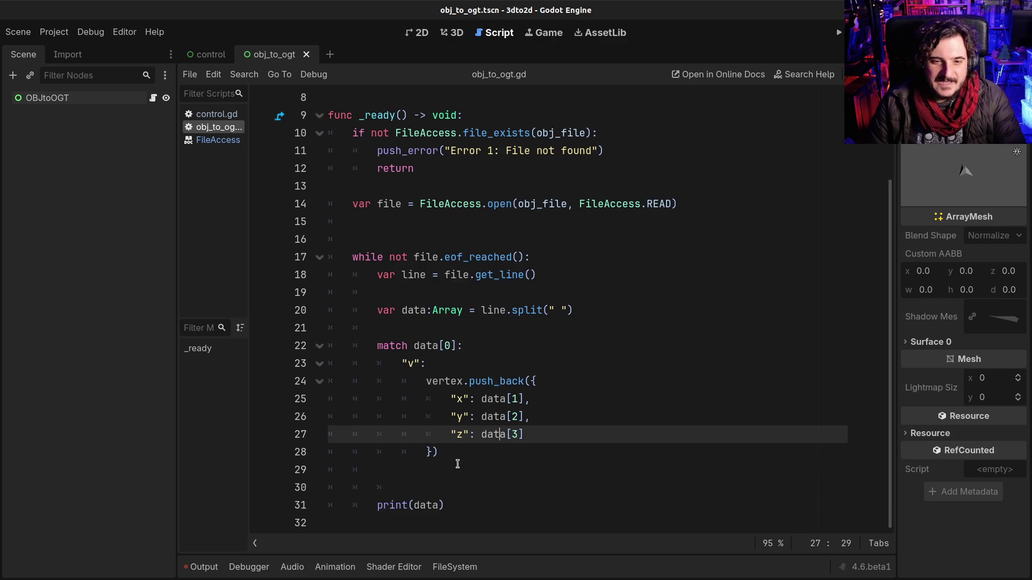
{"action": "left_click", "coordinate": [537, 453]}
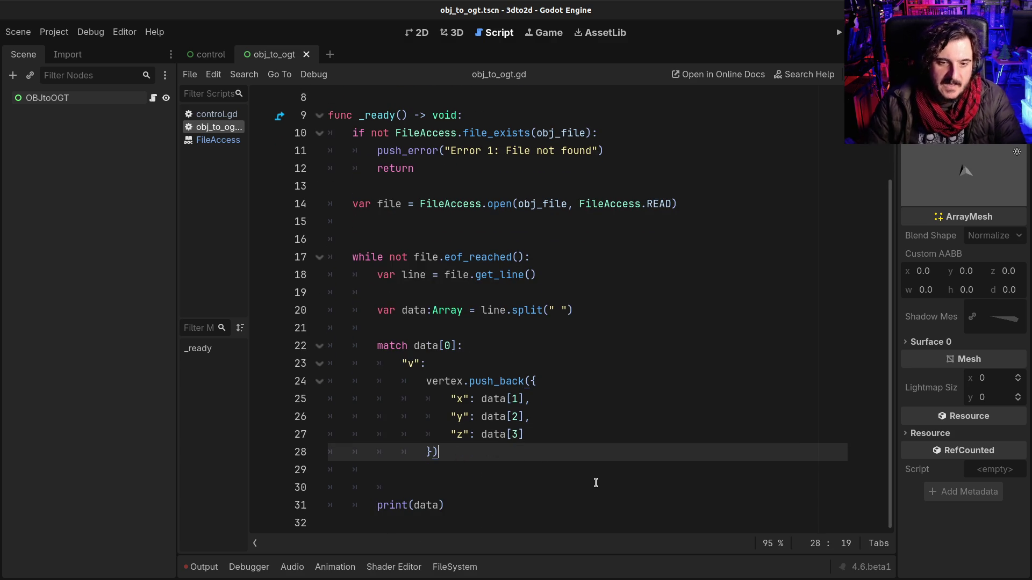
Step: Add a "f": match case below the vertex append line
{"action": "key", "text": "Return"}
{"action": "key", "text": "BackSpace"}
{"action": "type", "text": "\"f\""}
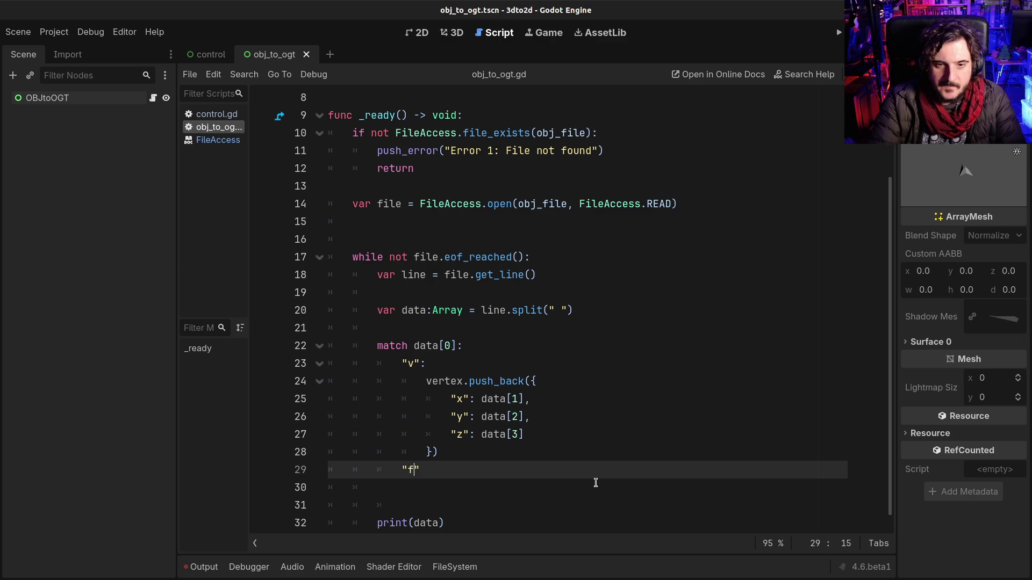
{"action": "type", "text": ":"}
{"action": "key", "text": "Return"}
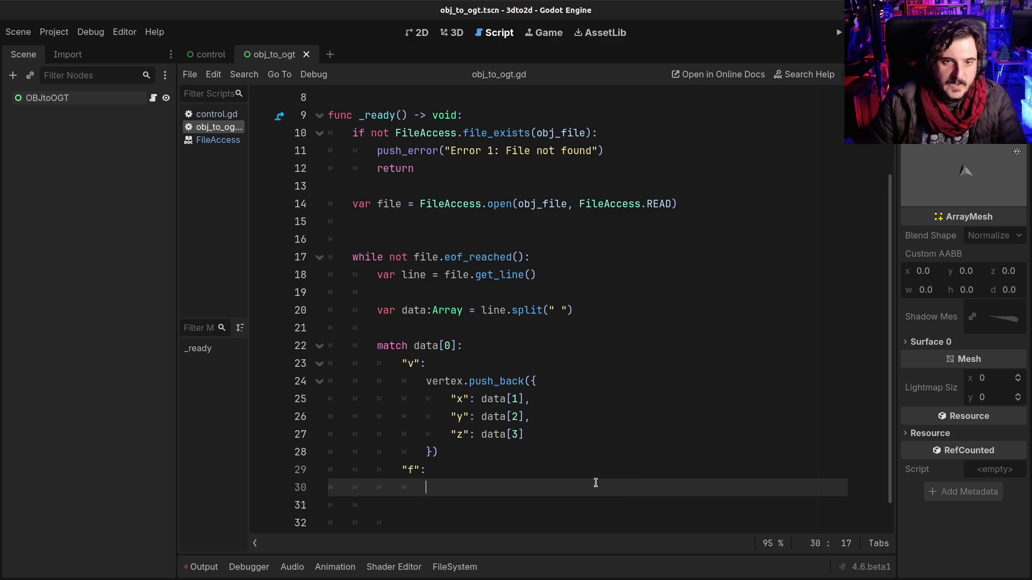
Step: Declare a faces array with Array elements by duplicating the vertices declaration
{"action": "scroll", "coordinate": [595, 483], "scroll_direction": "up", "scroll_amount": 3}
{"action": "left_click", "coordinate": [556, 190]}
{"action": "key", "text": "shift+Home"}
{"action": "key", "text": "ctrl+c"}
{"action": "key", "text": "End"}
{"action": "key", "text": "Return"}
{"action": "key", "text": "ctrl+v"}
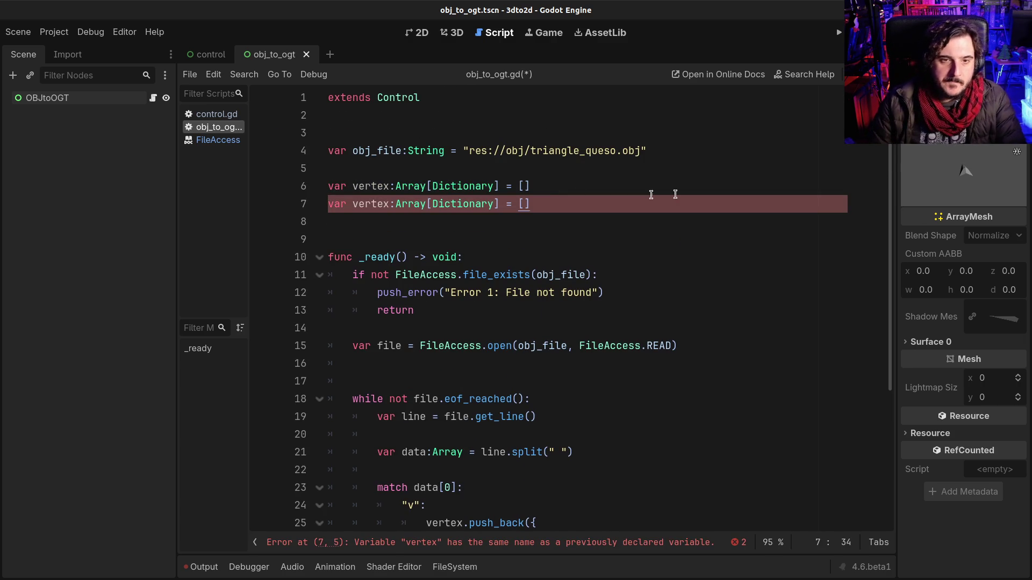
{"action": "double_click", "coordinate": [369, 204]}
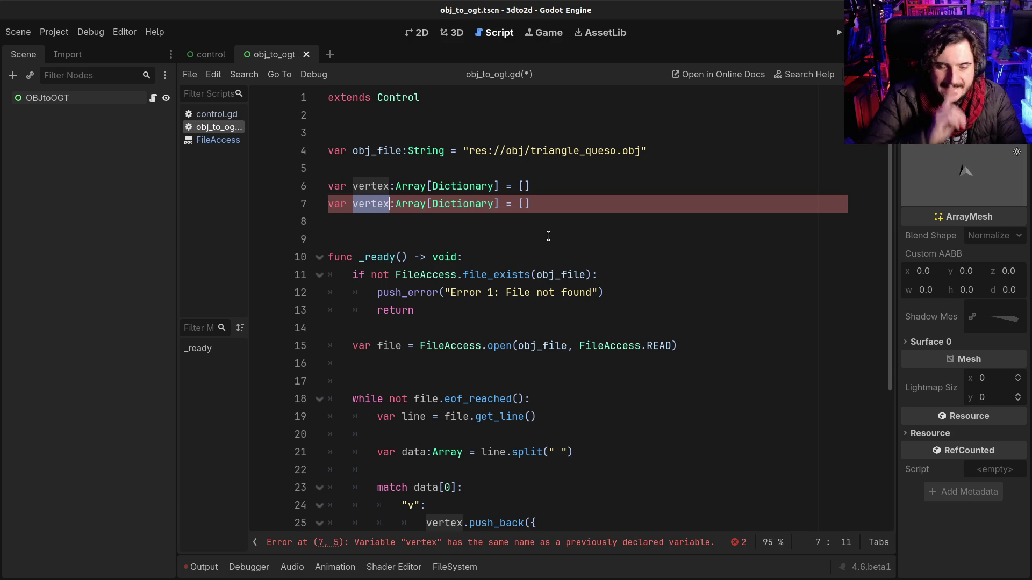
{"action": "type", "text": "faces"}
{"action": "double_click", "coordinate": [429, 205]}
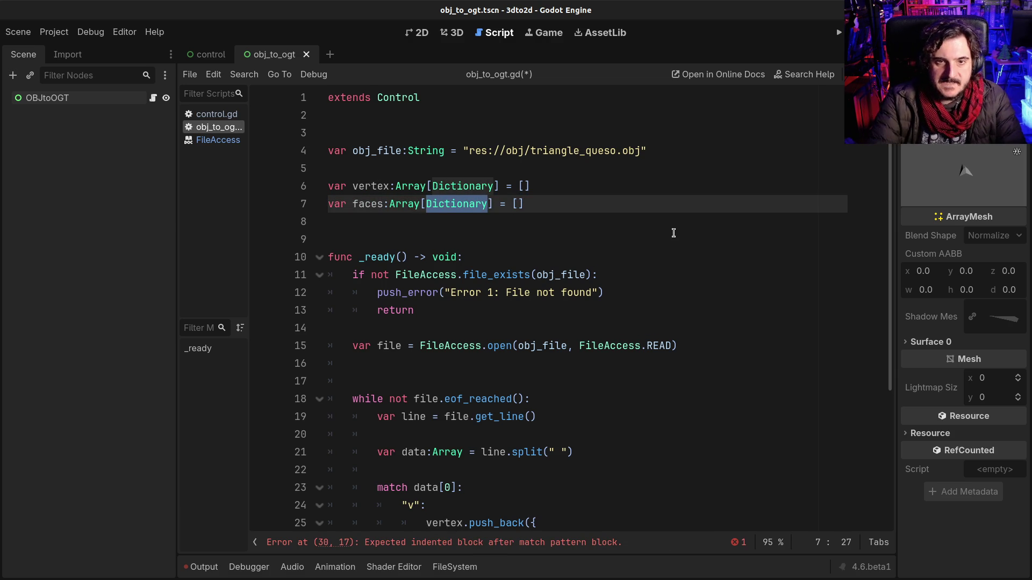
{"action": "type", "text": "Array"}
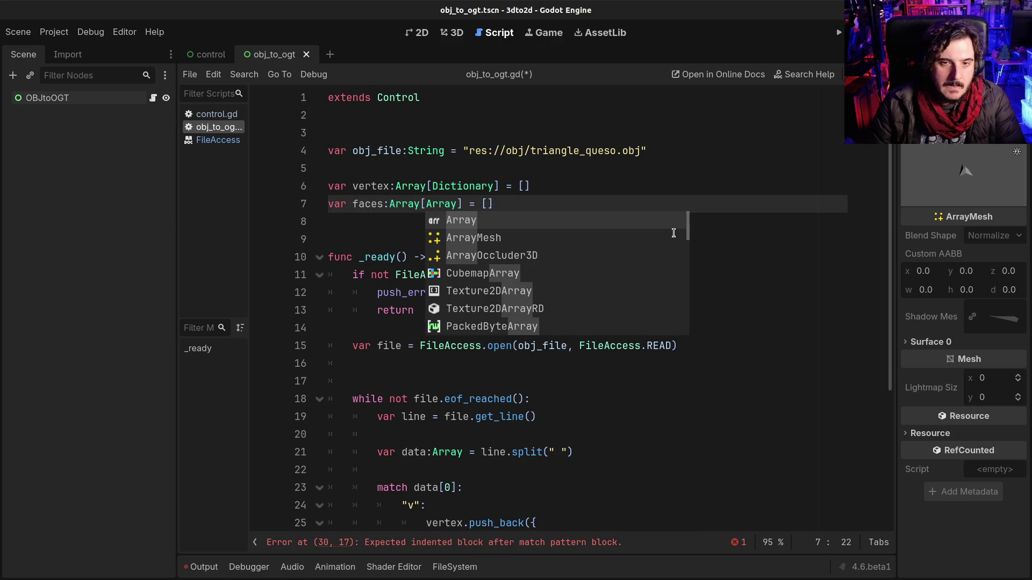
{"action": "left_click", "coordinate": [623, 189]}
{"action": "left_click", "coordinate": [558, 221]}
{"action": "left_click", "coordinate": [554, 206]}
{"action": "scroll", "coordinate": [583, 329], "scroll_direction": "down", "scroll_amount": 4}
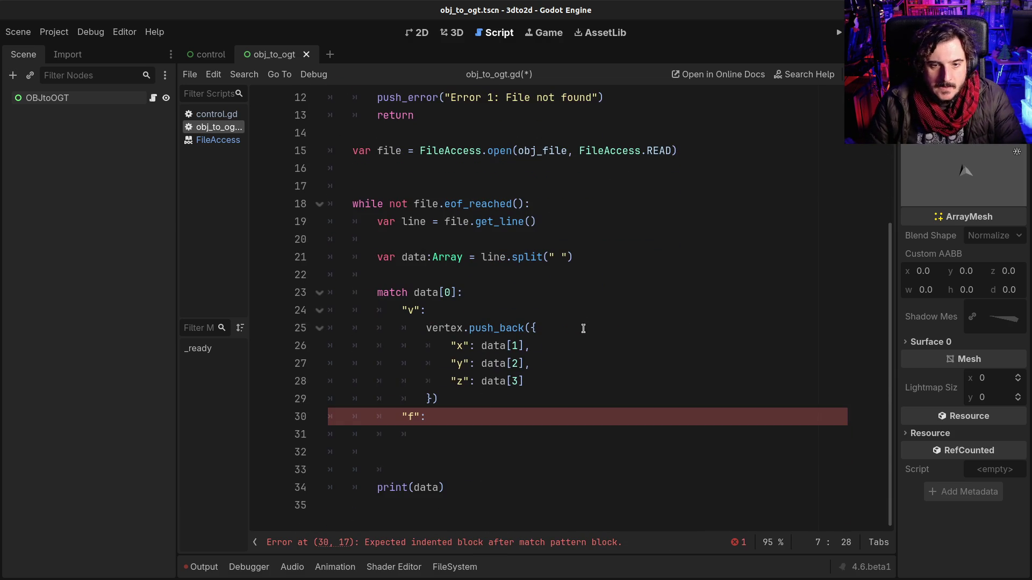
Step: Under the "f" case, start a faces.push_back([ ]) call with the brackets on separate lines
{"action": "left_click", "coordinate": [457, 414]}
{"action": "key", "text": "Return"}
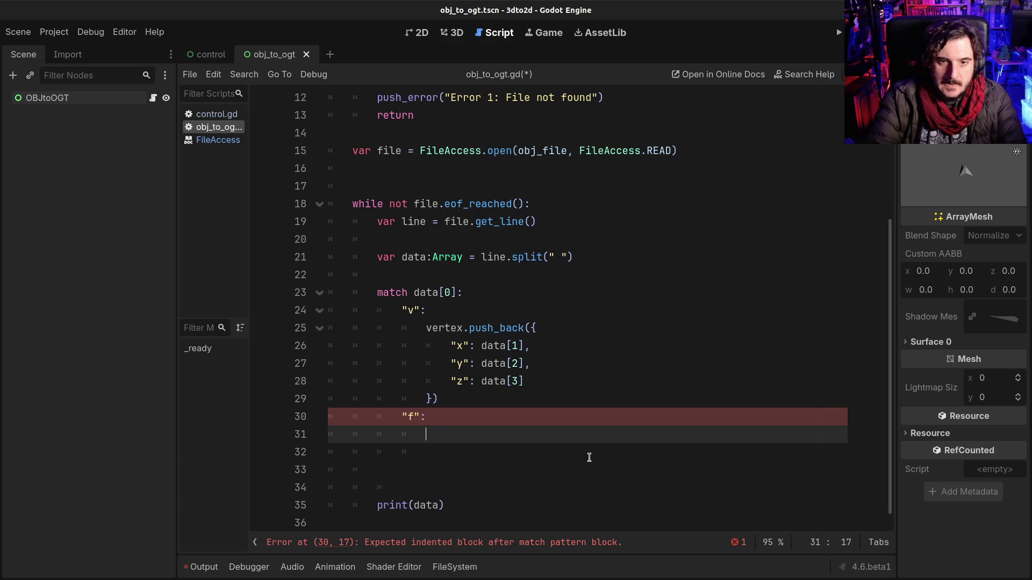
{"action": "type", "text": "faces.p"}
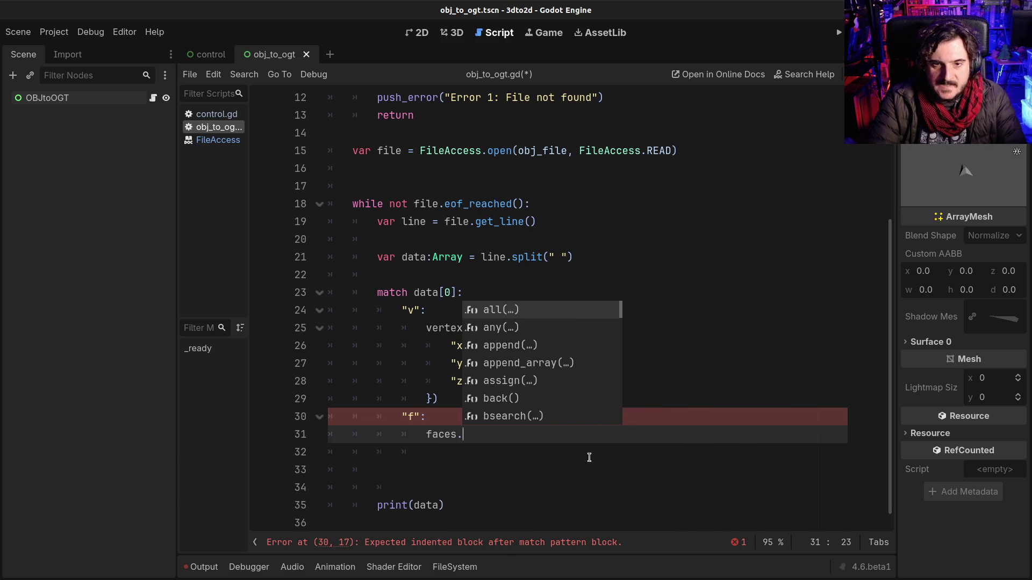
{"action": "type", "text": "u"}
{"action": "key", "text": "Return"}
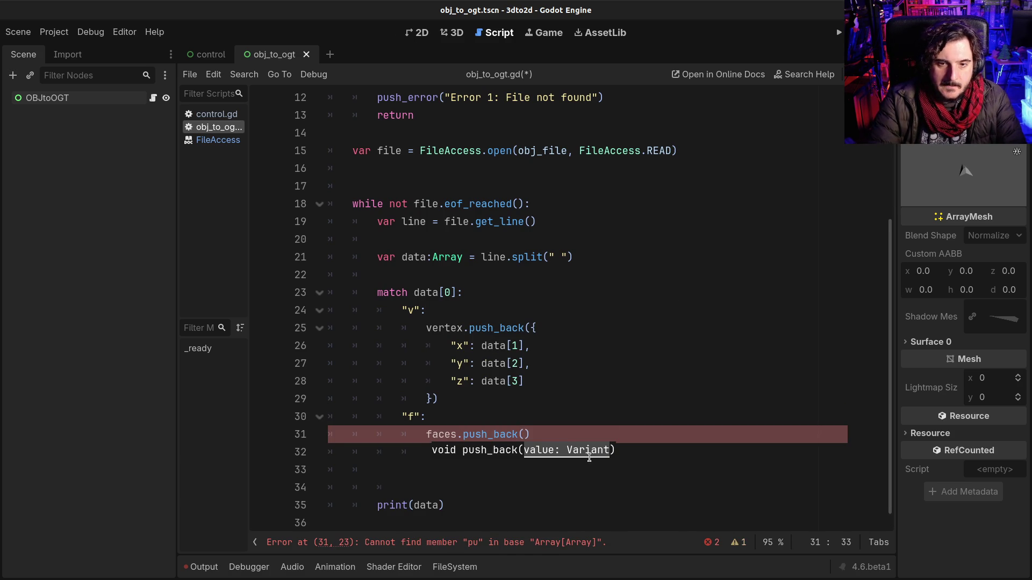
{"action": "key", "text": "Return"}
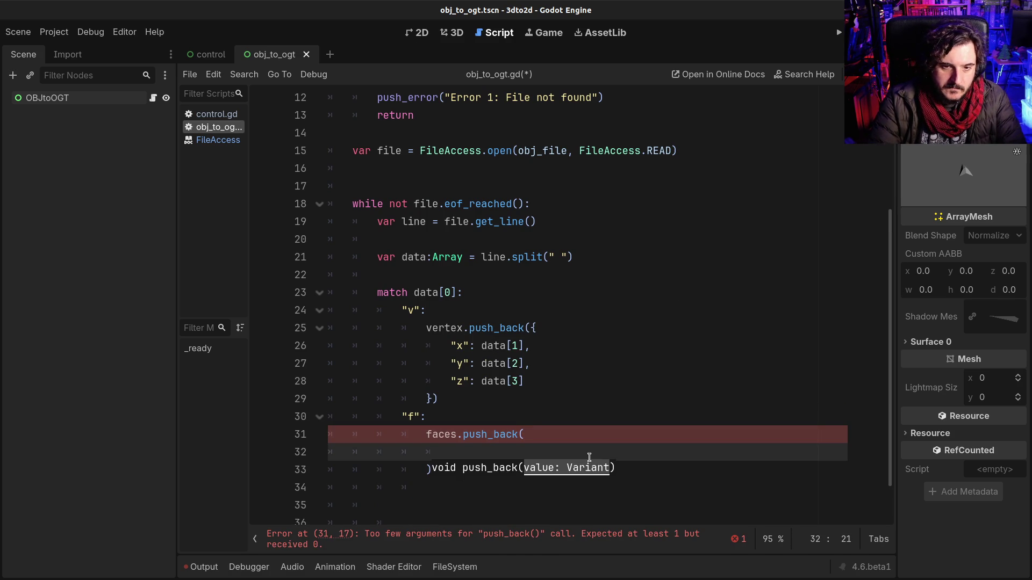
{"action": "key", "text": "Up"}
{"action": "key", "text": "End"}
{"action": "type", "text": "["}
{"action": "key", "text": "Return"}
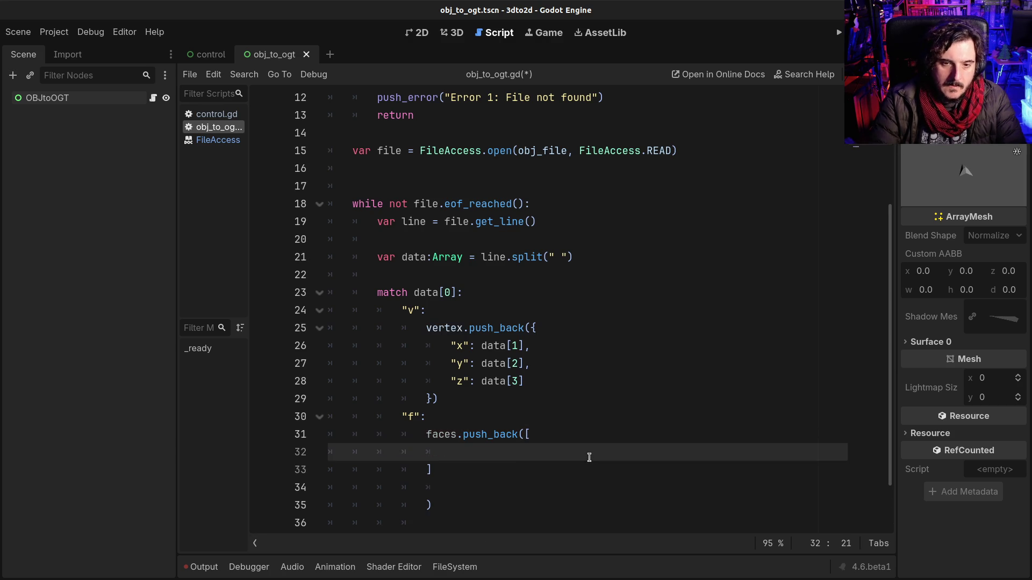
{"action": "key", "text": "Down"}
{"action": "key", "text": "Delete"}
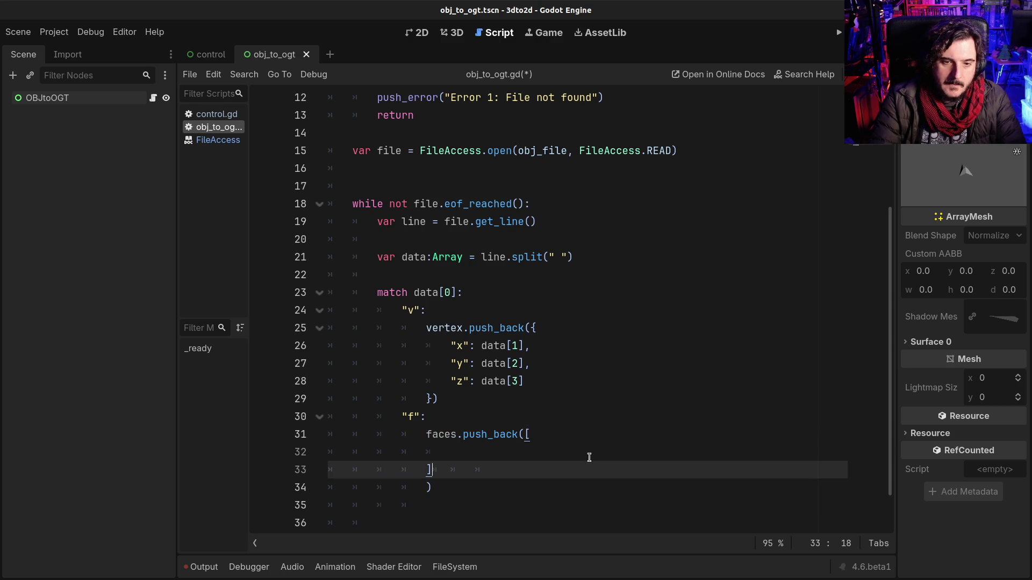
{"action": "key", "text": "Delete"}
{"action": "key", "text": "Delete"}
{"action": "key", "text": "Delete"}
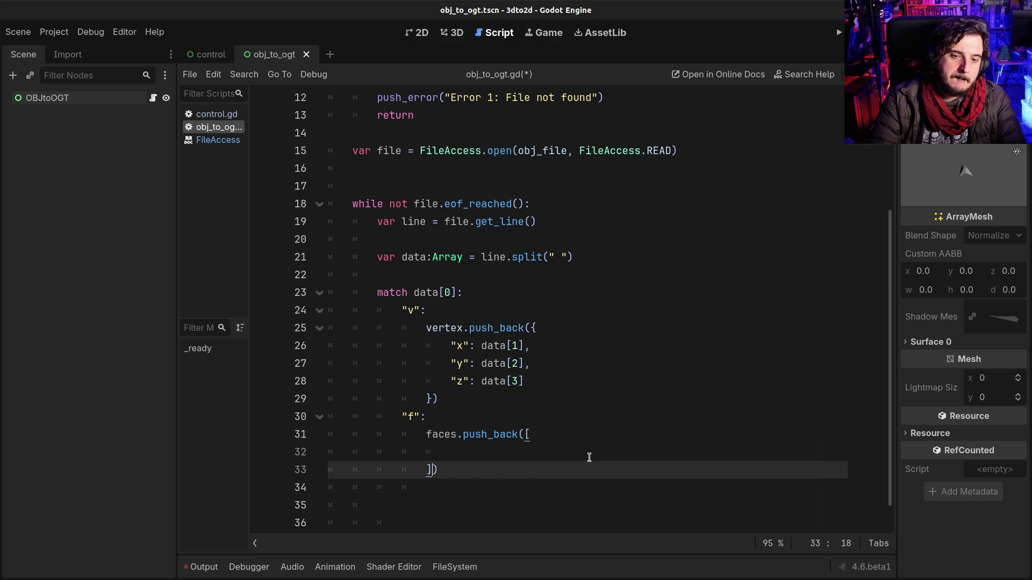
{"action": "key", "text": "Up"}
{"action": "key", "text": "Up"}
{"action": "key", "text": "Up"}
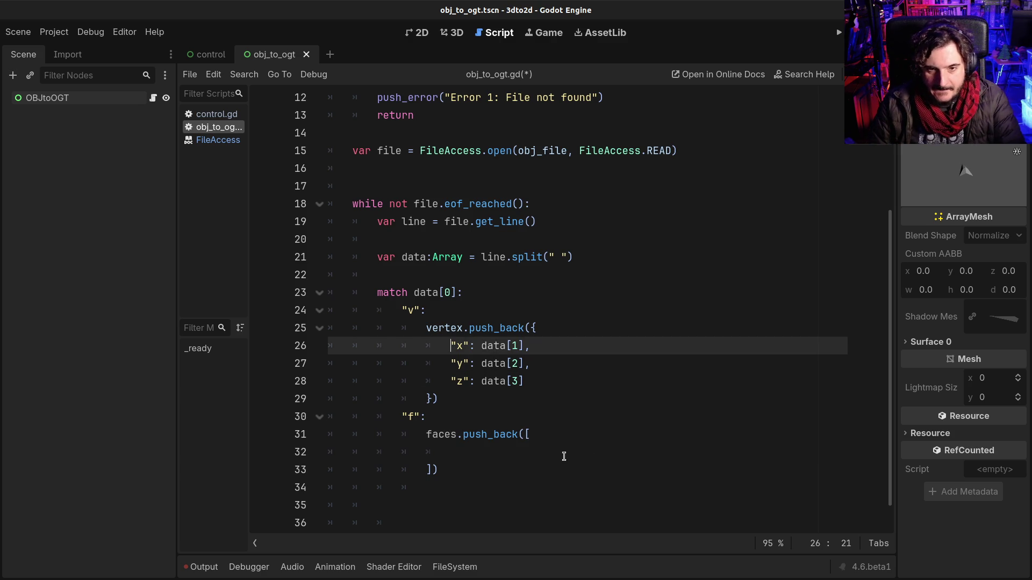
{"action": "left_click", "coordinate": [537, 447]}
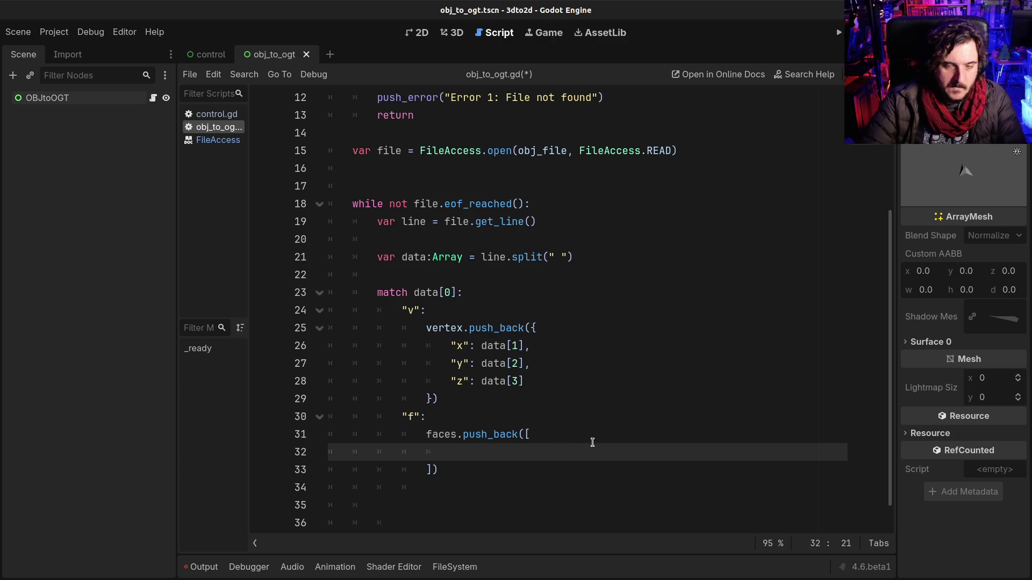
{"action": "key", "text": "Up"}
{"action": "key", "text": "Up"}
{"action": "key", "text": "Up"}
{"action": "key", "text": "Down"}
{"action": "key", "text": "Down"}
{"action": "key", "text": "Down"}
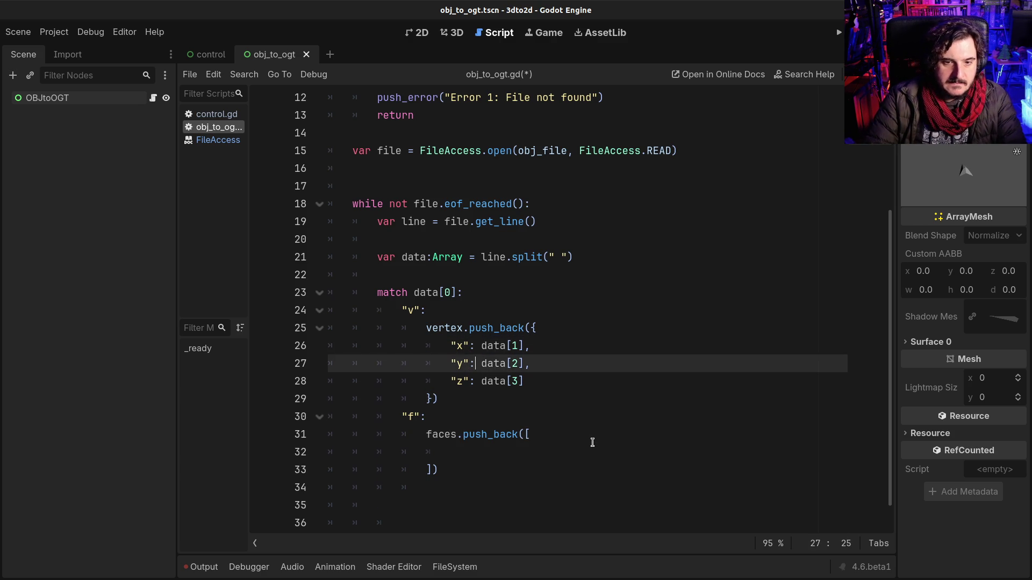
Step: Fill the pushed array with data[1], data[2], data[3] and save the script
{"action": "type", "text": "data[1"}
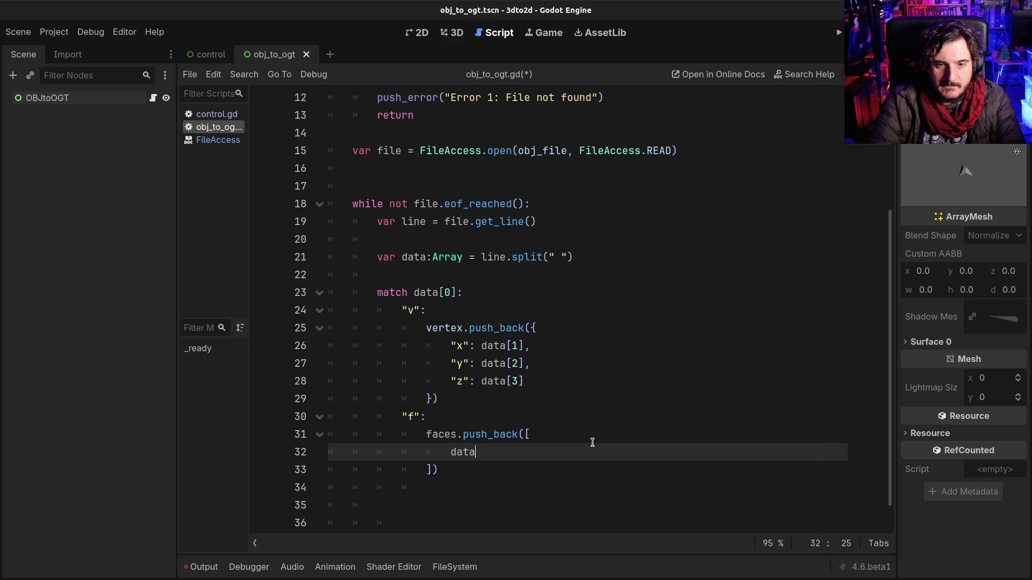
{"action": "type", "text": "],"}
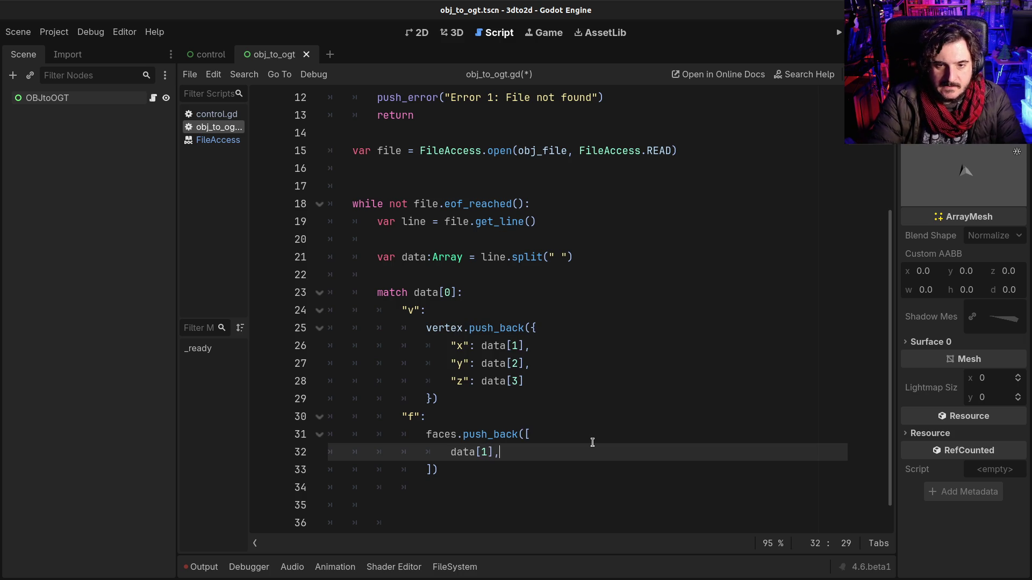
{"action": "key", "text": "shift+Home"}
{"action": "key", "text": "ctrl+c"}
{"action": "key", "text": "End"}
{"action": "key", "text": "Return"}
{"action": "key", "text": "ctrl+v"}
{"action": "key", "text": "Return"}
{"action": "key", "text": "ctrl+v"}
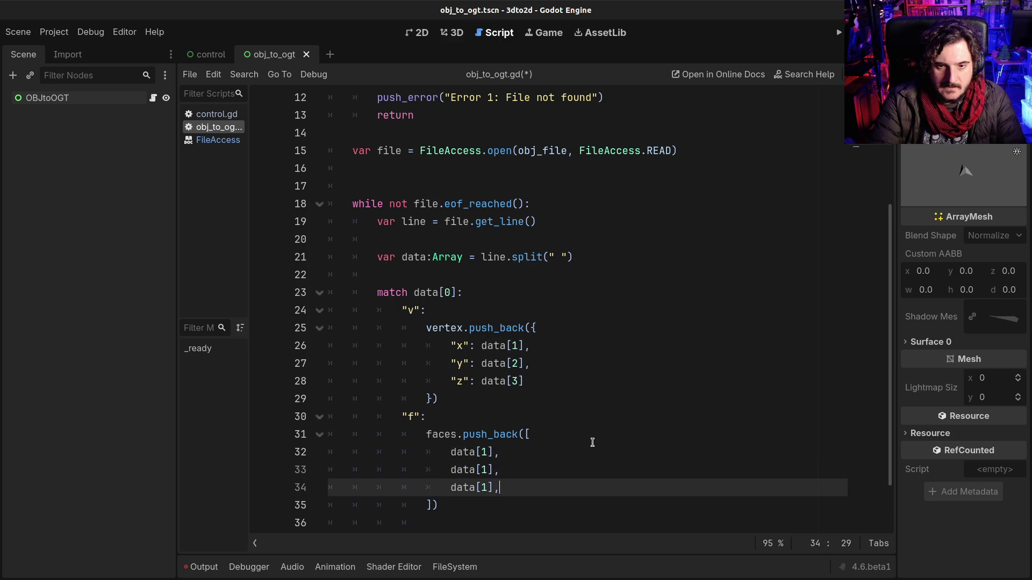
{"action": "key", "text": "BackSpace"}
{"action": "key", "text": "Left"}
{"action": "key", "text": "BackSpace"}
{"action": "type", "text": "3"}
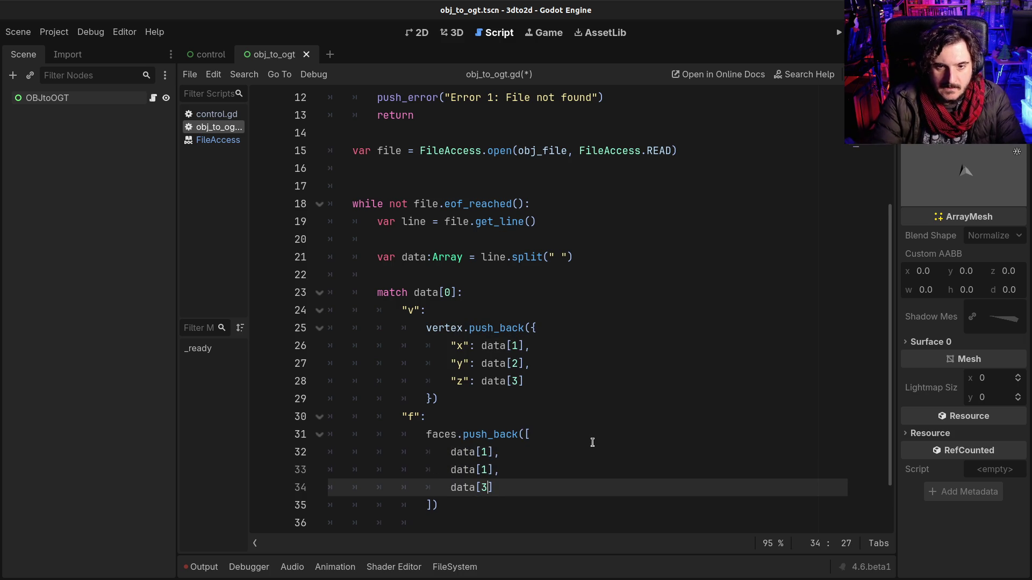
{"action": "key", "text": "Up"}
{"action": "key", "text": "BackSpace"}
{"action": "type", "text": "2"}
{"action": "key", "text": "ctrl+s"}
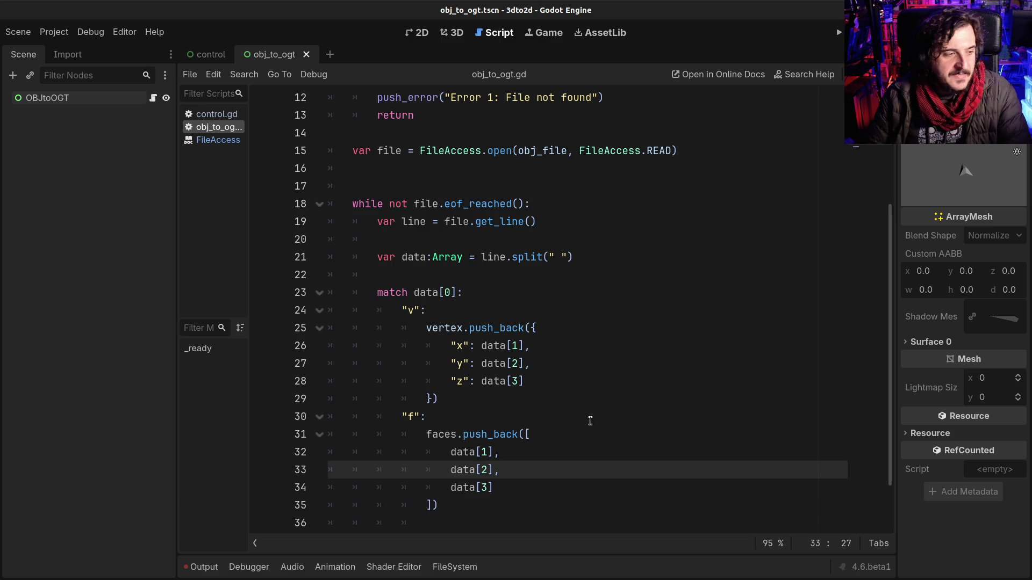
{"action": "scroll", "coordinate": [586, 421], "scroll_direction": "down", "scroll_amount": 1}
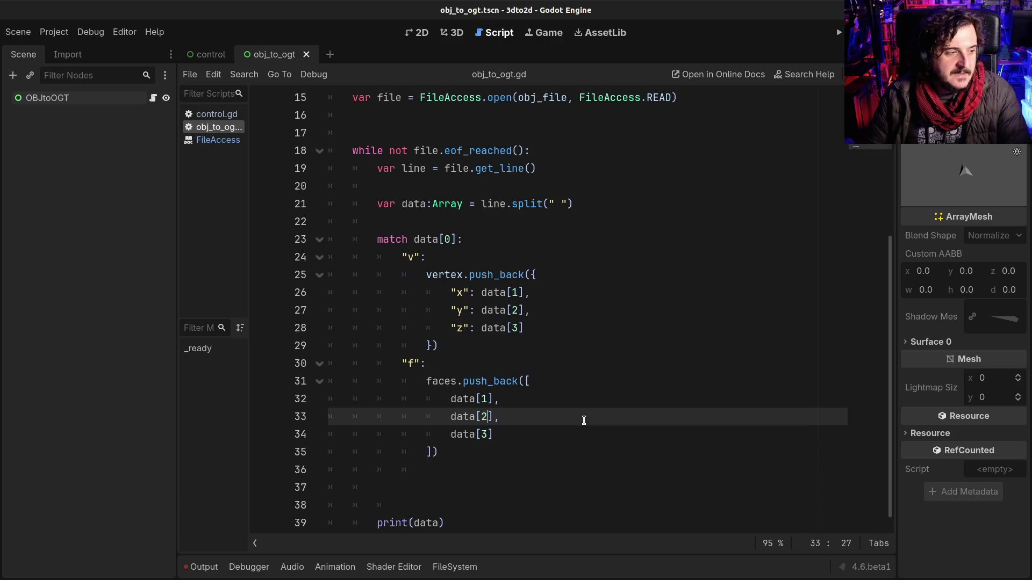
{"action": "left_click", "coordinate": [538, 428]}
{"action": "key", "text": "alt+Tab"}
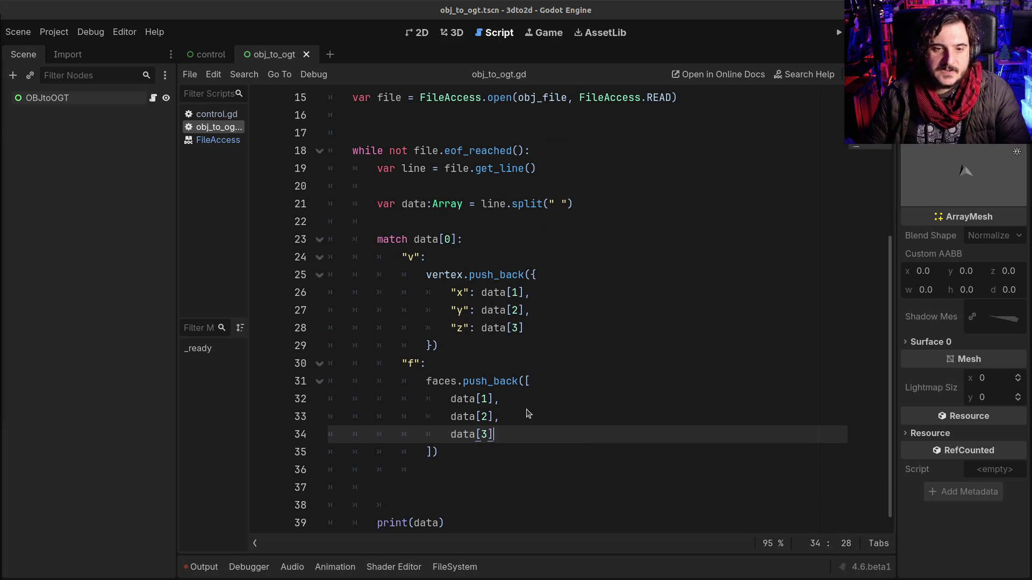
Step: Scroll penger.obj down to the face lines and select line 2334
{"action": "left_click_drag", "start_coordinate": [1027, 91], "coordinate": [1027, 463]}
{"action": "scroll", "coordinate": [961, 477], "scroll_direction": "up", "scroll_amount": 1}
{"action": "mouse_move", "coordinate": [591, 262]}
{"action": "left_mouse_down"}
{"action": "mouse_move", "coordinate": [796, 275]}
{"action": "mouse_move", "coordinate": [800, 265]}
{"action": "left_mouse_up"}
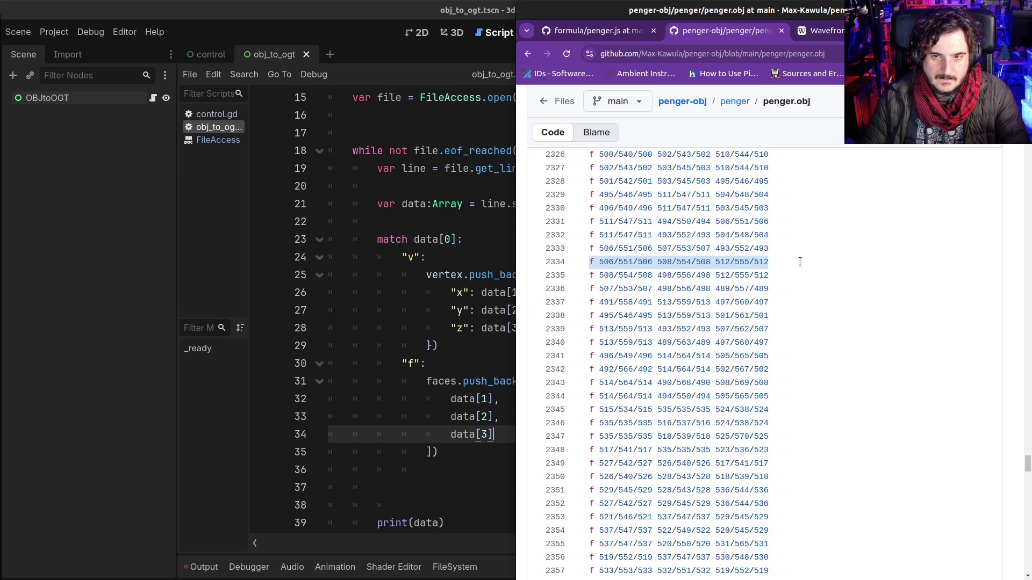
{"action": "left_click", "coordinate": [446, 364]}
Step: Under the "f" case, declare var face:Array = [] above a new for line
{"action": "key", "text": "Return"}
{"action": "type", "text": "var "}
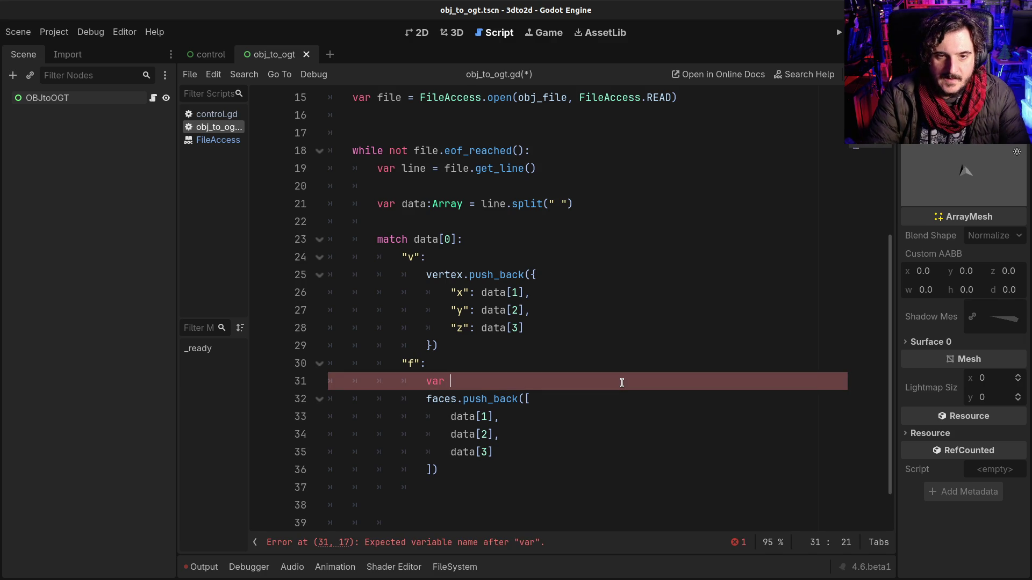
{"action": "type", "text": "x="}
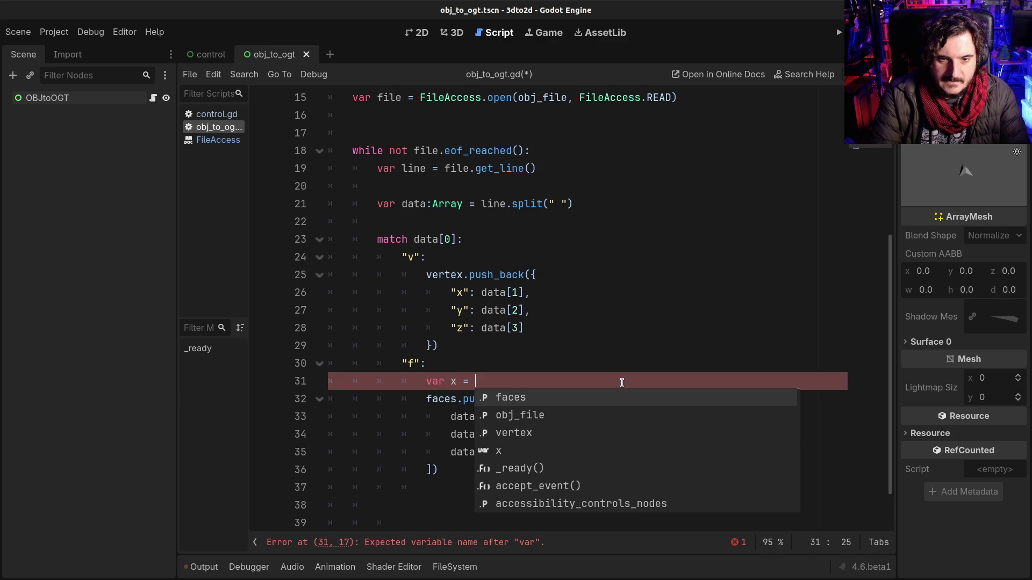
{"action": "key", "text": "BackSpace"}
{"action": "key", "text": "BackSpace"}
{"action": "key", "text": "BackSpace"}
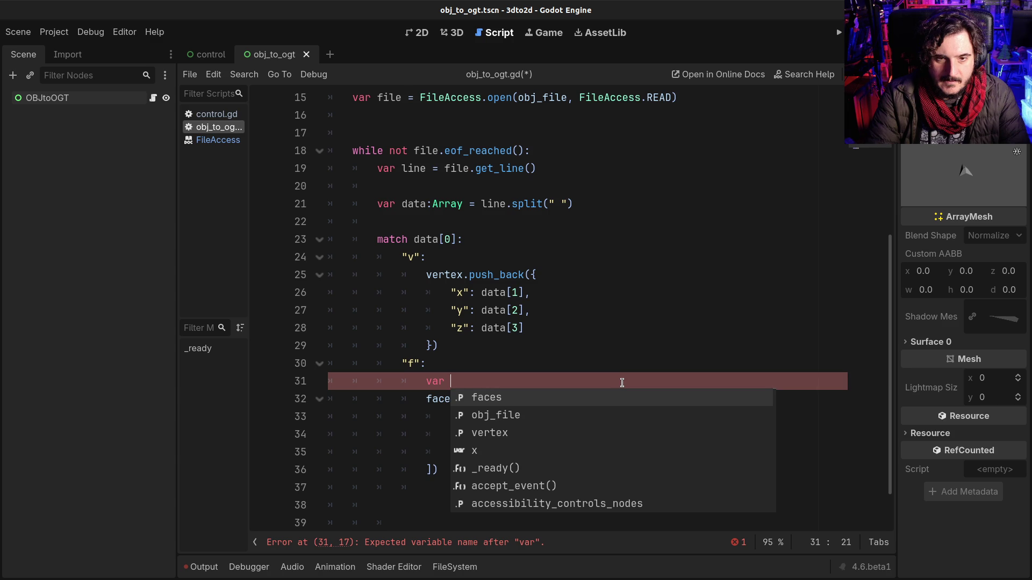
{"action": "key", "text": "Escape"}
{"action": "key", "text": "Down"}
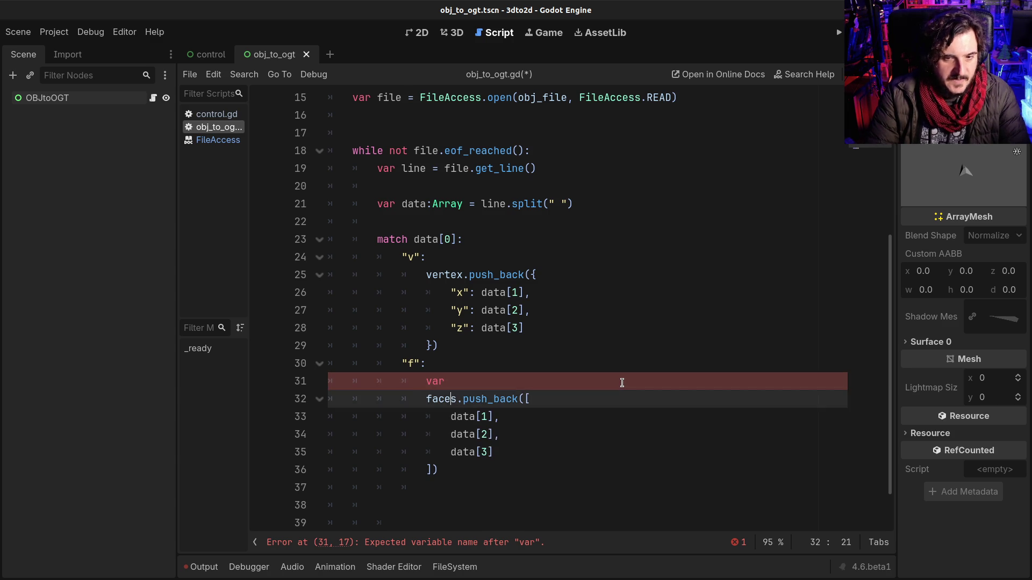
{"action": "key", "text": "Up"}
{"action": "key", "text": "Up"}
{"action": "key", "text": "Down"}
{"action": "key", "text": "Left"}
{"action": "key", "text": "BackSpace"}
{"action": "key", "text": "BackSpace"}
{"action": "key", "text": "BackSpace"}
{"action": "type", "text": "for"}
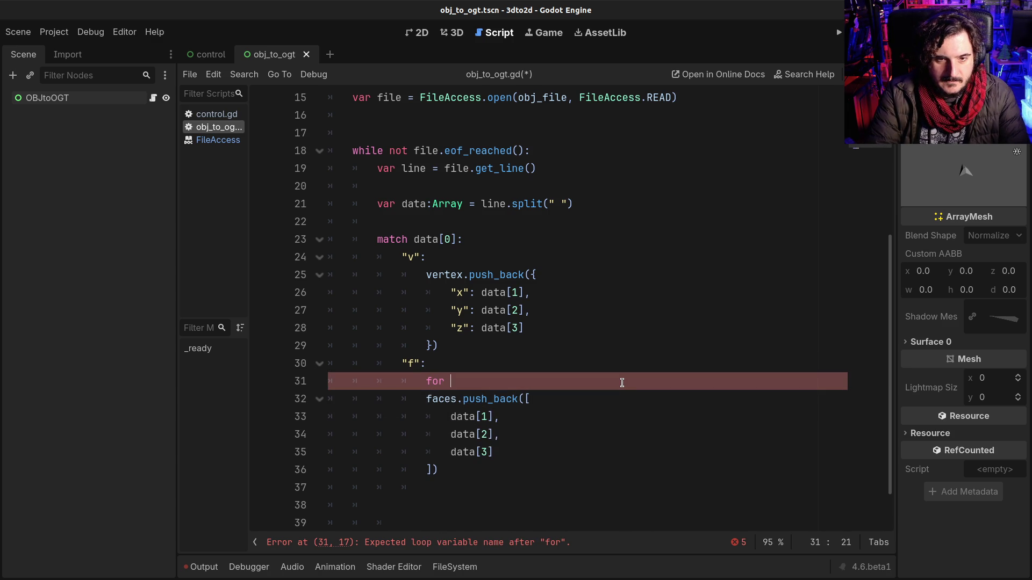
{"action": "key", "text": "Up"}
{"action": "key", "text": "Return"}
{"action": "type", "text": "var face:Array = "}
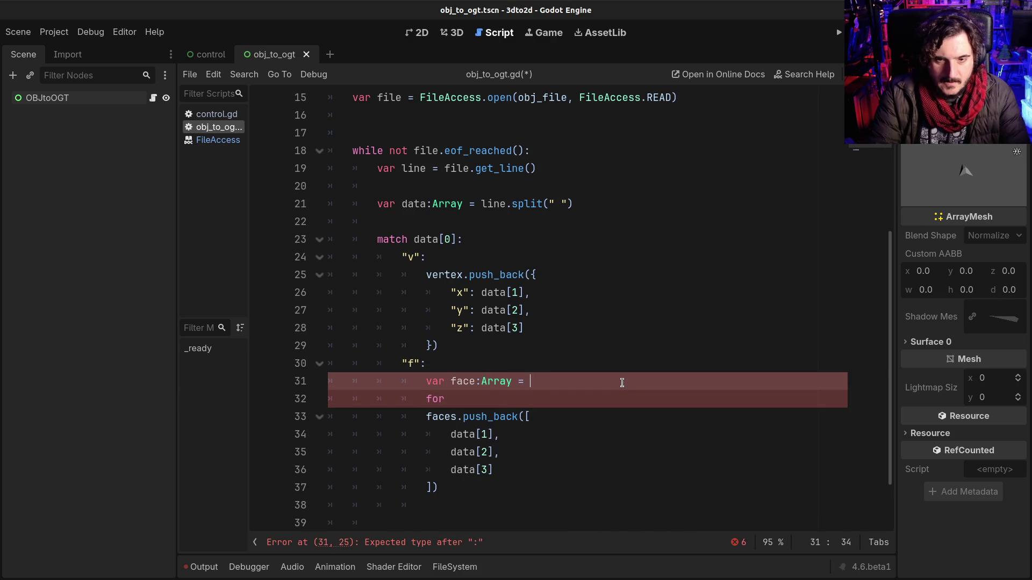
{"action": "type", "text": "[]"}
Step: Continue the loop line as "for v in"
{"action": "key", "text": "Down"}
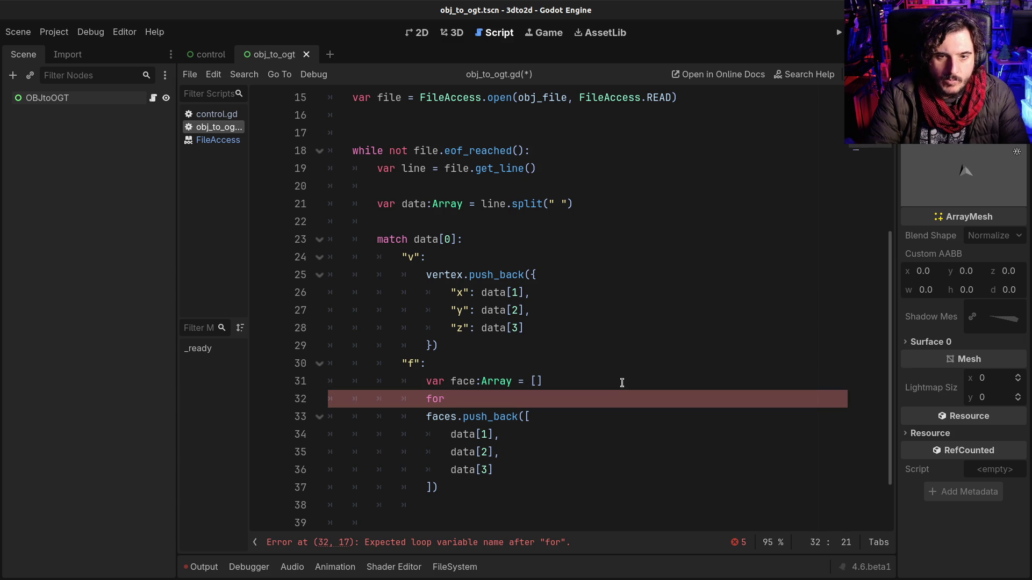
{"action": "type", "text": "v ini "}
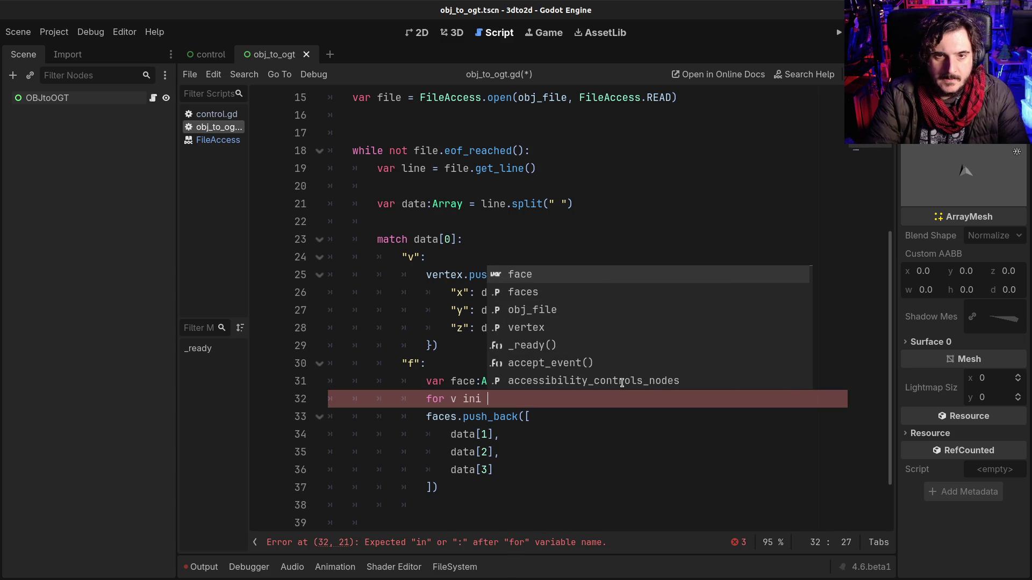
{"action": "type", "text": "data"}
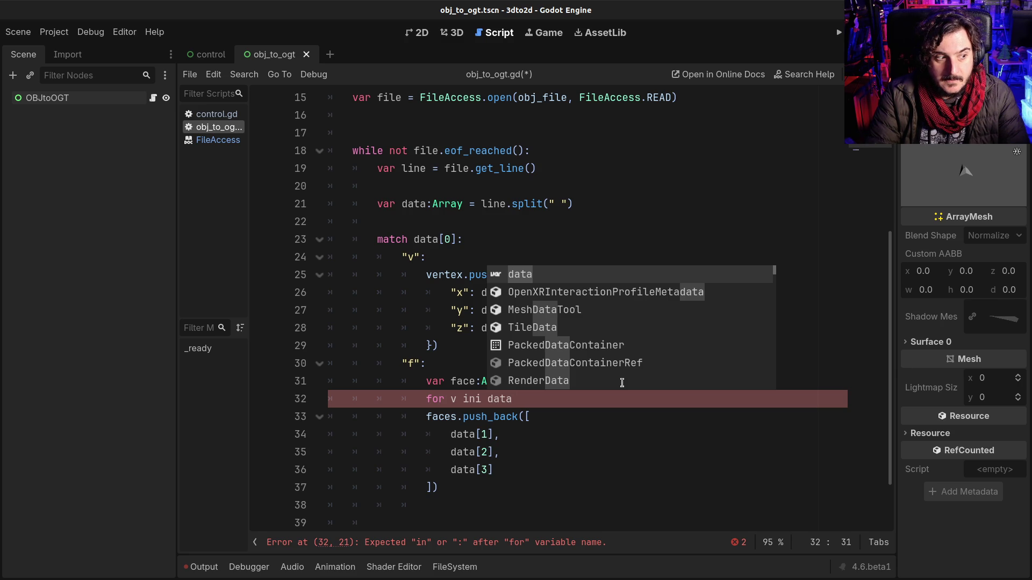
{"action": "key", "text": "Escape"}
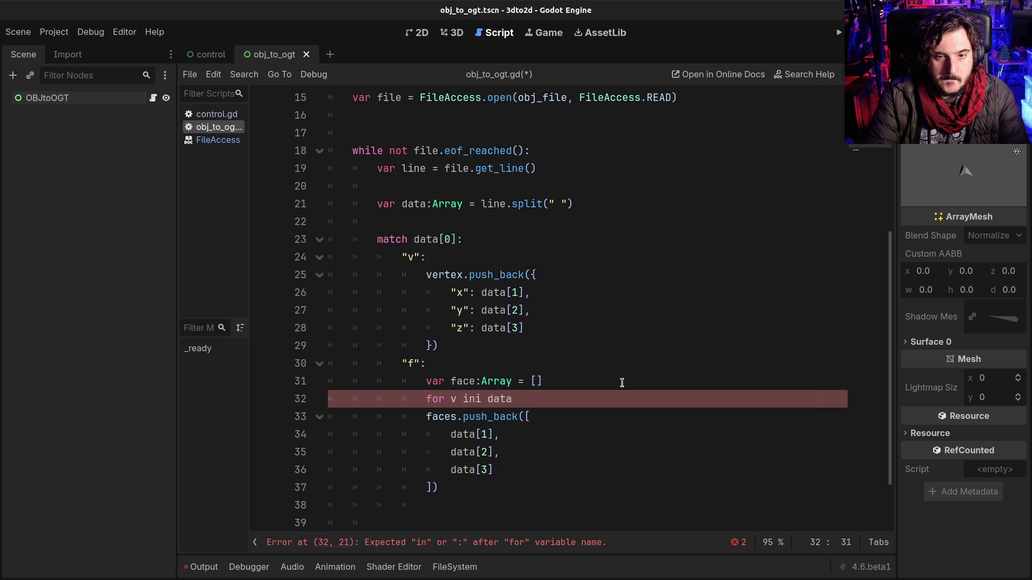
{"action": "key", "text": "BackSpace"}
{"action": "key", "text": "BackSpace"}
{"action": "key", "text": "BackSpace"}
{"action": "key", "text": "alt+Tab"}
Step: Rewrite the loop header as for i in range(3): after checking a penger.obj face line
{"action": "scroll", "coordinate": [613, 297], "scroll_direction": "up", "scroll_amount": 3}
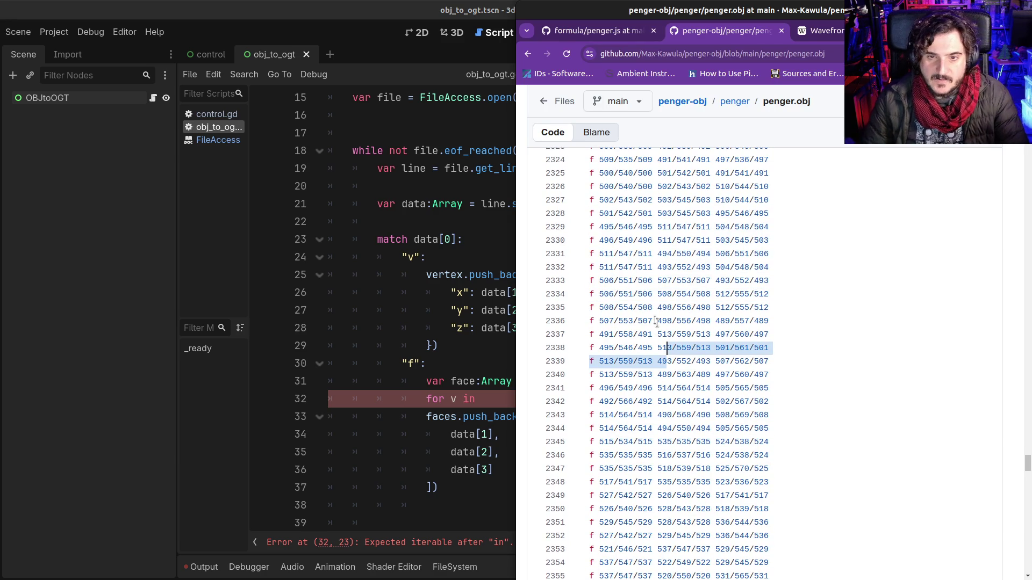
{"action": "left_click_drag", "start_coordinate": [599, 295], "coordinate": [652, 295]}
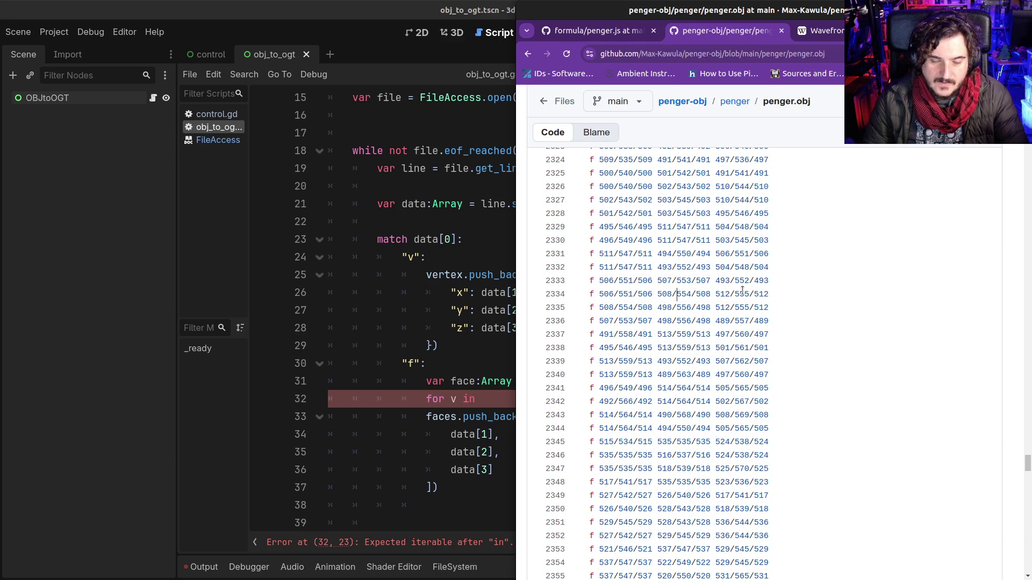
{"action": "key", "text": "alt+Tab"}
{"action": "key", "text": "BackSpace"}
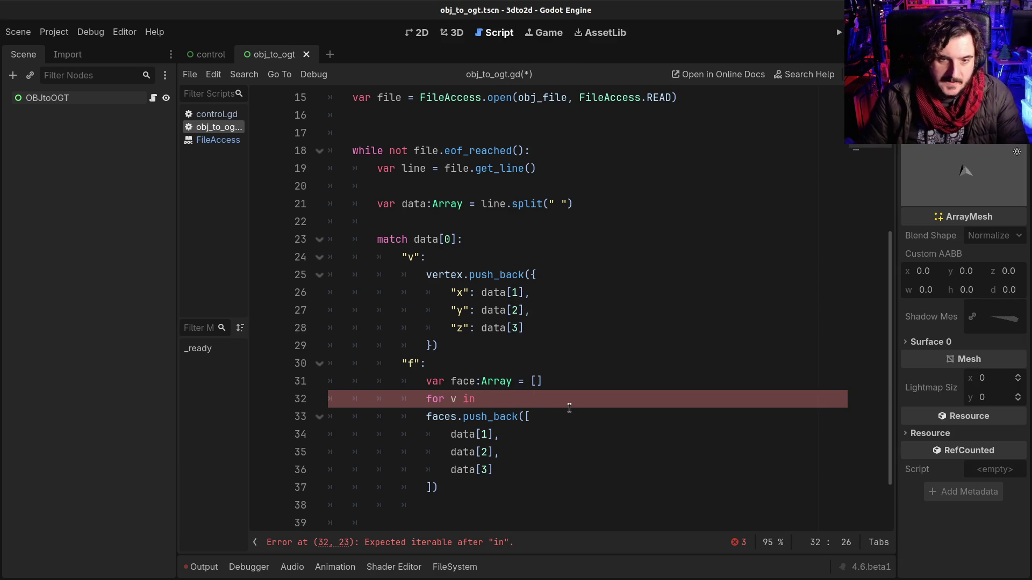
{"action": "key", "text": "BackSpace"}
{"action": "type", "text": "i"}
{"action": "key", "text": "End"}
{"action": "type", "text": "range(3"}
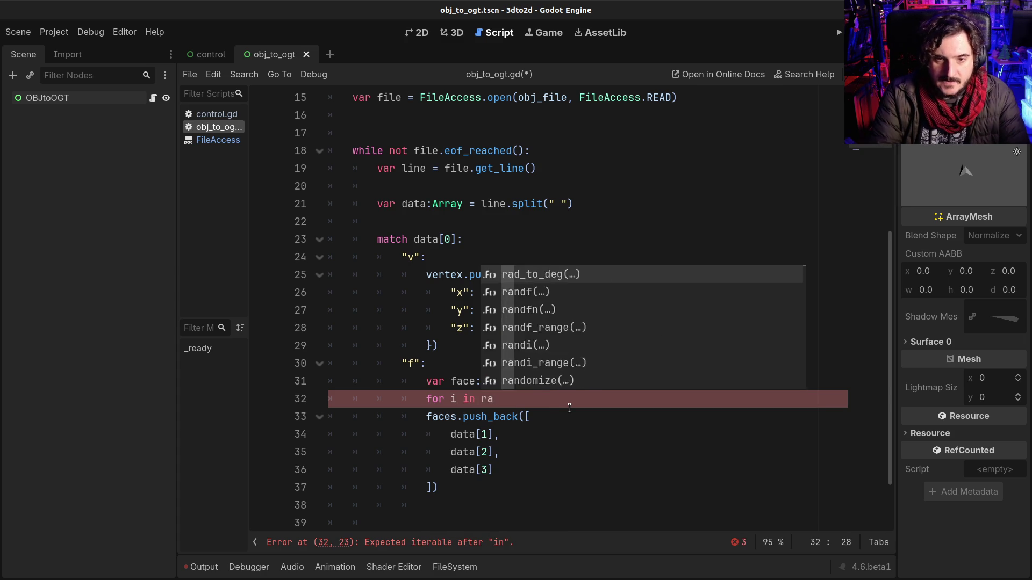
{"action": "type", "text": "):"}
{"action": "key", "text": "Return"}
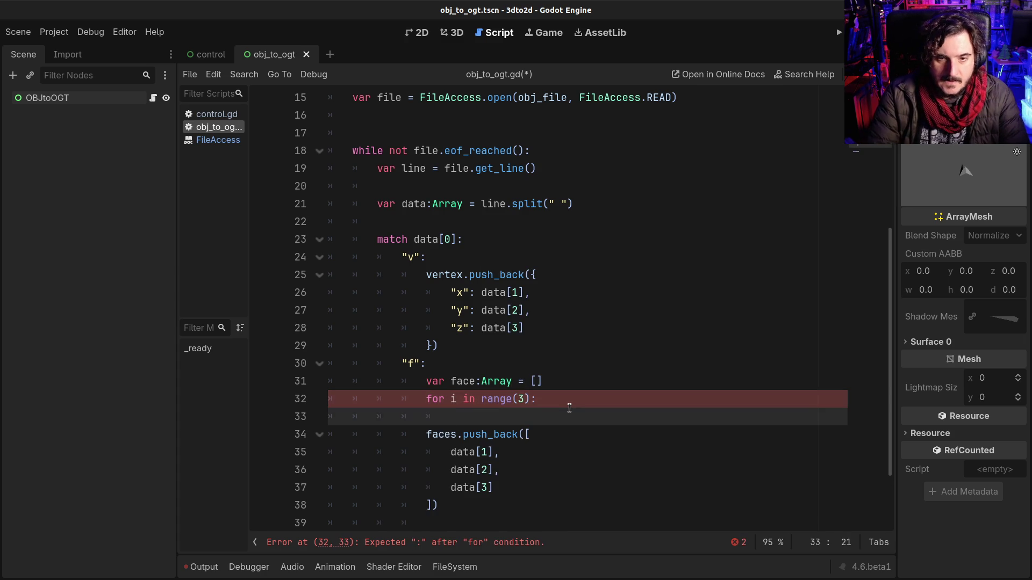
Step: After checking the range() docs, make it range(1, 3) and add var f = data[i].split("/")
{"action": "scroll", "coordinate": [569, 408], "scroll_direction": "up", "scroll_amount": 1}
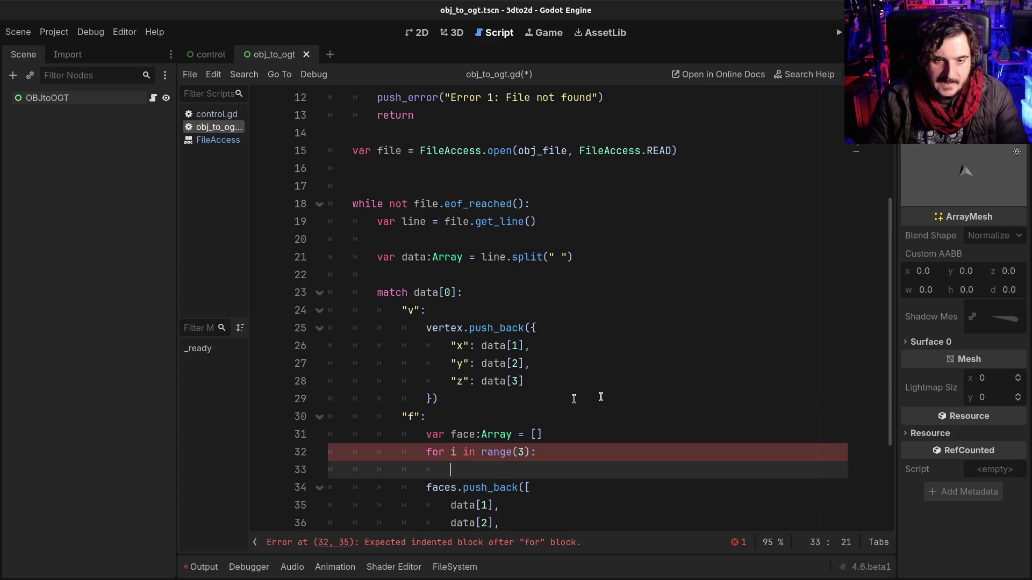
{"action": "left_click", "coordinate": [496, 460], "text": "ctrl"}
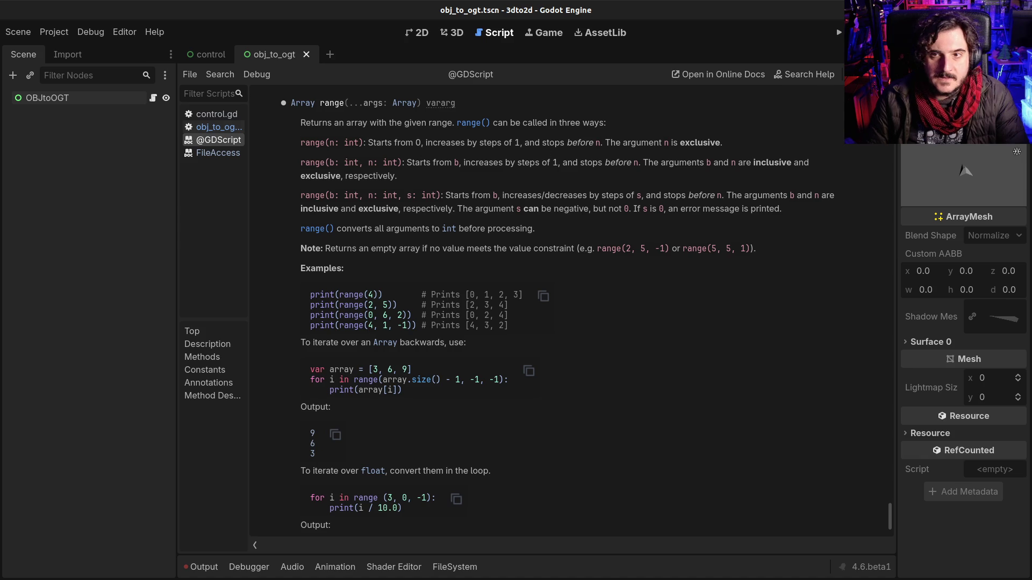
{"action": "key", "text": "alt+Left"}
{"action": "left_click", "coordinate": [519, 452]}
{"action": "type", "text": "1,"}
{"action": "key", "text": "End"}
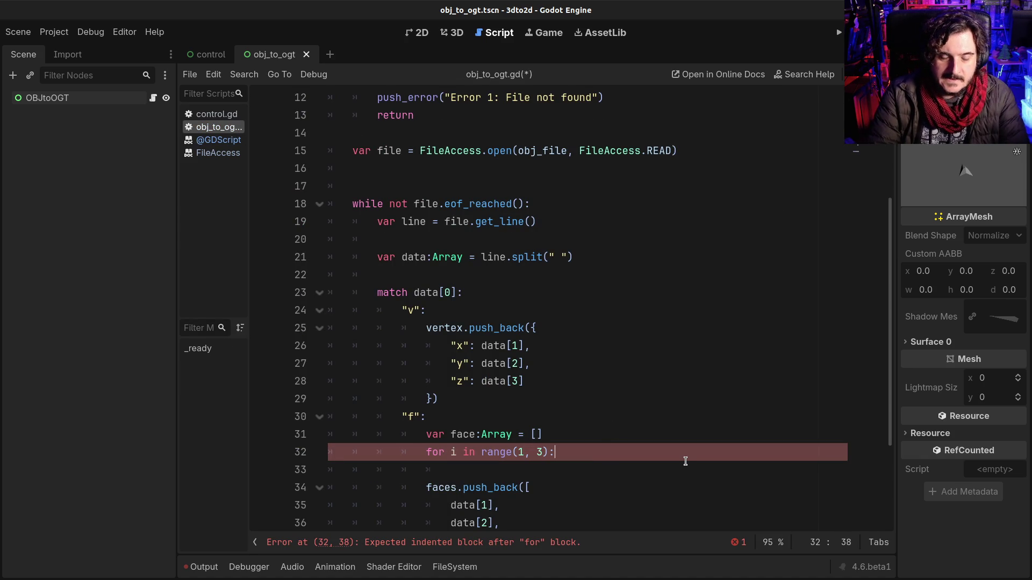
{"action": "scroll", "coordinate": [685, 461], "scroll_direction": "down", "scroll_amount": 2}
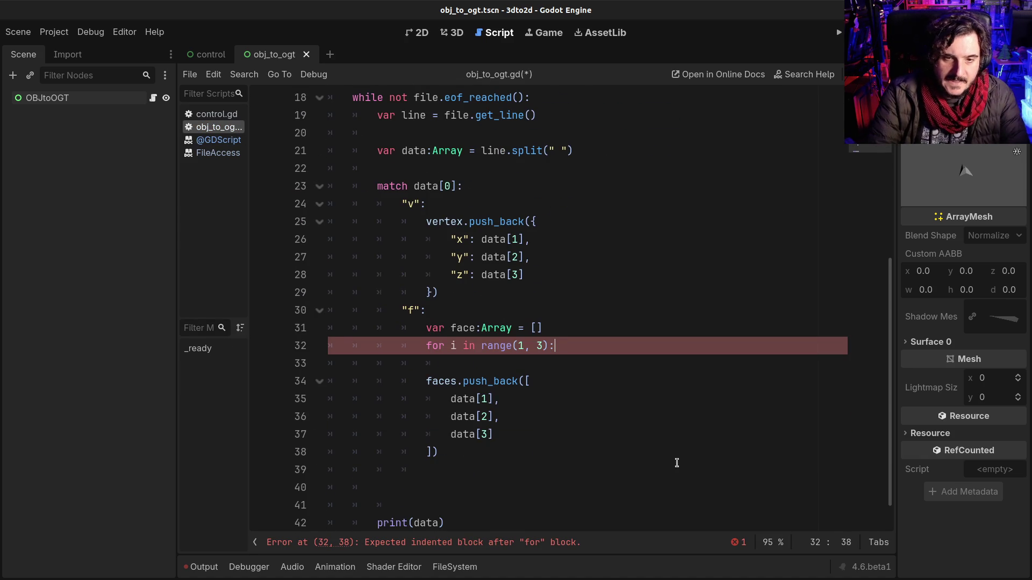
{"action": "key", "text": "Return"}
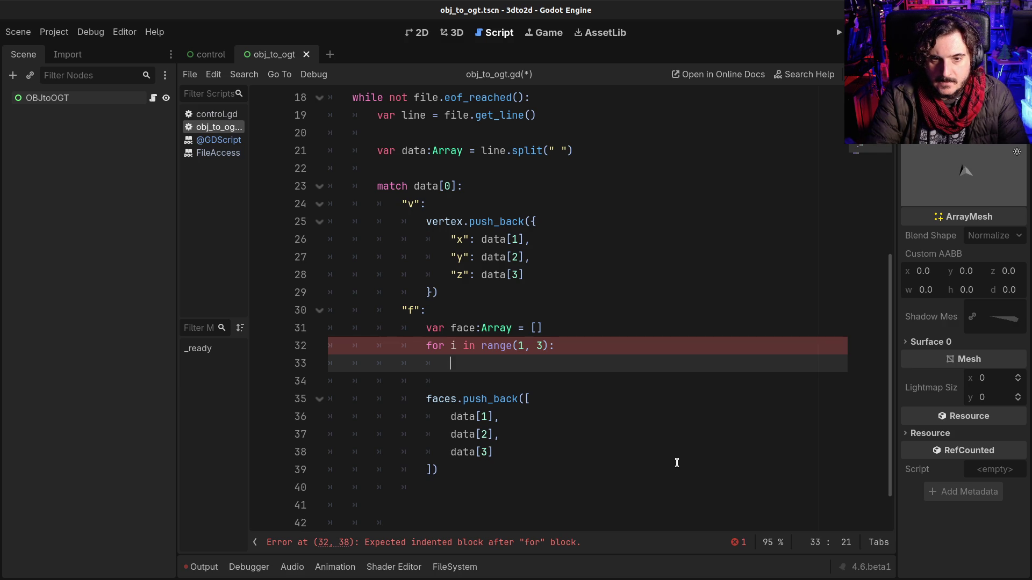
{"action": "type", "text": "var f = "}
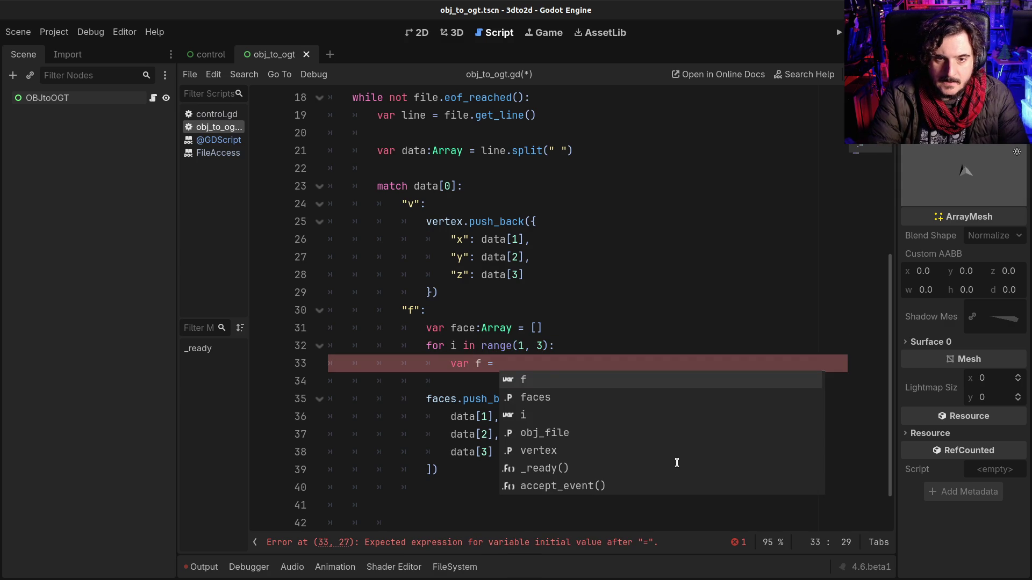
{"action": "type", "text": "data[i].split(\"/\")"}
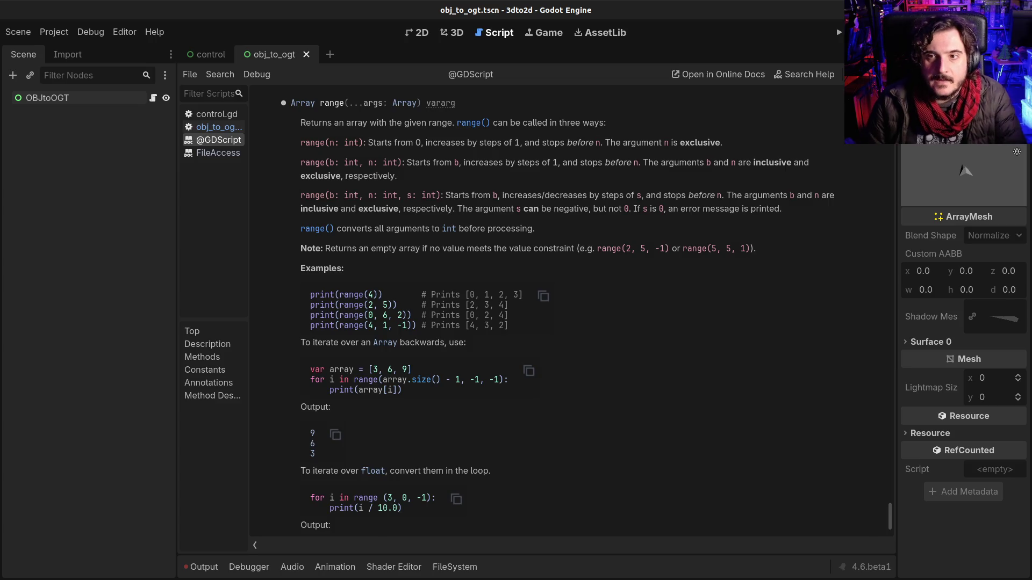
Step: Look up randi_range in the docs, then delete that stray line and select range's 3
{"action": "left_click", "coordinate": [657, 327]}
{"action": "key", "text": "Return"}
{"action": "type", "text": "randi"}
{"action": "type", "text": "_ran"}
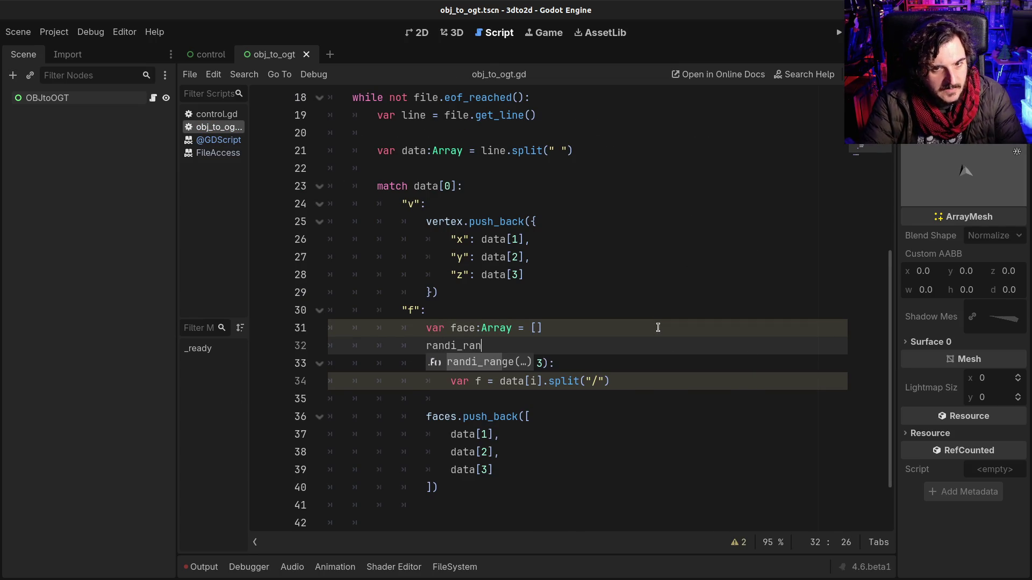
{"action": "key", "text": "Return"}
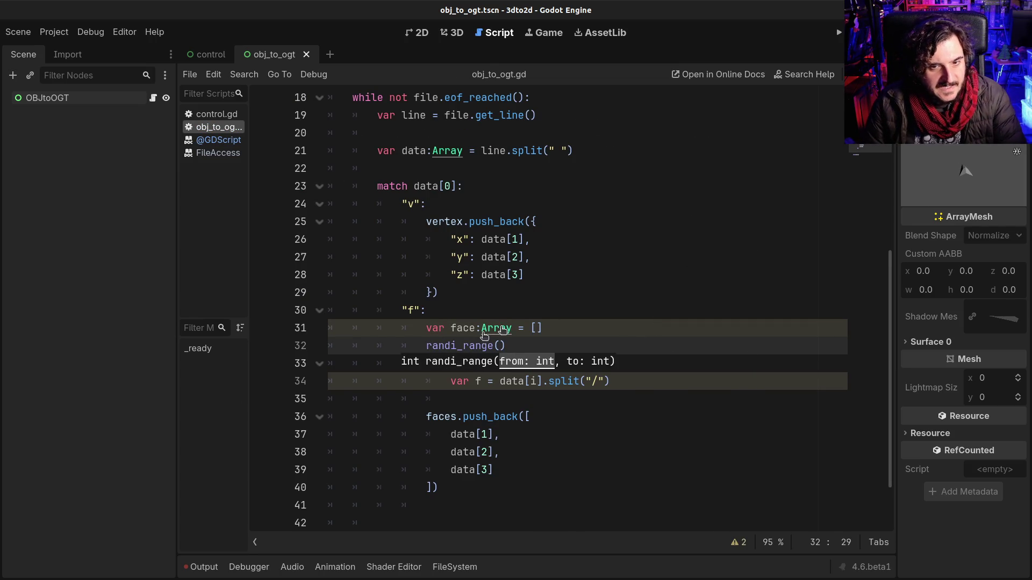
{"action": "left_click", "coordinate": [459, 346], "text": "ctrl"}
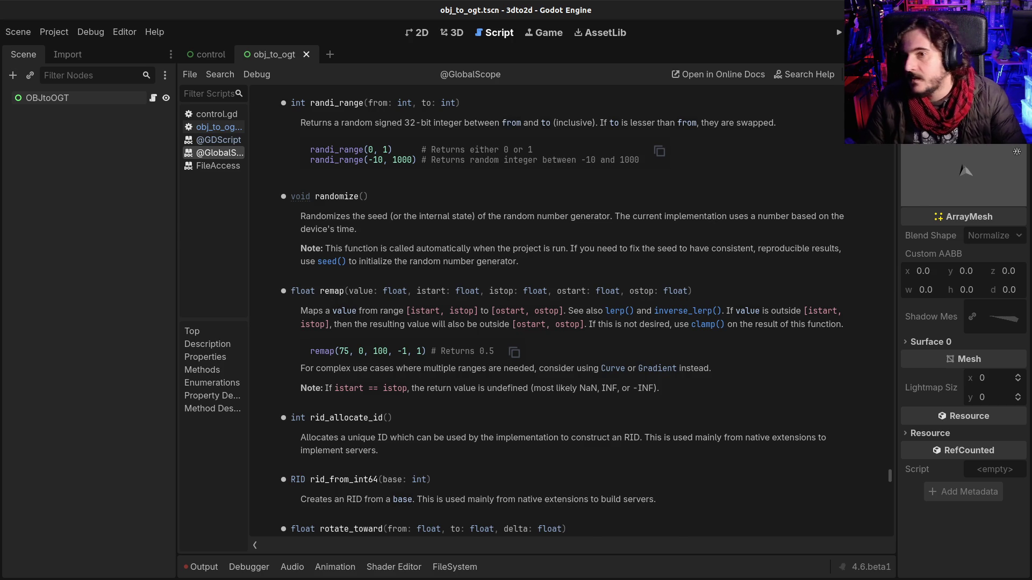
{"action": "key", "text": "alt+Left"}
{"action": "key", "text": "shift+Home"}
{"action": "key", "text": "shift+Home"}
{"action": "key", "text": "BackSpace"}
{"action": "key", "text": "BackSpace"}
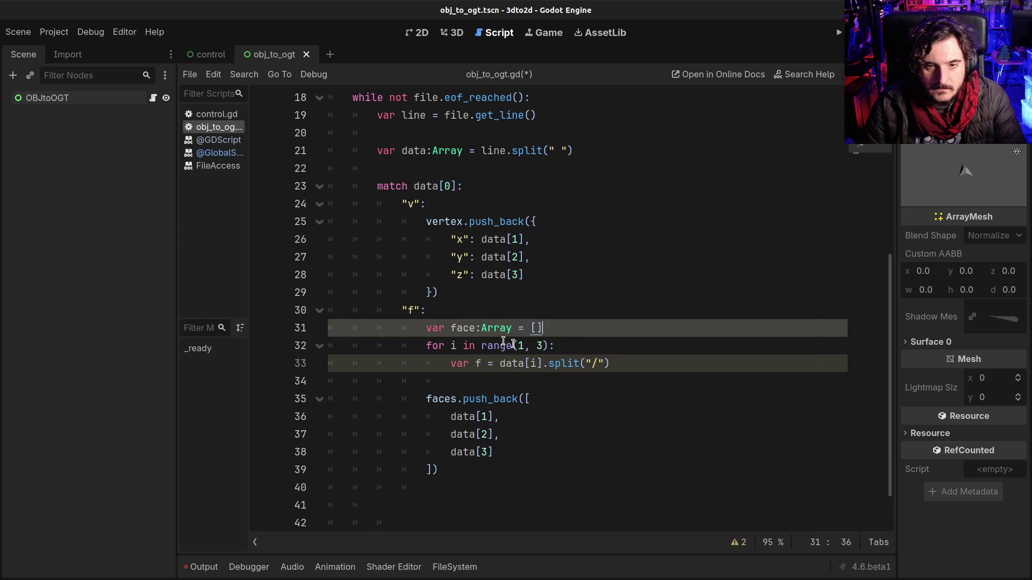
{"action": "double_click", "coordinate": [539, 345]}
Step: Change the range end to 4, save, and keep the faces.push_back block at its original indent
{"action": "type", "text": "4"}
{"action": "key", "text": "ctrl+s"}
{"action": "left_click", "coordinate": [504, 347]}
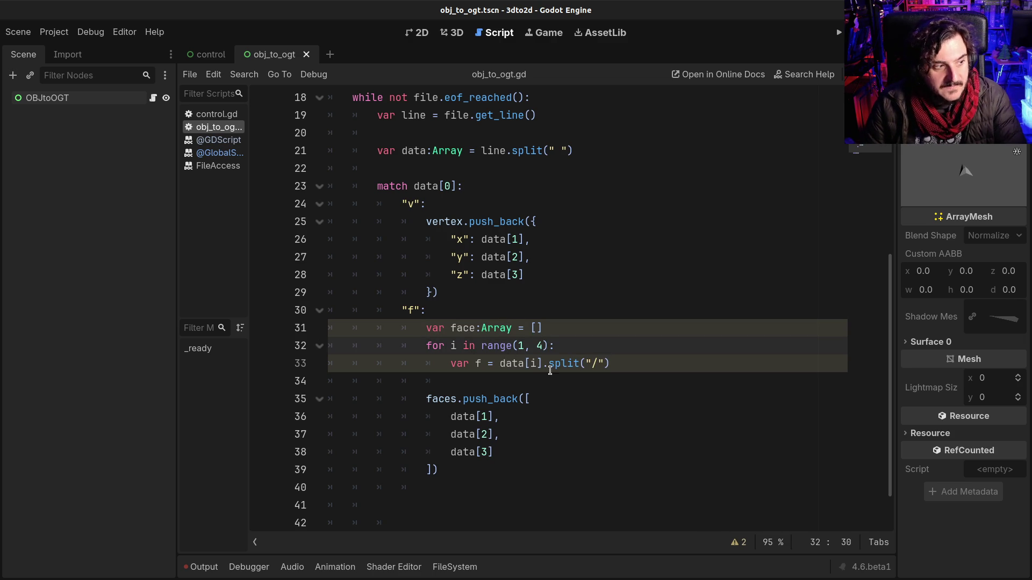
{"action": "left_click_drag", "start_coordinate": [438, 401], "coordinate": [455, 463]}
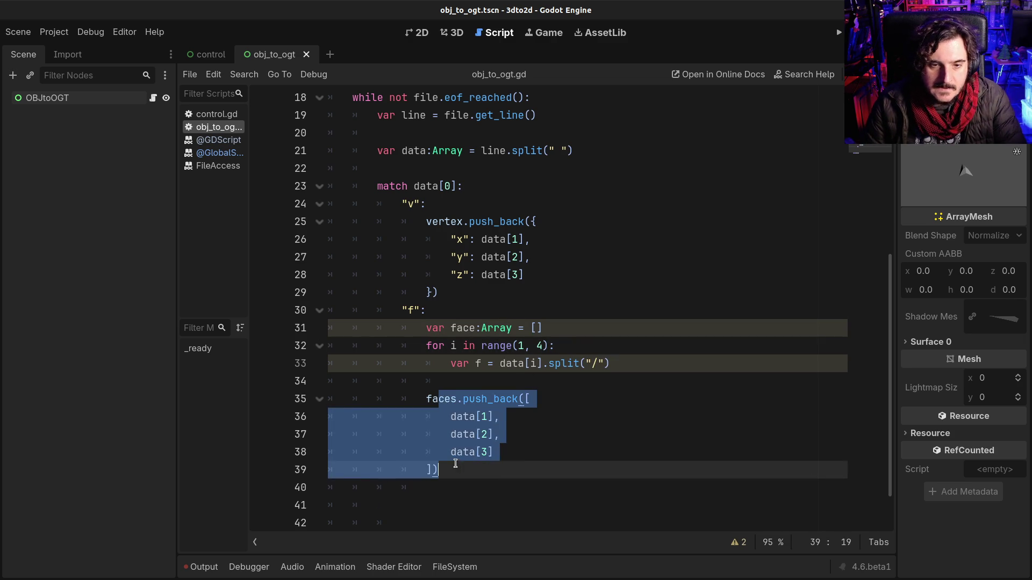
{"action": "key", "text": "Tab"}
{"action": "left_click", "coordinate": [583, 387]}
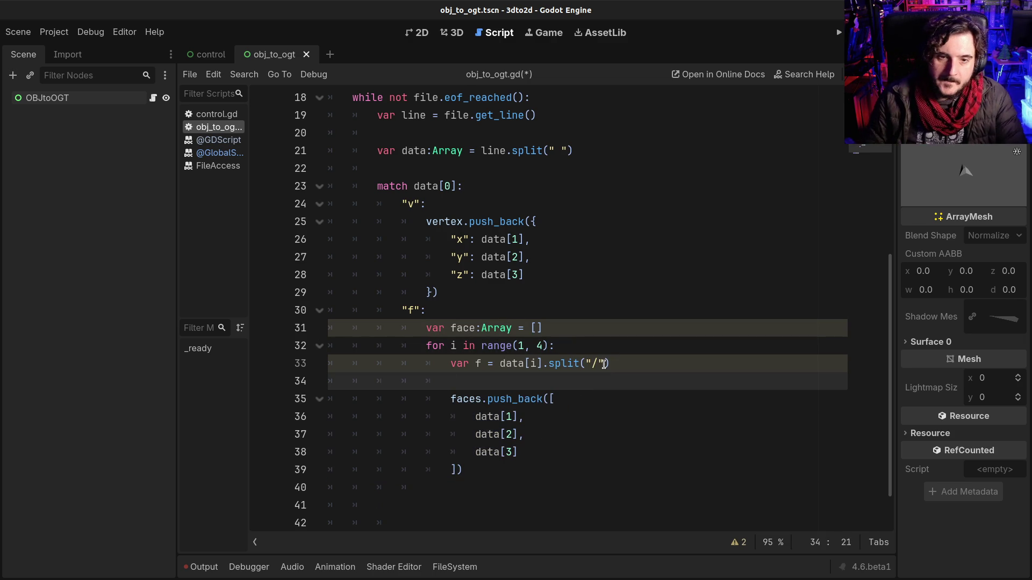
{"action": "left_click", "coordinate": [448, 400]}
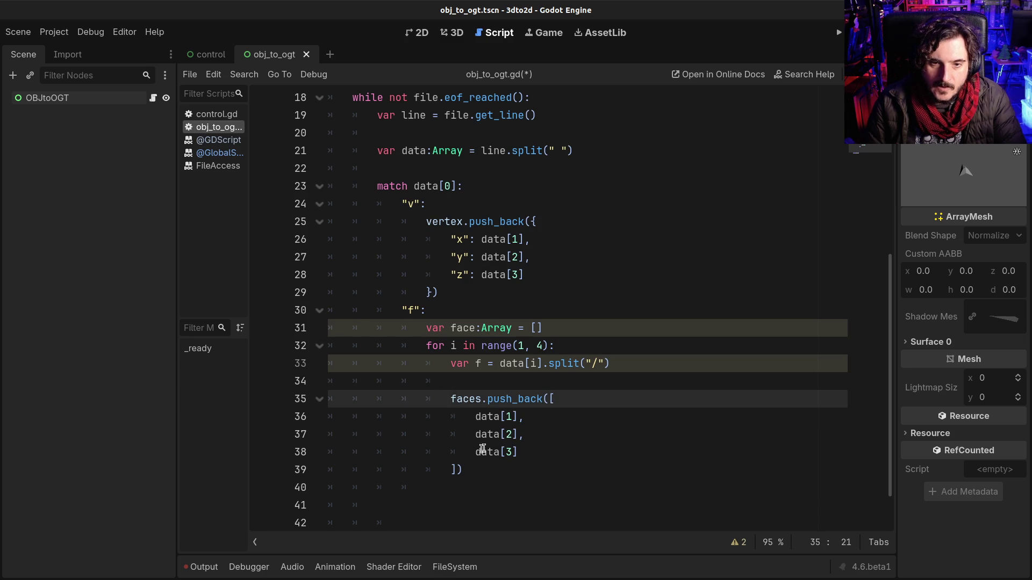
{"action": "key", "text": "shift+Down"}
{"action": "key", "text": "shift+Down"}
{"action": "key", "text": "shift+Down"}
{"action": "key", "text": "shift+End"}
{"action": "key", "text": "shift+Tab"}
Step: Replace the hard-coded data list in faces.push_back with face
{"action": "mouse_move", "coordinate": [525, 399]}
{"action": "left_mouse_down"}
{"action": "mouse_move", "coordinate": [525, 417]}
{"action": "mouse_move", "coordinate": [489, 451]}
{"action": "mouse_move", "coordinate": [438, 467]}
{"action": "left_mouse_up"}
{"action": "key", "text": "ctrl+s"}
{"action": "key", "text": "BackSpace"}
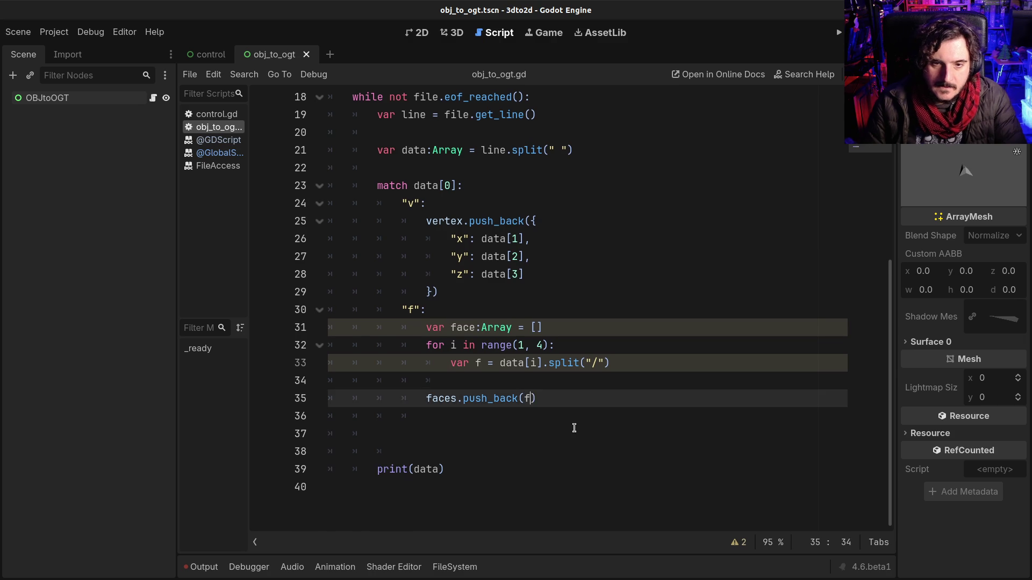
{"action": "type", "text": "face"}
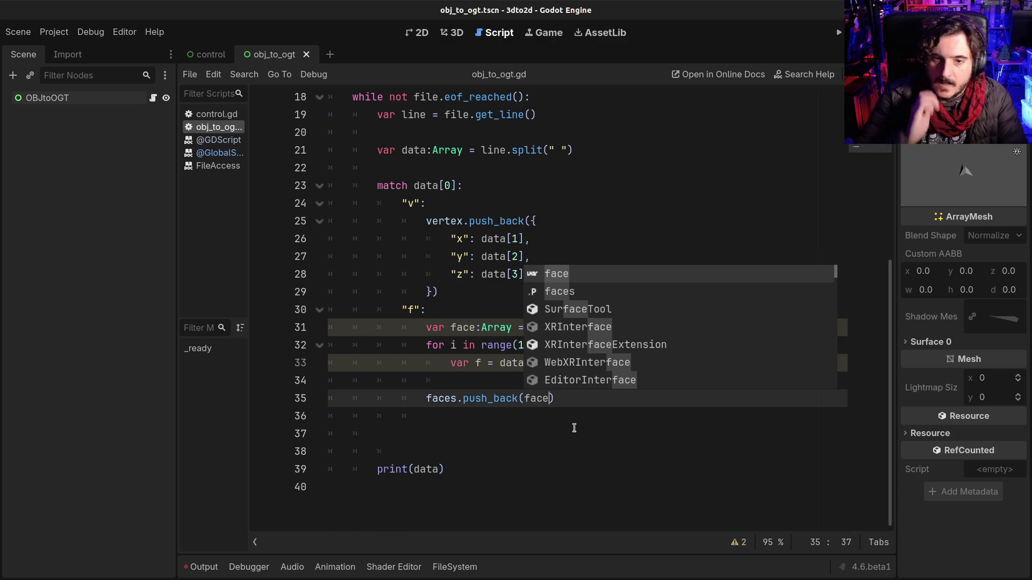
{"action": "key", "text": "Escape"}
Step: Add face.push_back(f) inside the for loop after the split line
{"action": "left_click", "coordinate": [618, 364]}
{"action": "key", "text": "Return"}
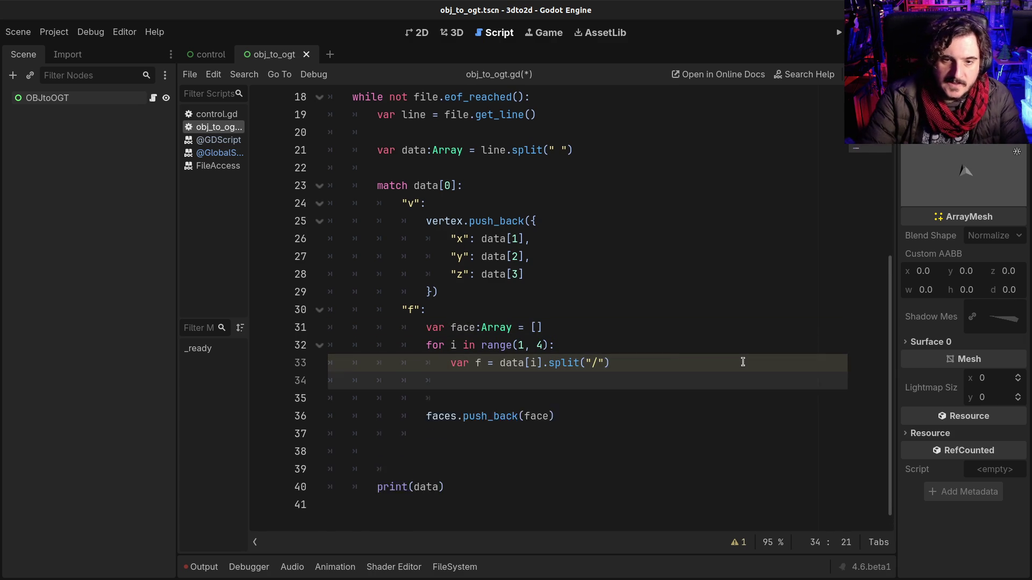
{"action": "key", "text": "Return"}
{"action": "type", "text": "face.pu"}
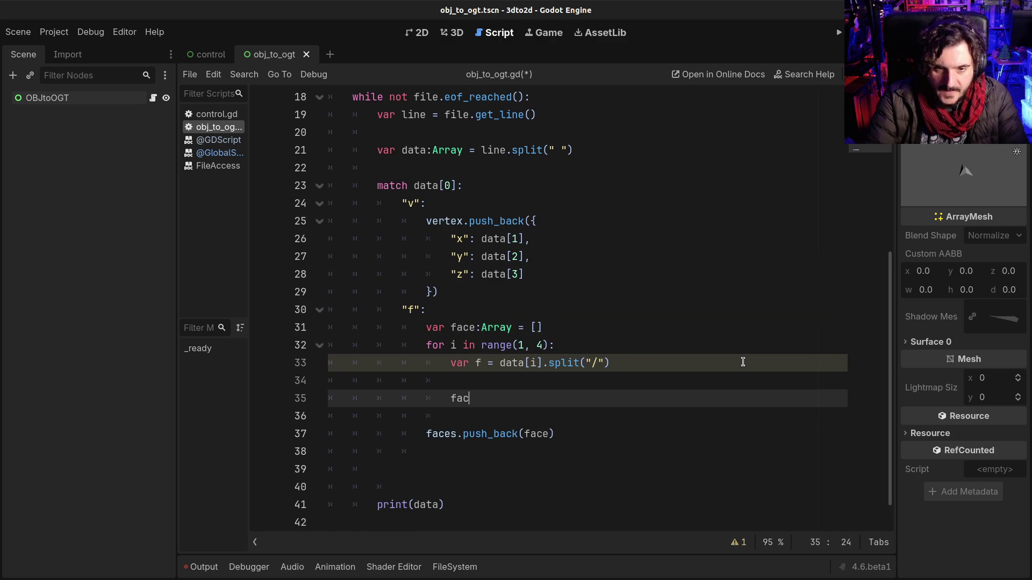
{"action": "key", "text": "Return"}
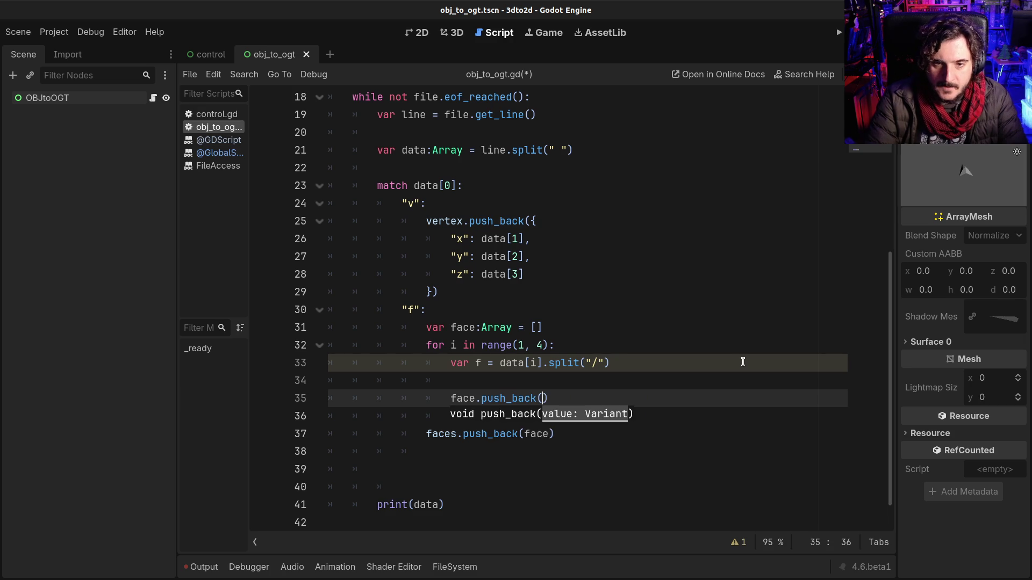
{"action": "key", "text": "alt+Tab"}
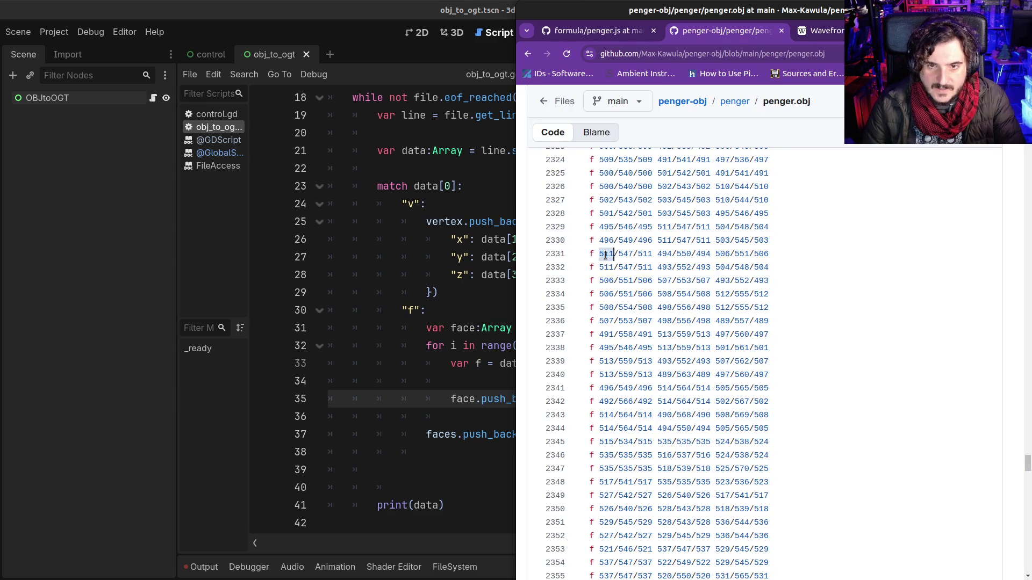
{"action": "key", "text": "alt+Tab"}
{"action": "type", "text": "f"}
{"action": "key", "text": "Escape"}
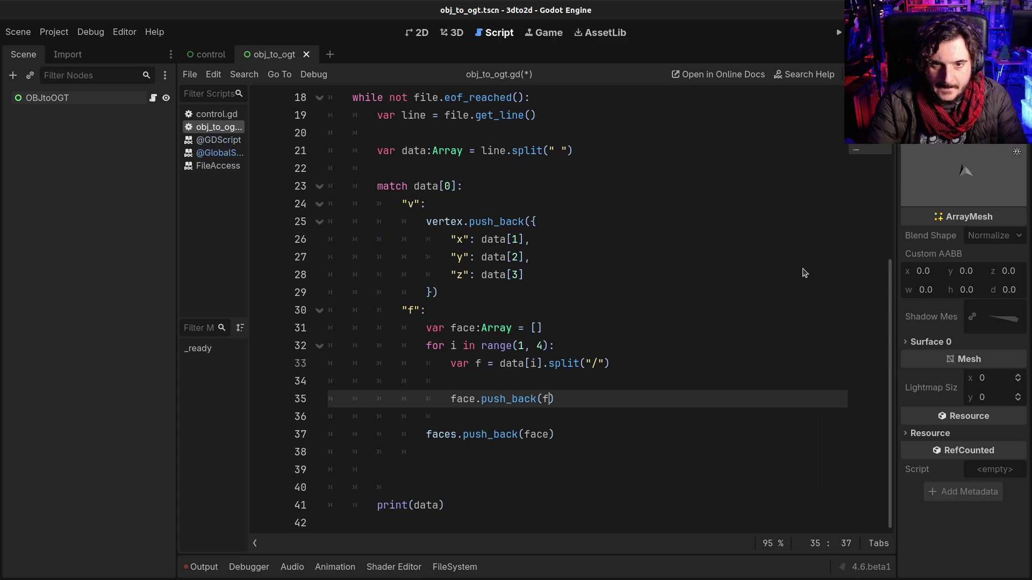
Step: Wrap data[1] on line 26 in float(), correcting the 'flot' typo
{"action": "left_click", "coordinate": [498, 240]}
{"action": "type", "text": "flot("}
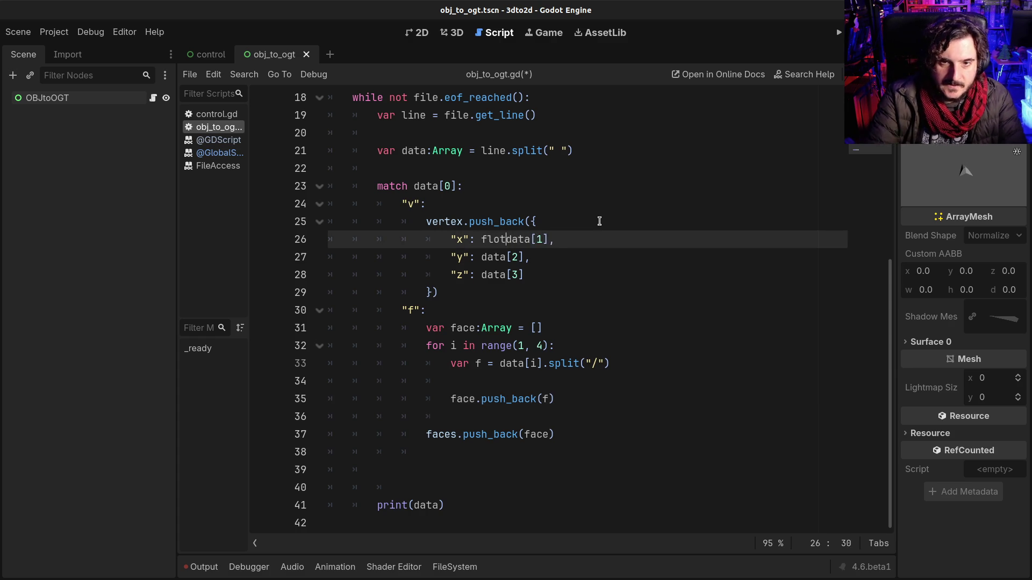
{"action": "key", "text": "Right"}
{"action": "key", "text": "Right"}
{"action": "key", "text": "Right"}
{"action": "type", "text": ")"}
{"action": "left_click", "coordinate": [486, 239]}
{"action": "type", "text": "a"}
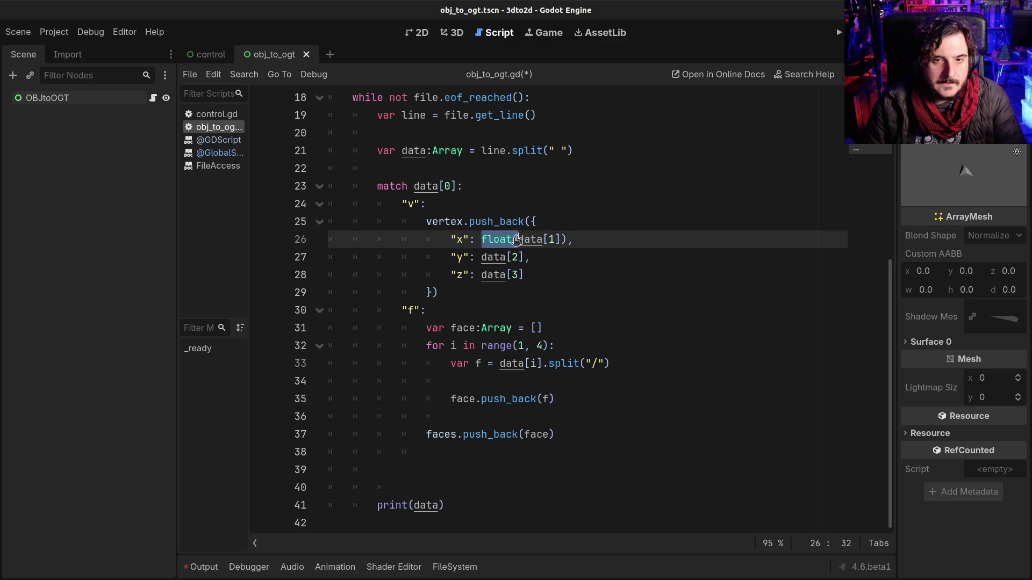
Step: Wrap data[2] and data[3] on lines 27-28 in float() and save the script
{"action": "left_click", "coordinate": [476, 253]}
{"action": "left_click", "coordinate": [483, 258]}
{"action": "type", "text": "float("}
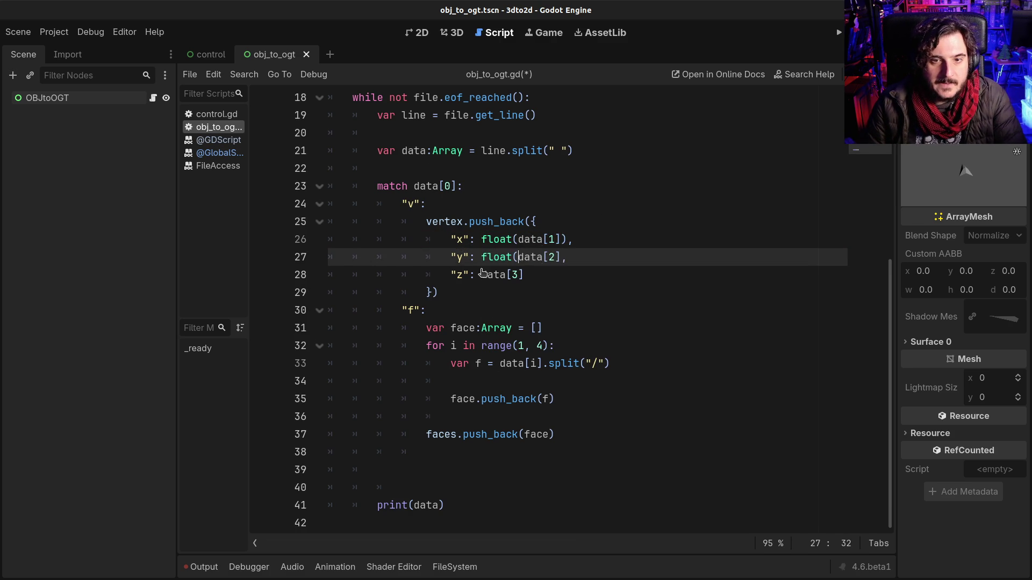
{"action": "left_click", "coordinate": [483, 274]}
{"action": "type", "text": "float("}
{"action": "left_click", "coordinate": [560, 277]}
{"action": "type", "text": ")"}
{"action": "key", "text": "Up"}
{"action": "key", "text": "Left"}
{"action": "type", "text": ")"}
{"action": "key", "text": "Up"}
{"action": "key", "text": "ctrl+s"}
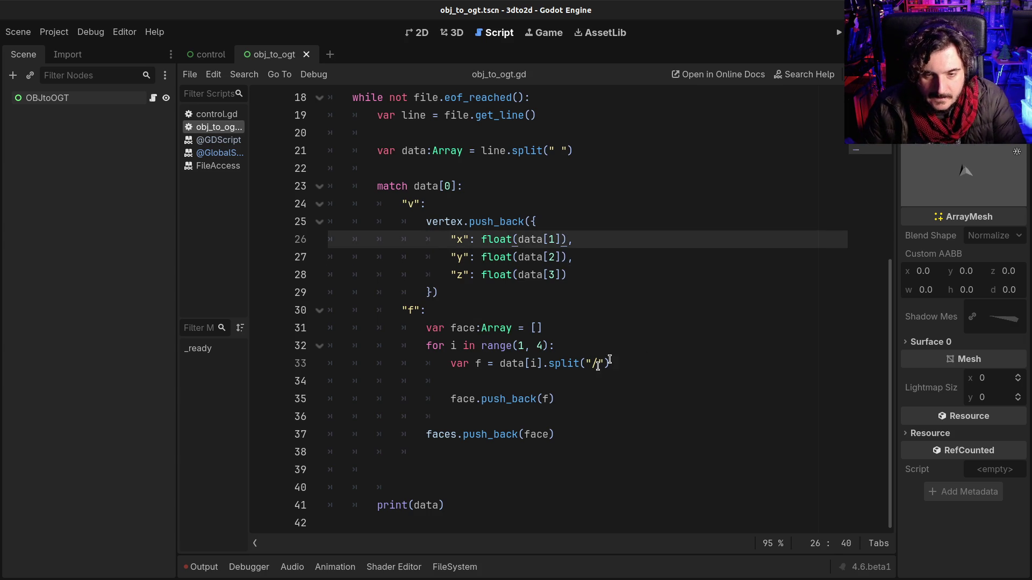
Step: Begin wrapping f in int( inside face.push_back on line 35, checking the penger.obj page
{"action": "left_click", "coordinate": [581, 389]}
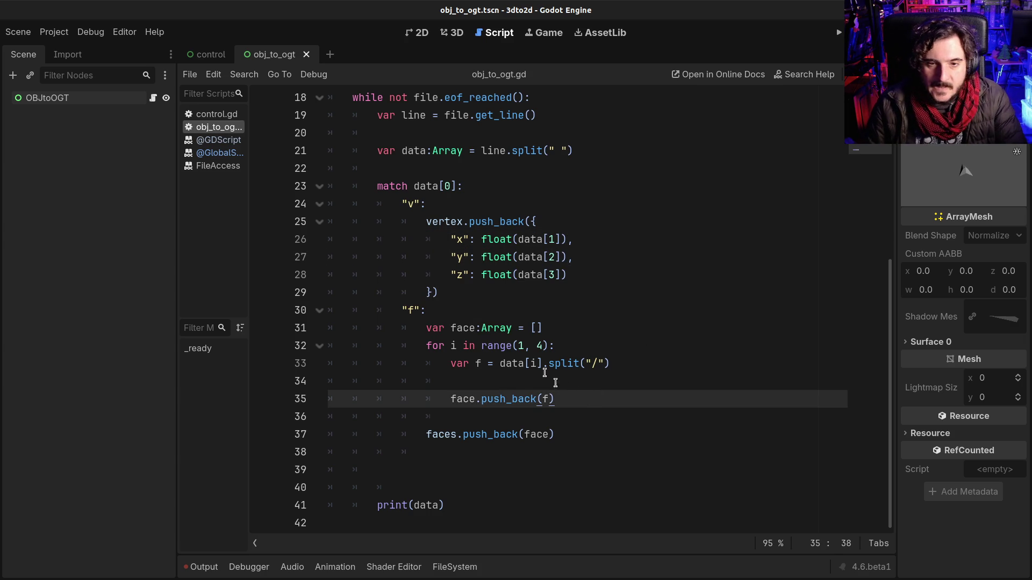
{"action": "left_click", "coordinate": [518, 348]}
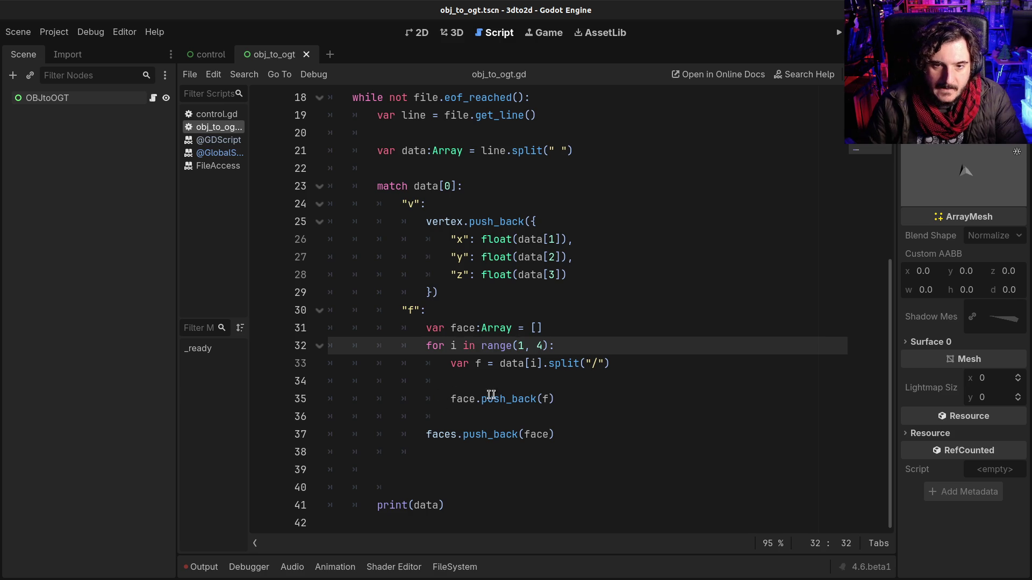
{"action": "left_click_drag", "start_coordinate": [500, 363], "coordinate": [610, 363]}
{"action": "left_click", "coordinate": [548, 399]}
{"action": "key", "text": "Up"}
{"action": "key", "text": "Down"}
{"action": "type", "text": "float("}
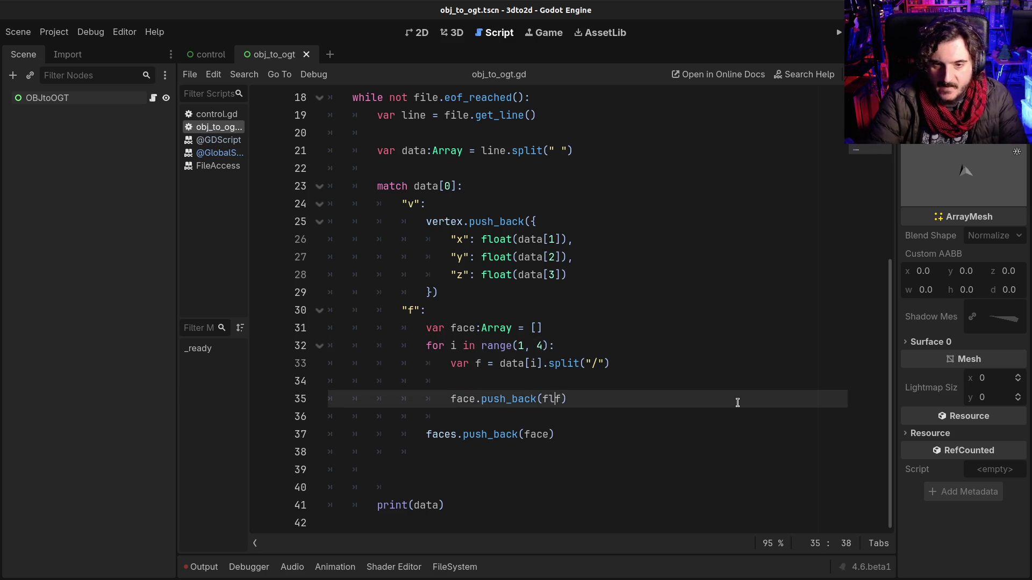
{"action": "key", "text": "BackSpace"}
{"action": "key", "text": "BackSpace"}
{"action": "key", "text": "BackSpace"}
{"action": "key", "text": "BackSpace"}
{"action": "key", "text": "BackSpace"}
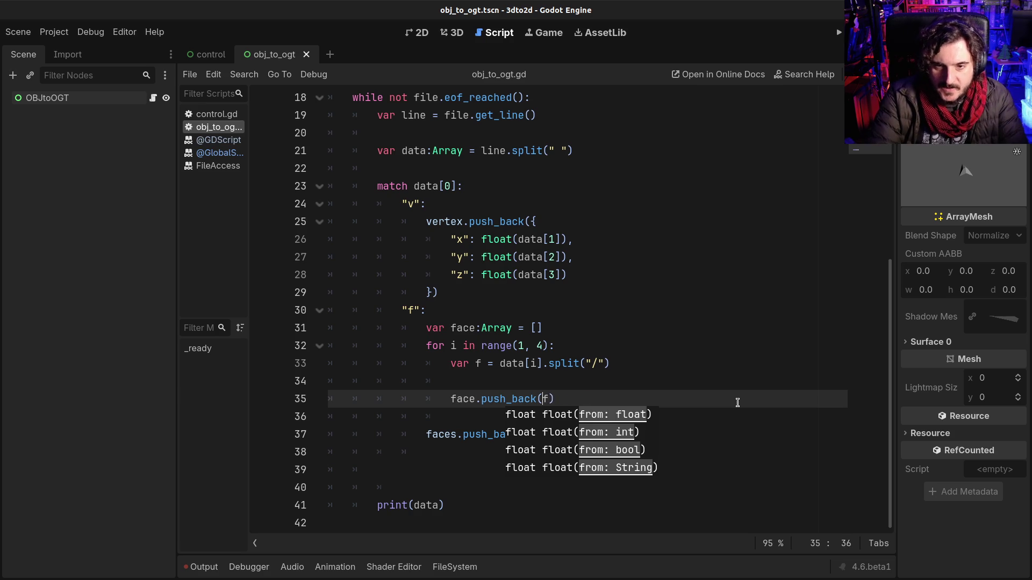
{"action": "type", "text": "i"}
{"action": "key", "text": "BackSpace"}
{"action": "type", "text": "int"}
{"action": "key", "text": "alt+Tab"}
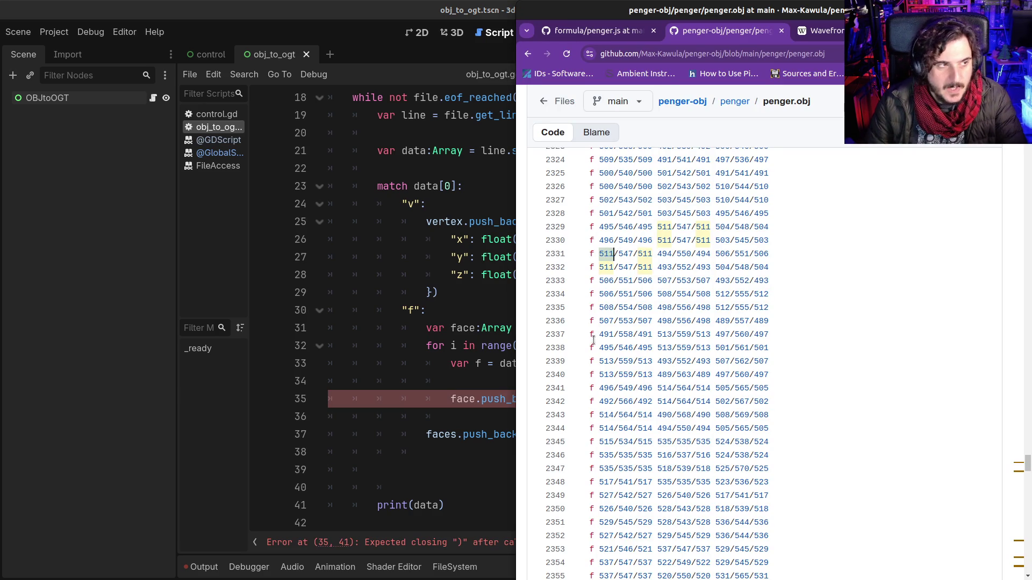
{"action": "key", "text": "alt+Tab"}
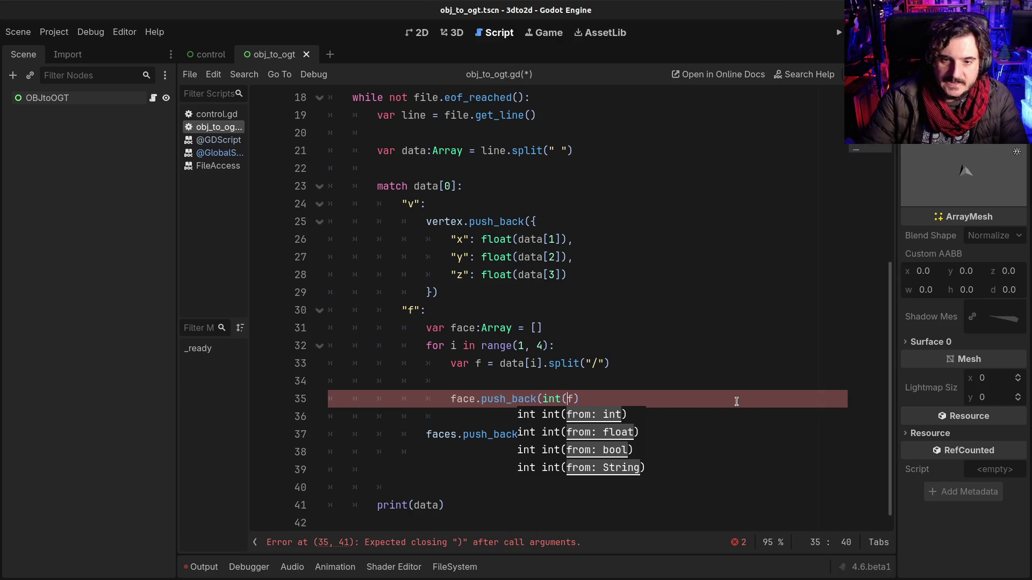
Step: Complete line 35 as face.push_back(int(f[0]) - 1), comparing against the penger.obj page
{"action": "key", "text": "End"}
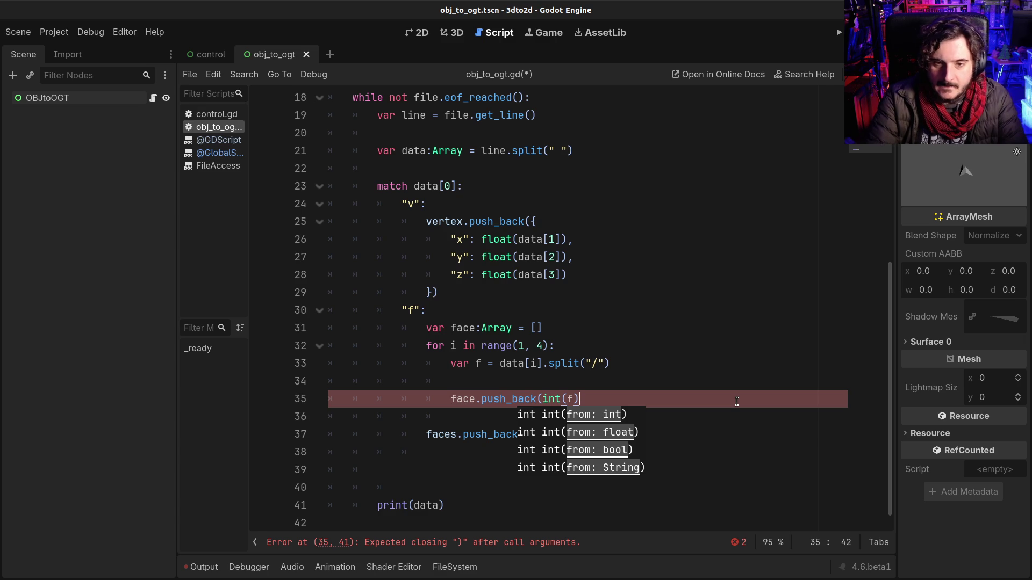
{"action": "key", "text": "Left"}
{"action": "type", "text": "["}
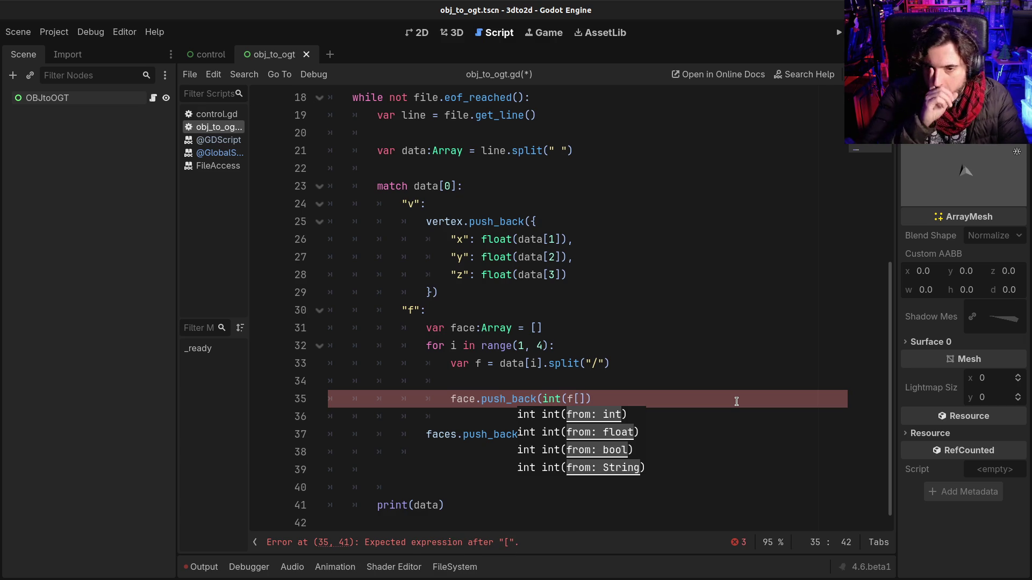
{"action": "type", "text": "0"}
{"action": "key", "text": "alt+Tab"}
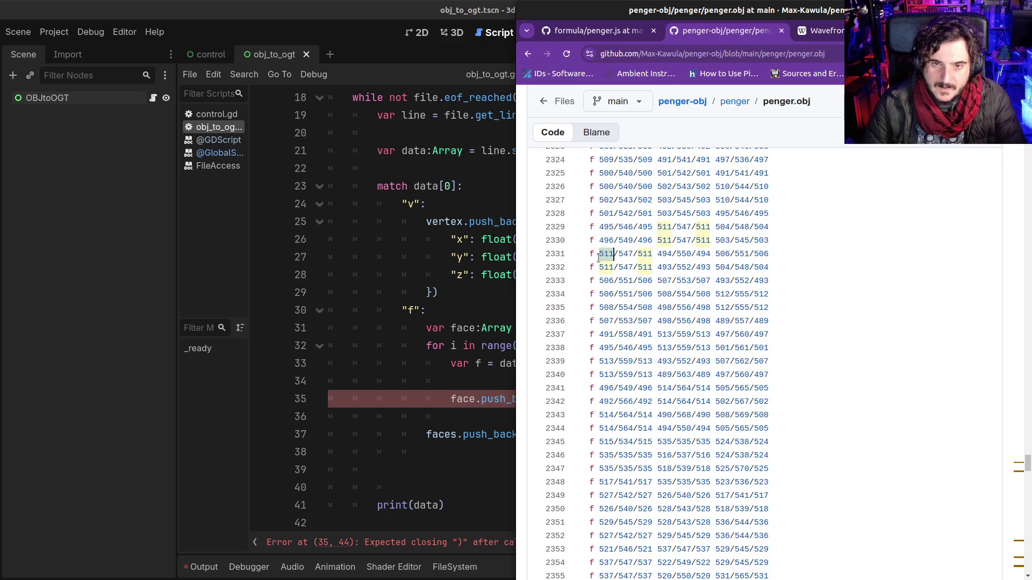
{"action": "key", "text": "alt+Tab"}
{"action": "key", "text": "Right"}
{"action": "key", "text": "Right"}
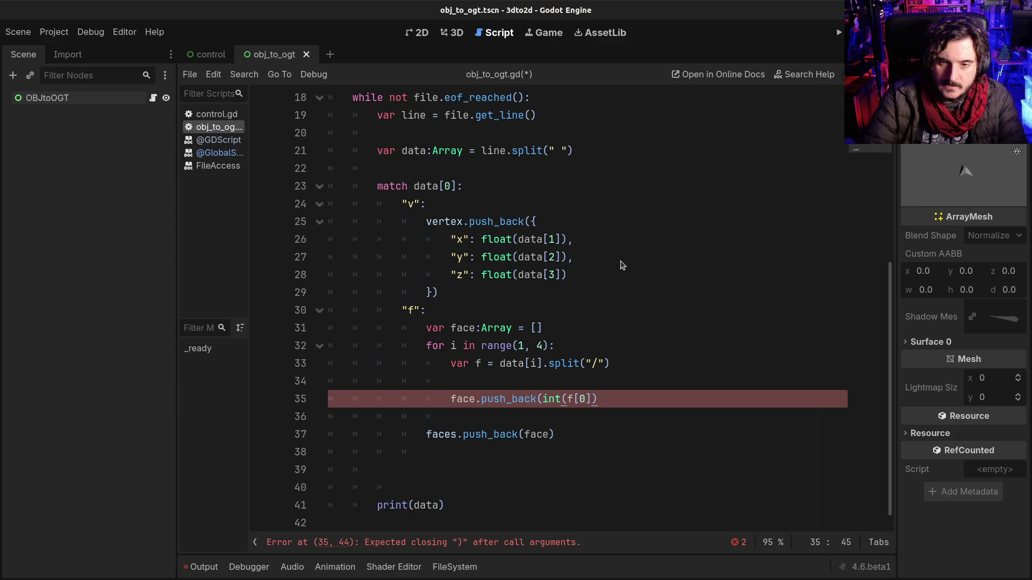
{"action": "type", "text": "- 1)"}
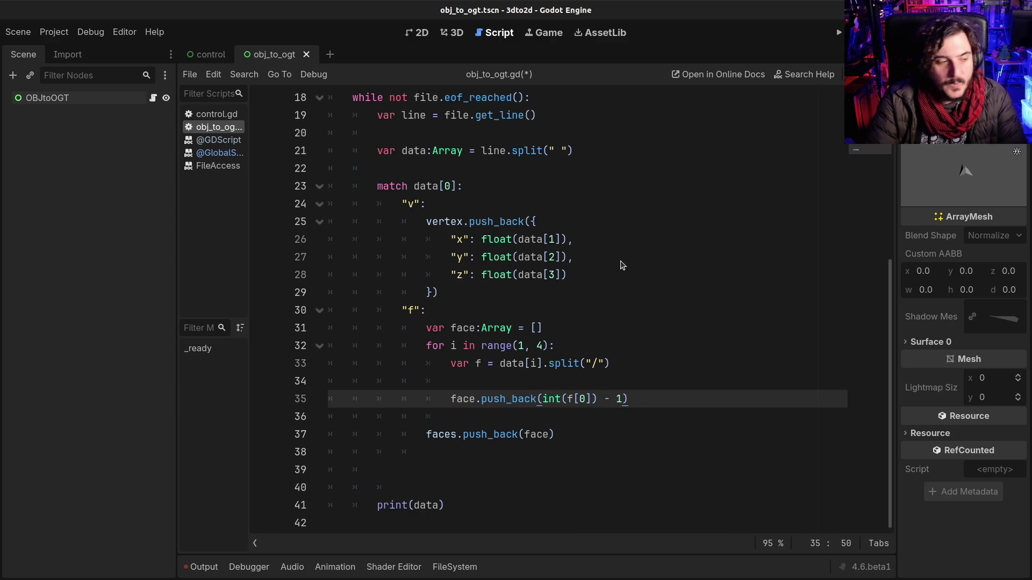
{"action": "key", "text": "alt+Tab"}
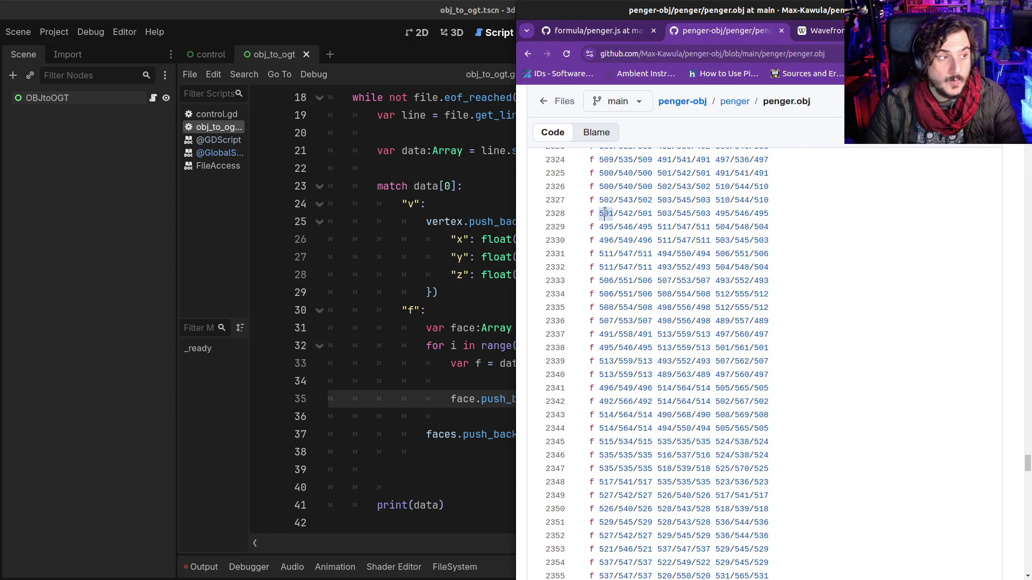
Step: Highlight face indices 495 and 546 in penger.obj to see where they repeat
{"action": "left_click", "coordinate": [602, 227]}
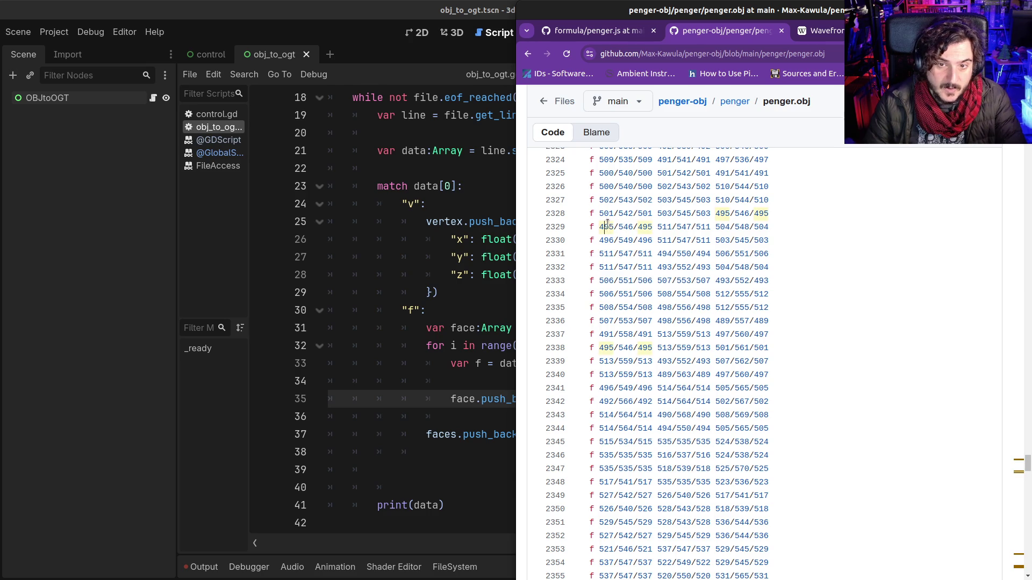
{"action": "double_click", "coordinate": [625, 226]}
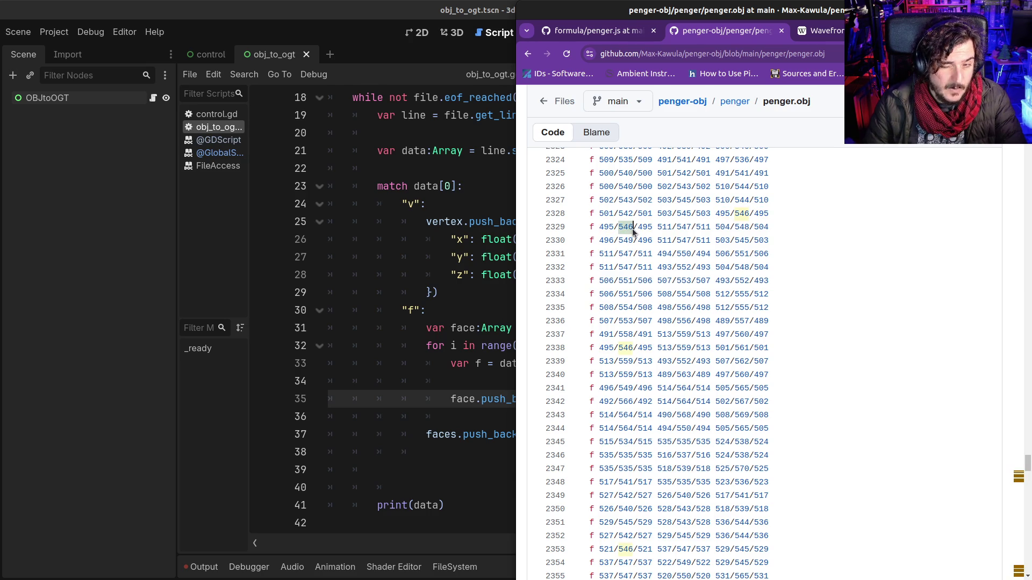
{"action": "key", "text": "alt+Tab"}
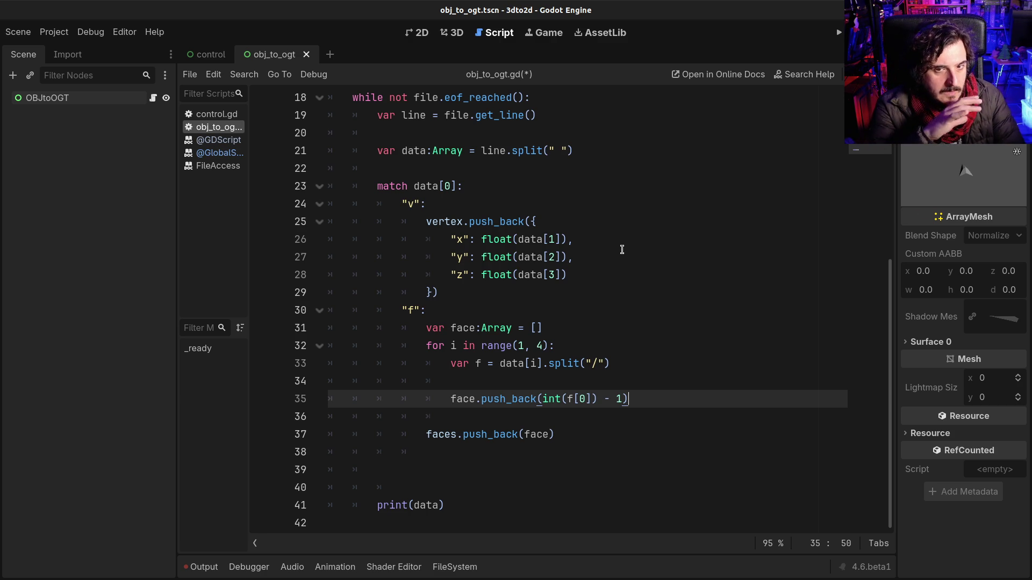
{"action": "left_click", "coordinate": [541, 227]}
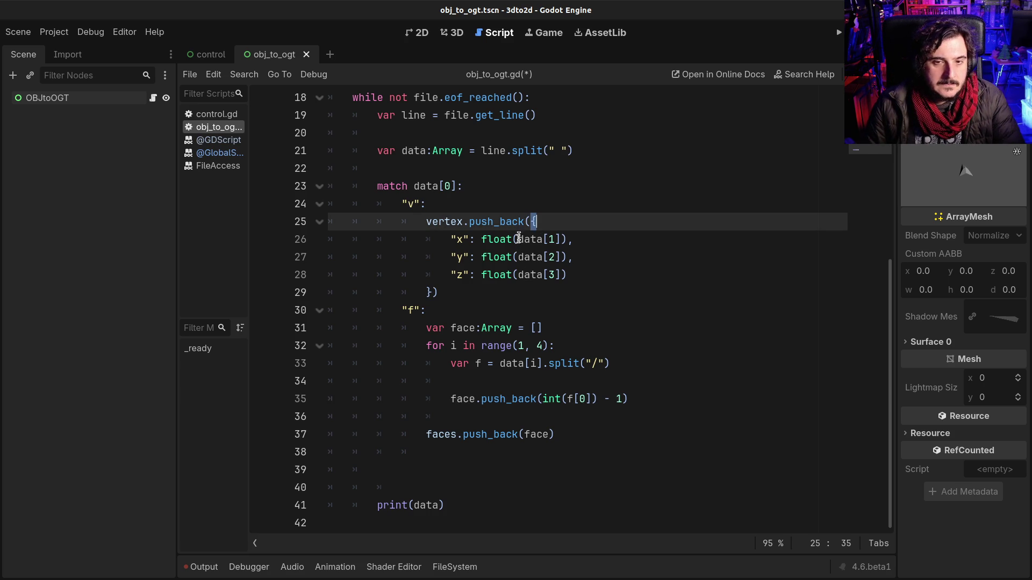
{"action": "mouse_move", "coordinate": [520, 223]}
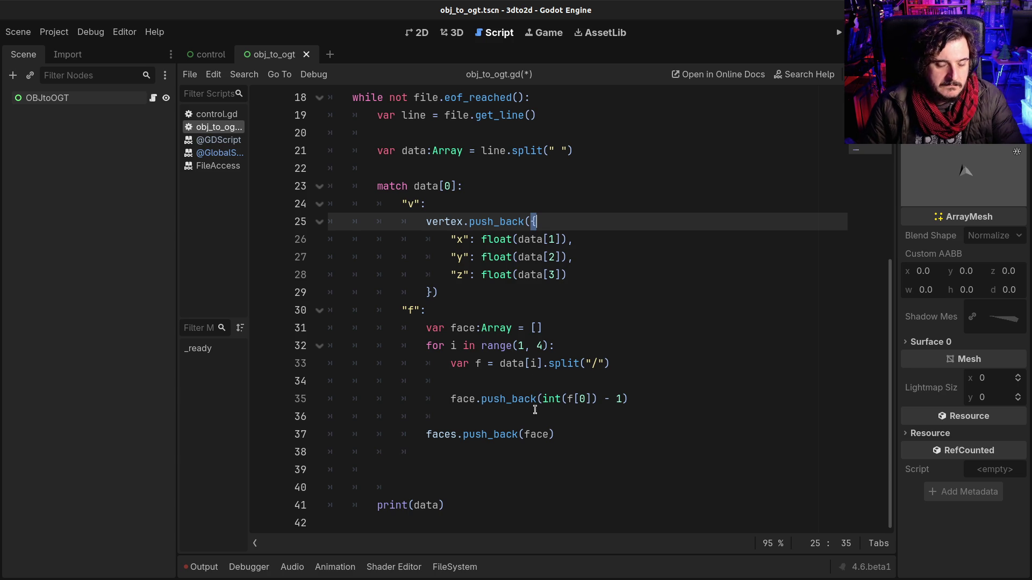
{"action": "mouse_move", "coordinate": [533, 405]}
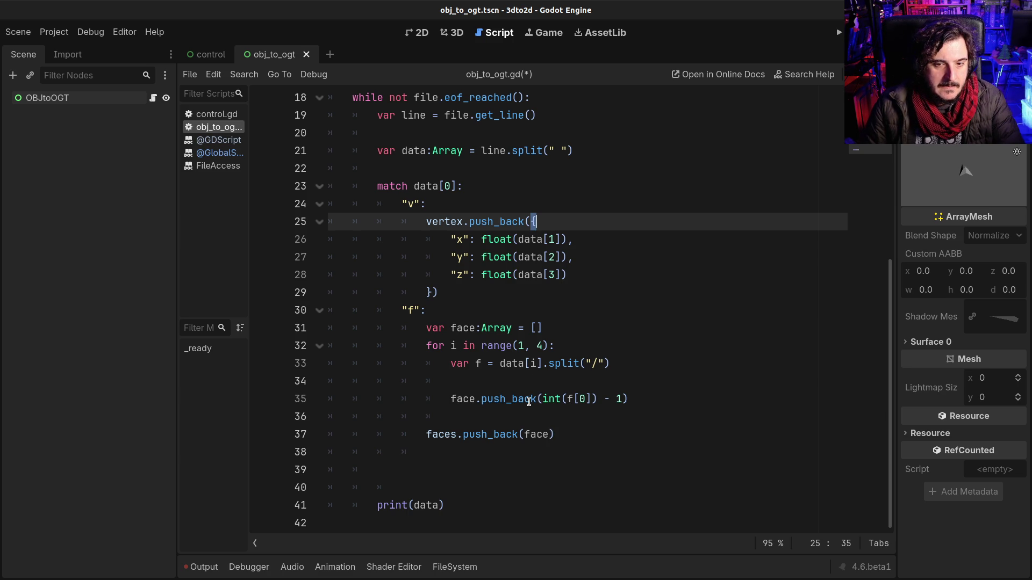
{"action": "scroll", "coordinate": [529, 402], "scroll_direction": "up", "scroll_amount": 2}
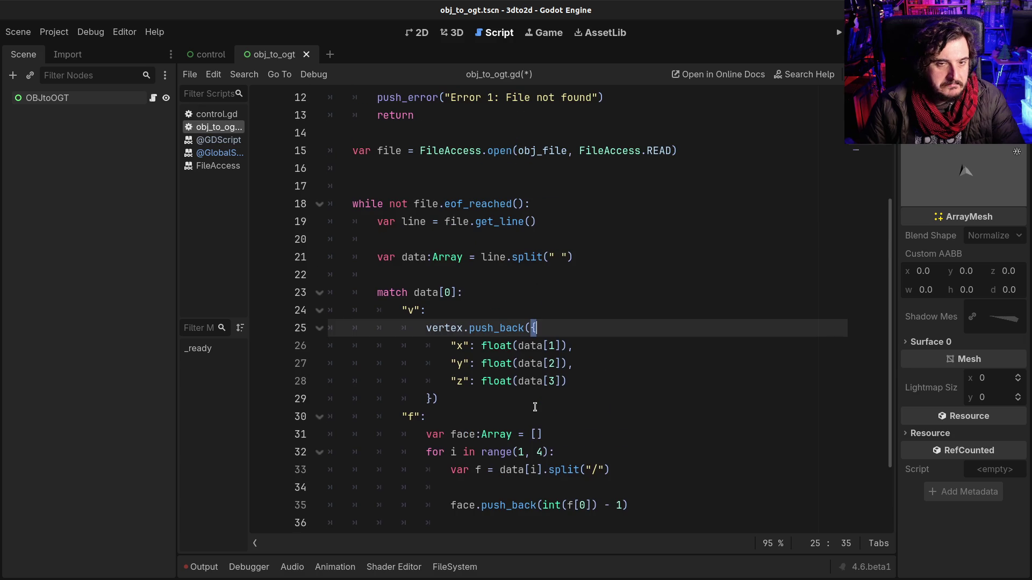
{"action": "scroll", "coordinate": [534, 402], "scroll_direction": "up", "scroll_amount": 4}
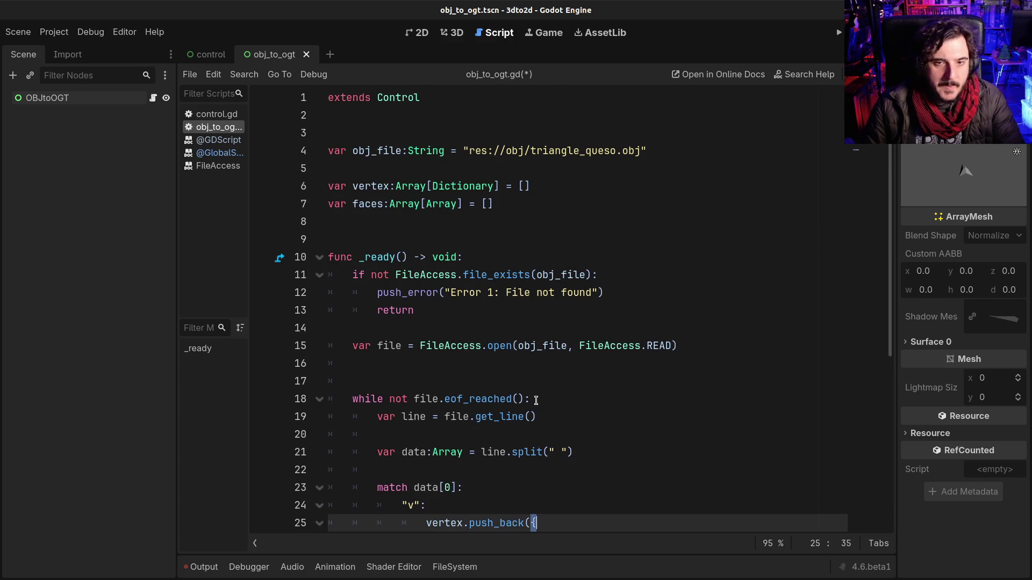
{"action": "scroll", "coordinate": [512, 350], "scroll_direction": "down", "scroll_amount": 4}
{"action": "left_click", "coordinate": [483, 329]}
{"action": "left_click_drag", "start_coordinate": [452, 328], "coordinate": [483, 376]}
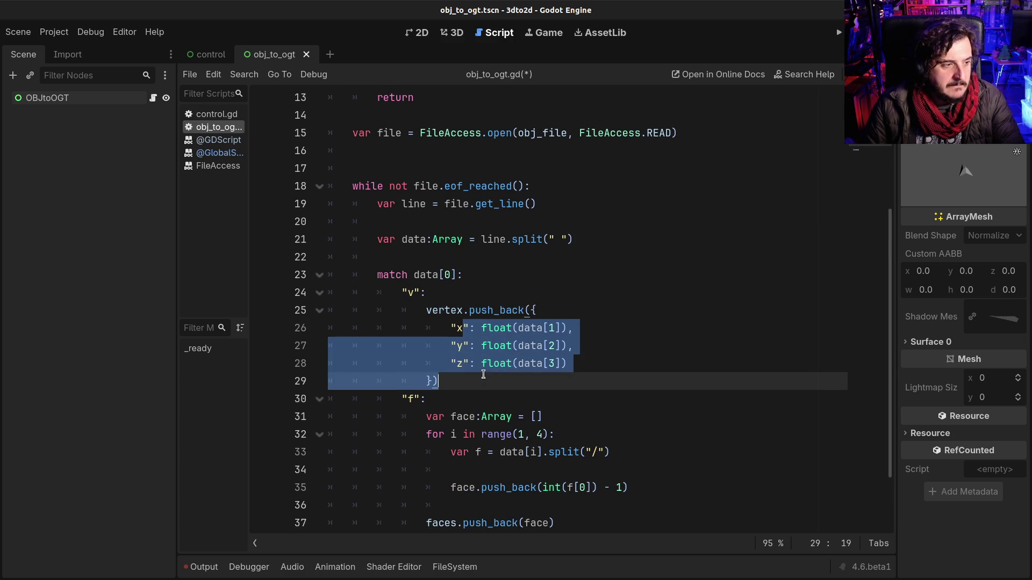
{"action": "left_click", "coordinate": [483, 376]}
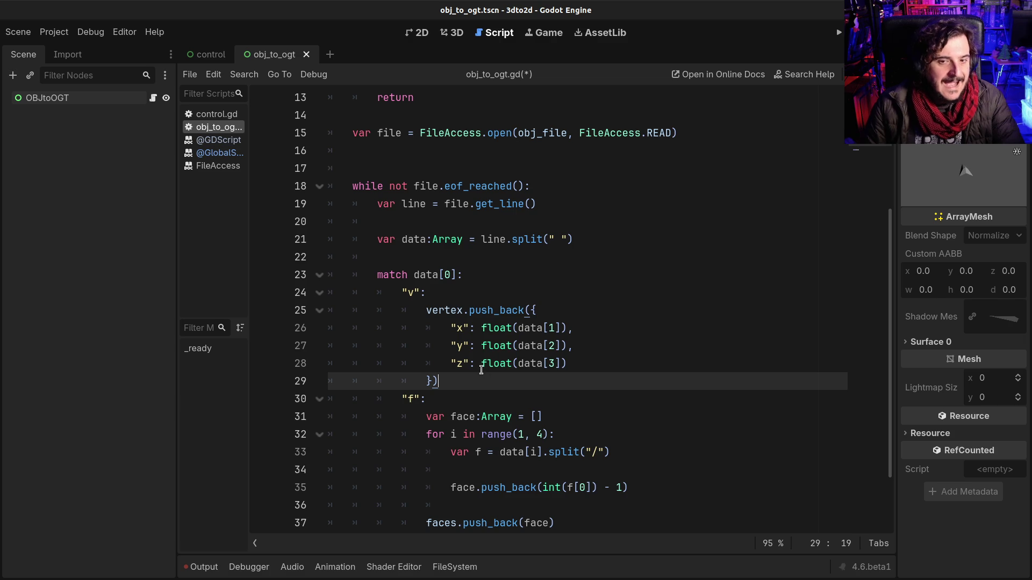
{"action": "mouse_move", "coordinate": [481, 369]}
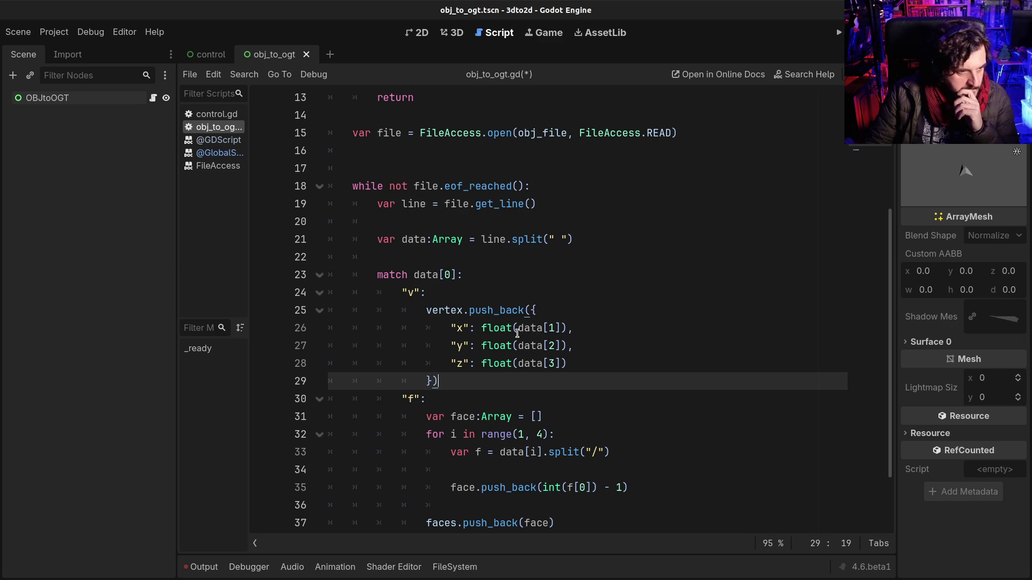
{"action": "mouse_move", "coordinate": [515, 333]}
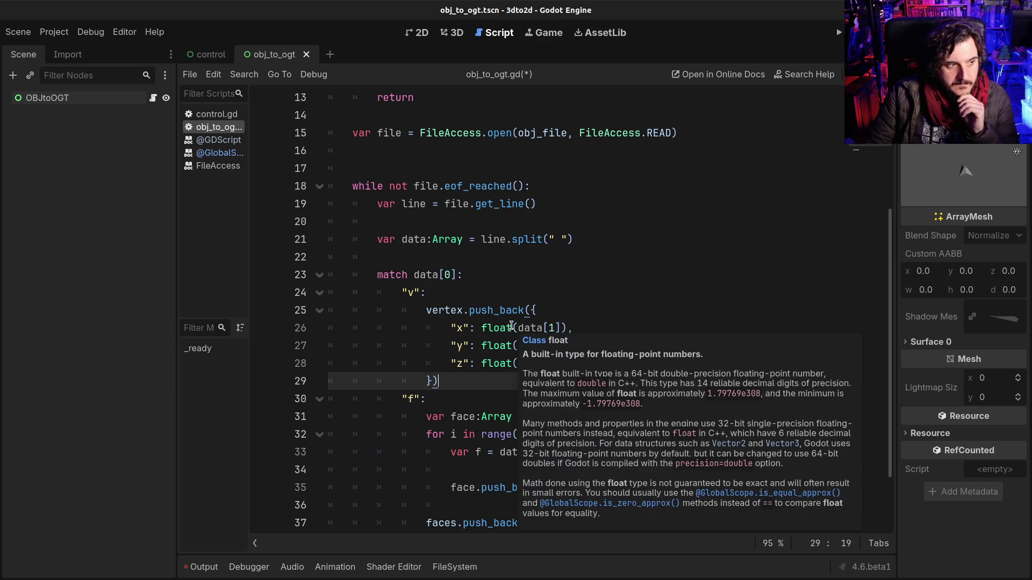
{"action": "left_click", "coordinate": [448, 276]}
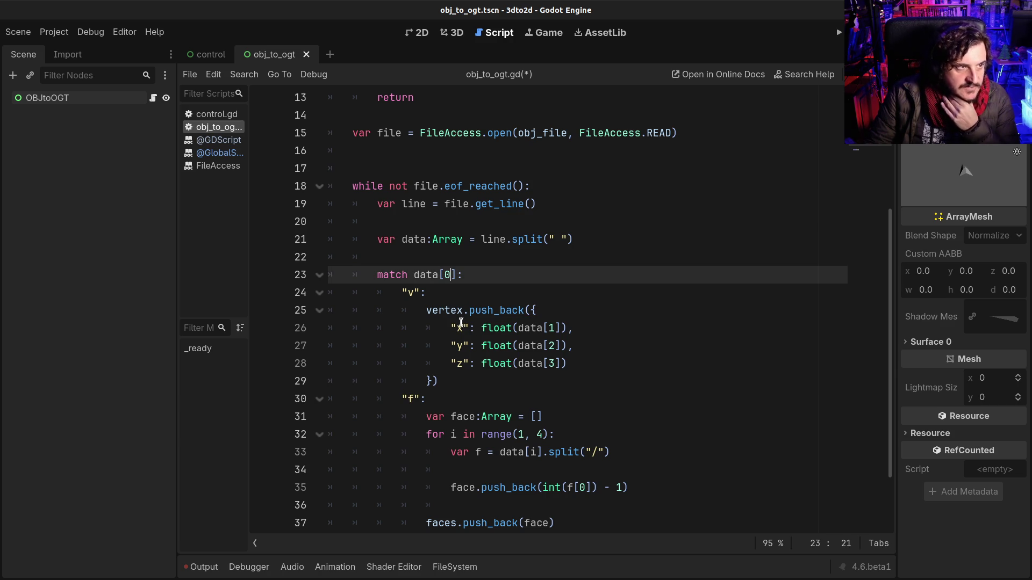
{"action": "key", "text": "Down"}
{"action": "key", "text": "Down"}
{"action": "key", "text": "Down"}
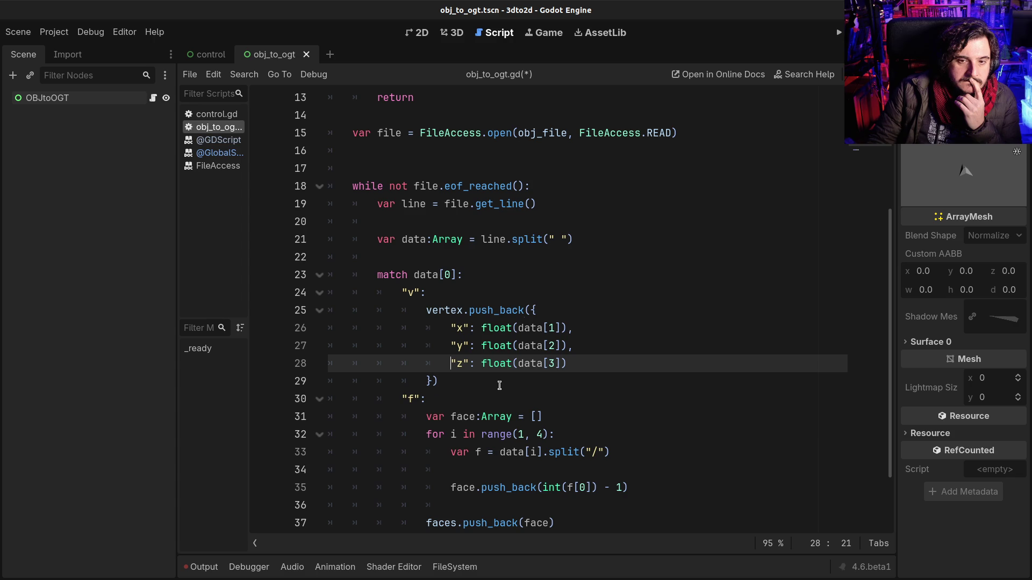
{"action": "left_click", "coordinate": [499, 385]}
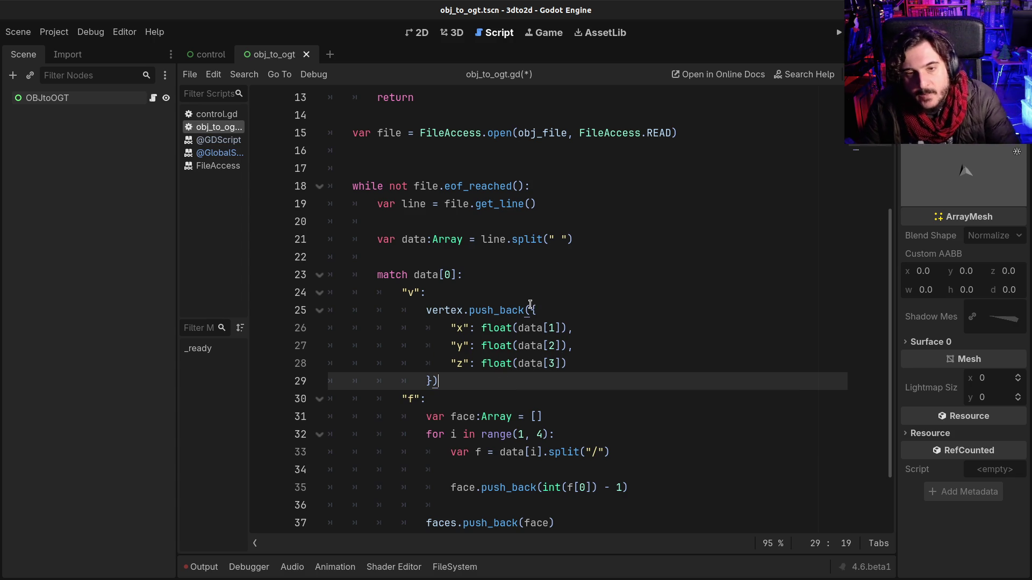
{"action": "left_click", "coordinate": [530, 310]}
{"action": "scroll", "coordinate": [556, 327], "scroll_direction": "up", "scroll_amount": 4}
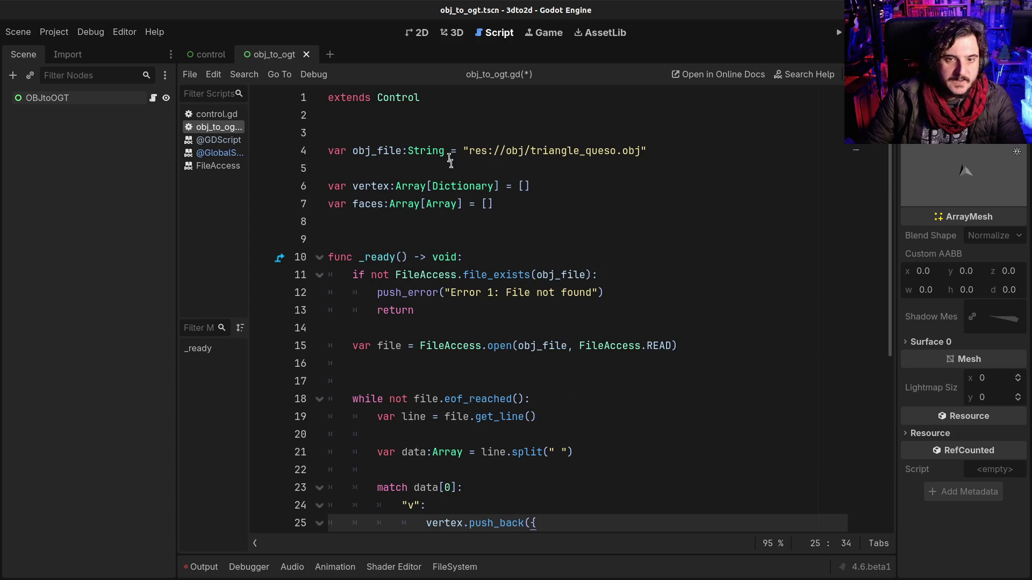
Step: Change the vertex array type on line 6 from Dictionary to Vector3
{"action": "double_click", "coordinate": [455, 186]}
{"action": "type", "text": "Vector3"}
{"action": "left_click", "coordinate": [443, 202]}
{"action": "double_click", "coordinate": [443, 203]}
Step: Turn the 'v' case into Vector3(float(data[1]), float(data[2]), float(data[3])), removing braces and x/y/z keys, and save
{"action": "scroll", "coordinate": [617, 309], "scroll_direction": "down", "scroll_amount": 1}
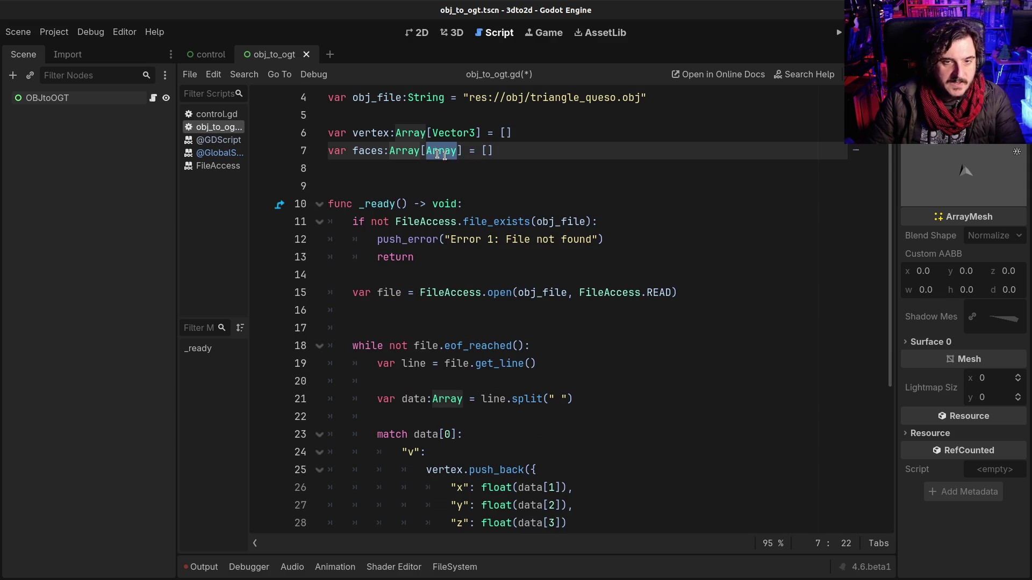
{"action": "scroll", "coordinate": [636, 290], "scroll_direction": "down", "scroll_amount": 5}
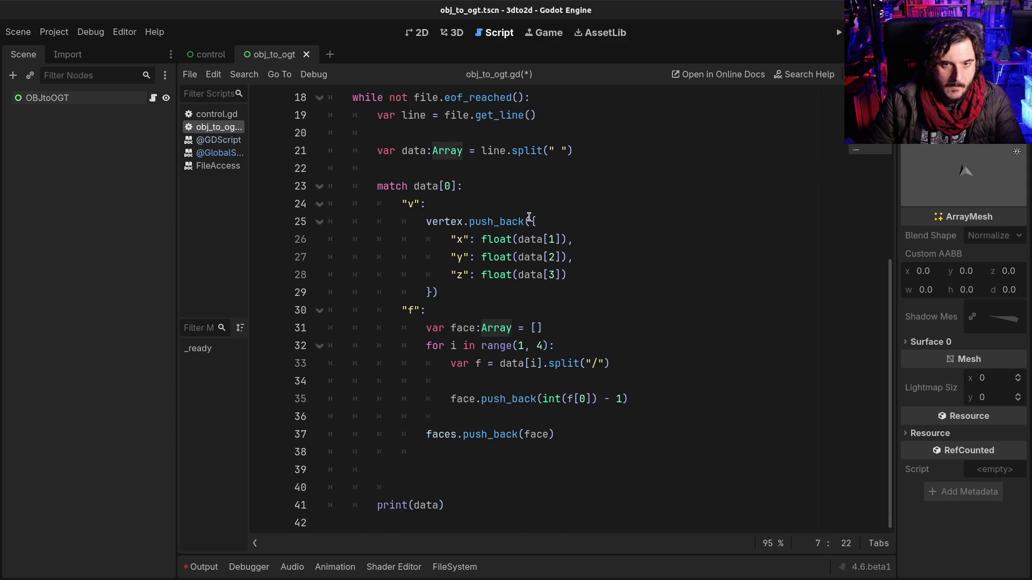
{"action": "left_click", "coordinate": [529, 220]}
{"action": "type", "text": "Vector3("}
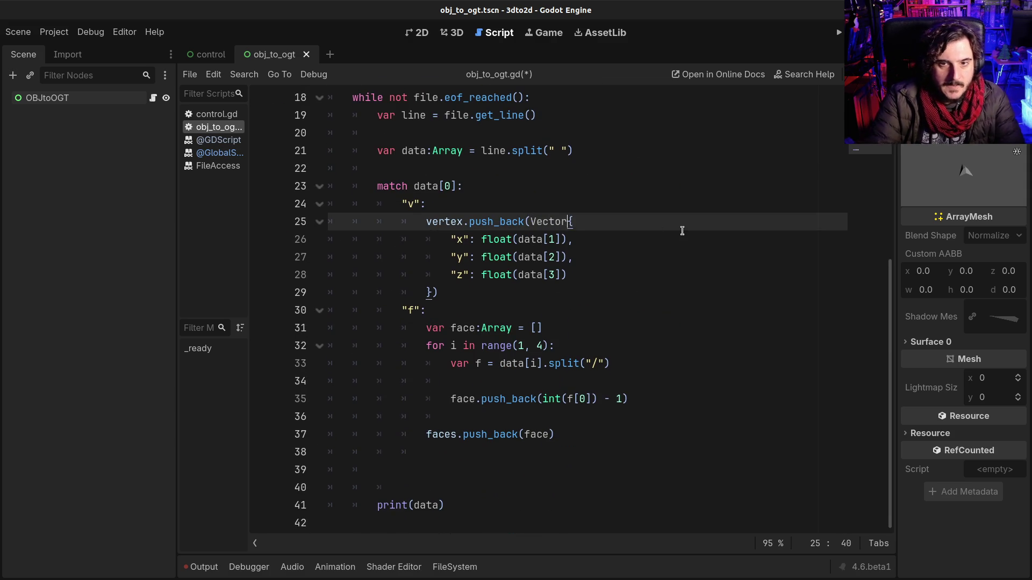
{"action": "key", "text": "Down"}
{"action": "key", "text": "Down"}
{"action": "key", "text": "Down"}
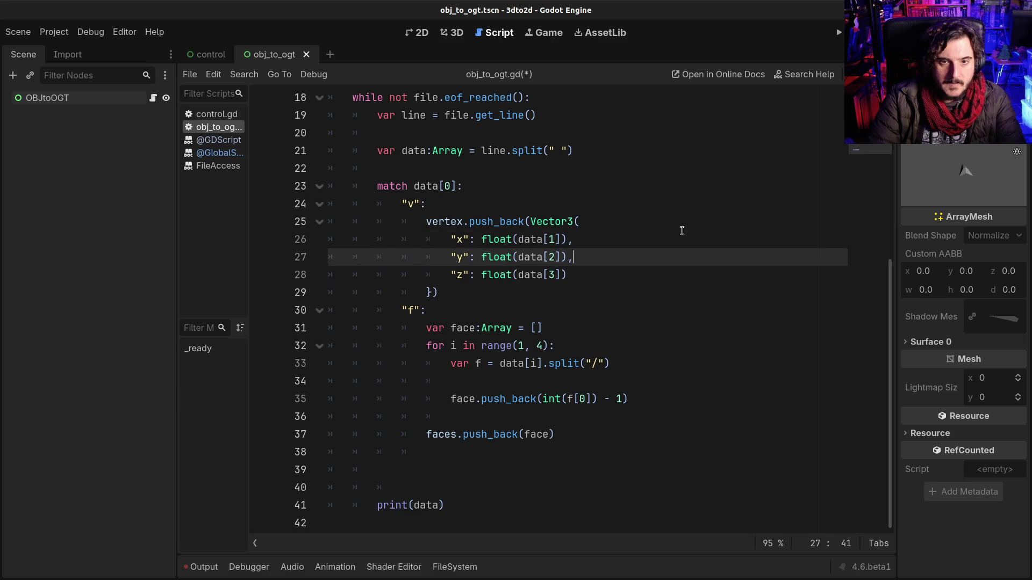
{"action": "key", "text": "Left"}
{"action": "key", "text": "Right"}
{"action": "key", "text": "Delete"}
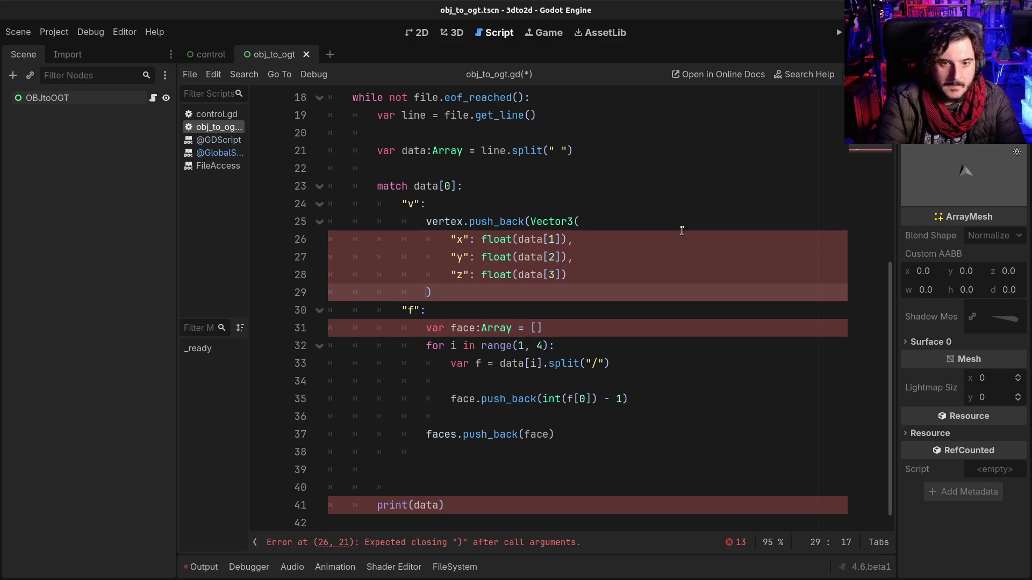
{"action": "type", "text": "("}
{"action": "key", "text": "BackSpace"}
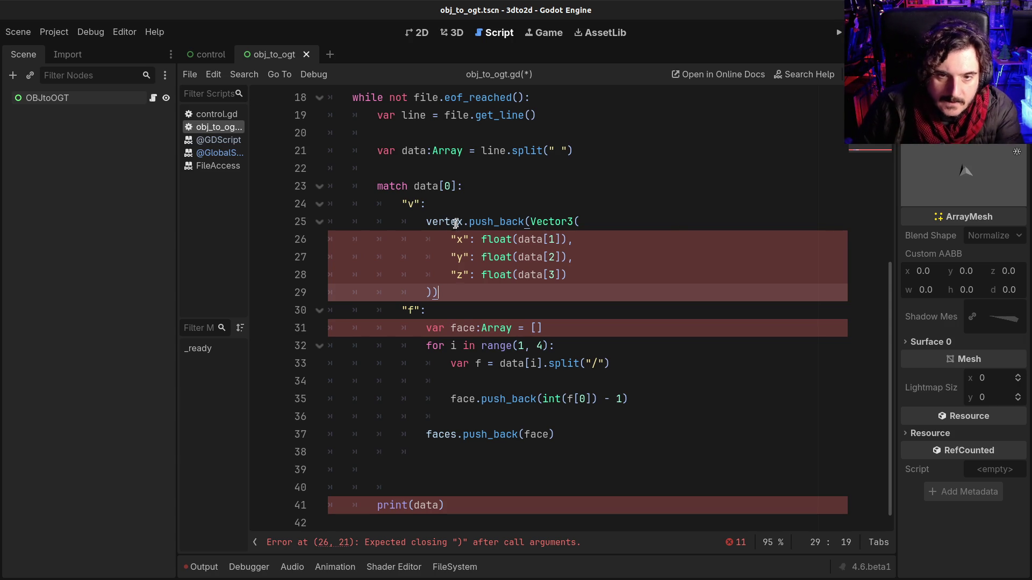
{"action": "mouse_move", "coordinate": [450, 245]}
{"action": "left_mouse_down"}
{"action": "mouse_move", "coordinate": [481, 240]}
{"action": "mouse_move", "coordinate": [468, 258]}
{"action": "mouse_move", "coordinate": [480, 258]}
{"action": "mouse_move", "coordinate": [481, 274]}
{"action": "left_mouse_up"}
{"action": "key", "text": "BackSpace"}
{"action": "key", "text": "BackSpace"}
{"action": "key", "text": "BackSpace"}
{"action": "key", "text": "ctrl+s"}
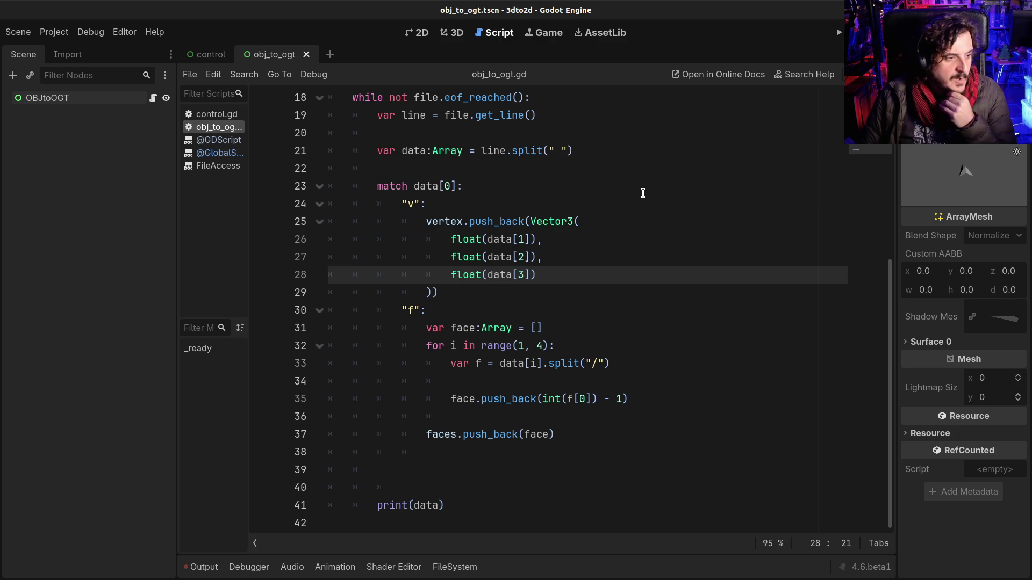
{"action": "mouse_move", "coordinate": [498, 371]}
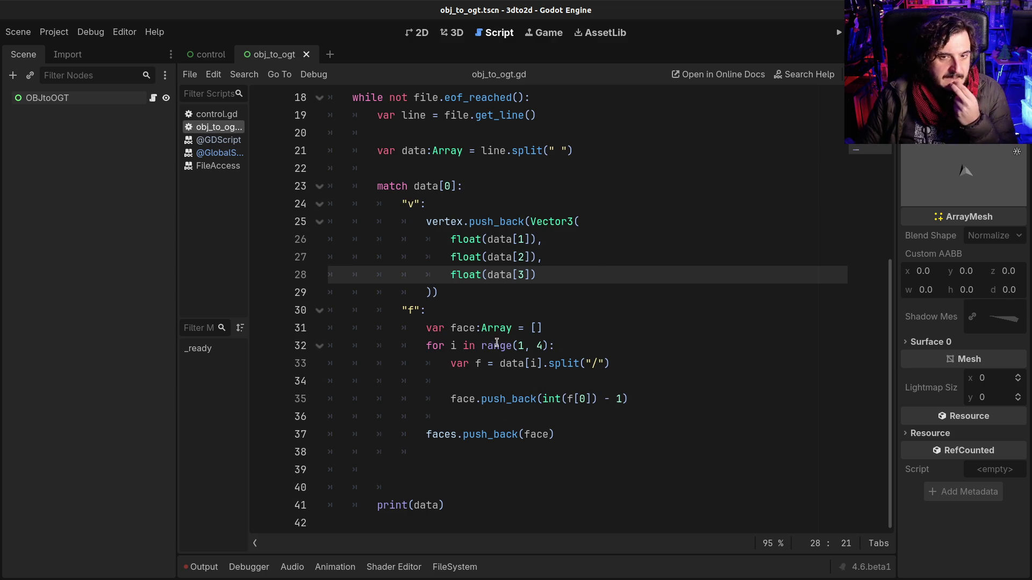
{"action": "left_click_drag", "start_coordinate": [532, 222], "coordinate": [540, 289]}
{"action": "left_click", "coordinate": [540, 289]}
{"action": "scroll", "coordinate": [395, 237], "scroll_direction": "up", "scroll_amount": 4}
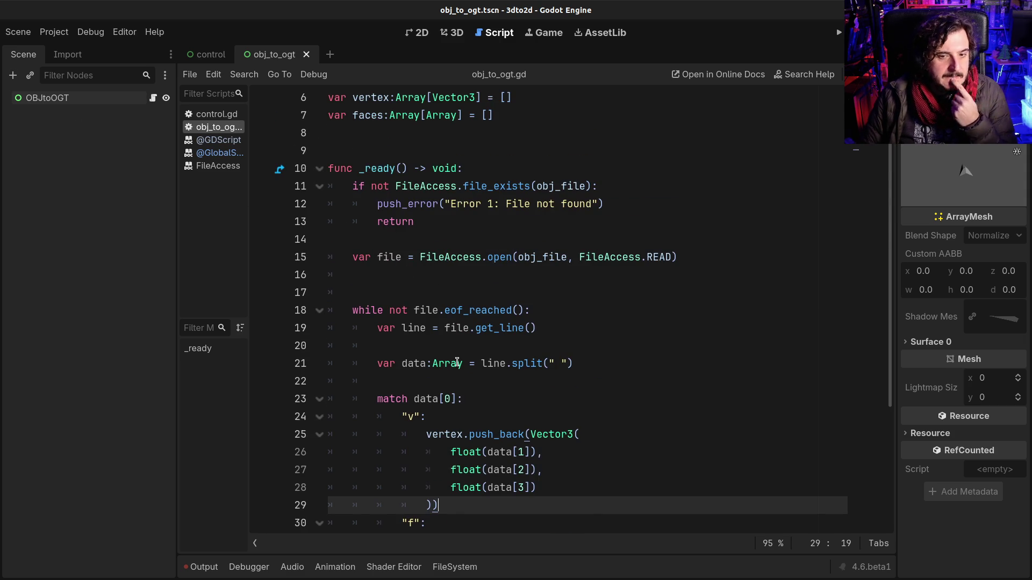
{"action": "scroll", "coordinate": [458, 367], "scroll_direction": "down", "scroll_amount": 2}
{"action": "left_click", "coordinate": [462, 364]}
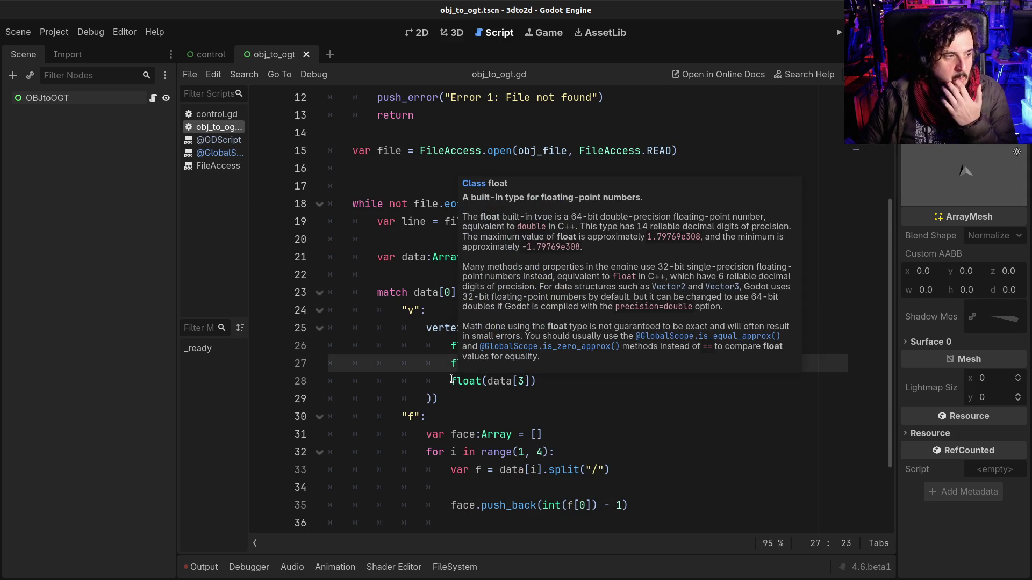
{"action": "left_click", "coordinate": [442, 411]}
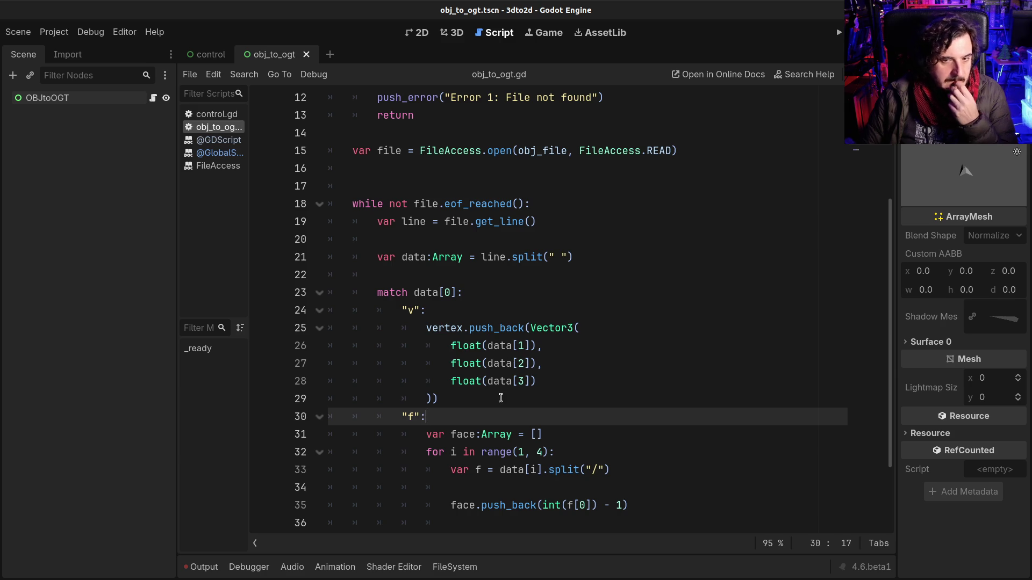
{"action": "left_click_drag", "start_coordinate": [457, 346], "coordinate": [501, 383]}
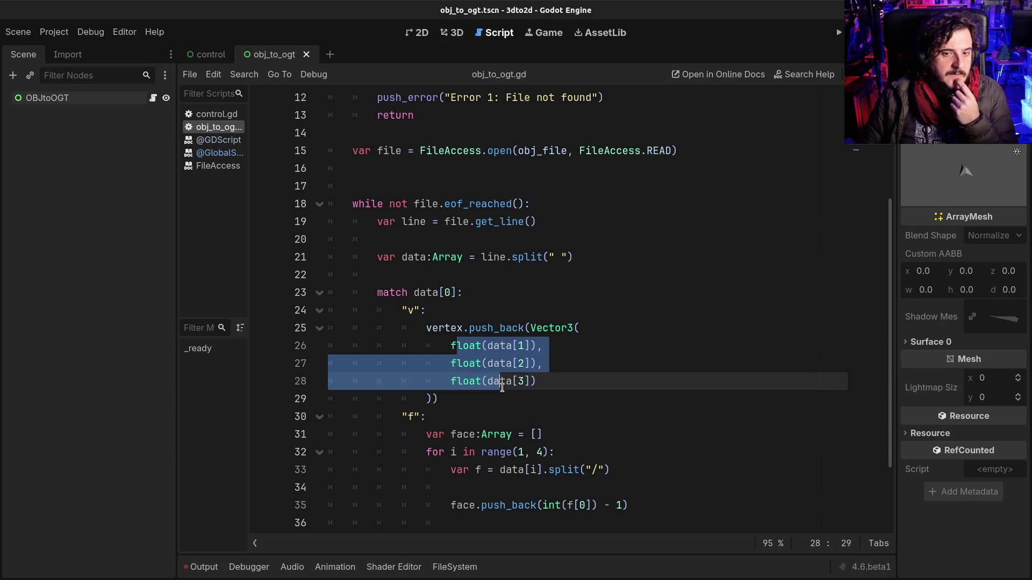
{"action": "left_click", "coordinate": [501, 382]}
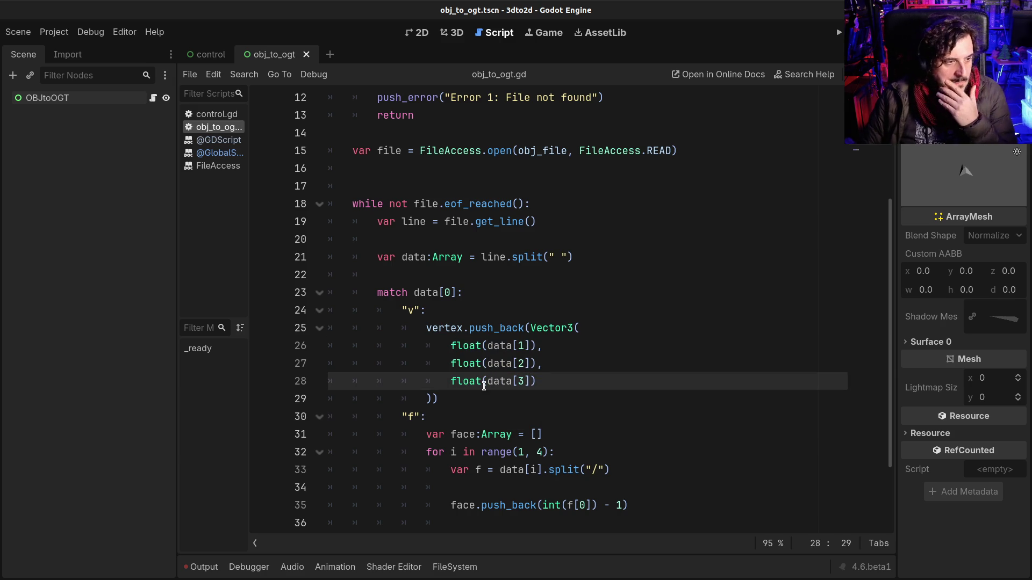
{"action": "left_click", "coordinate": [473, 355]}
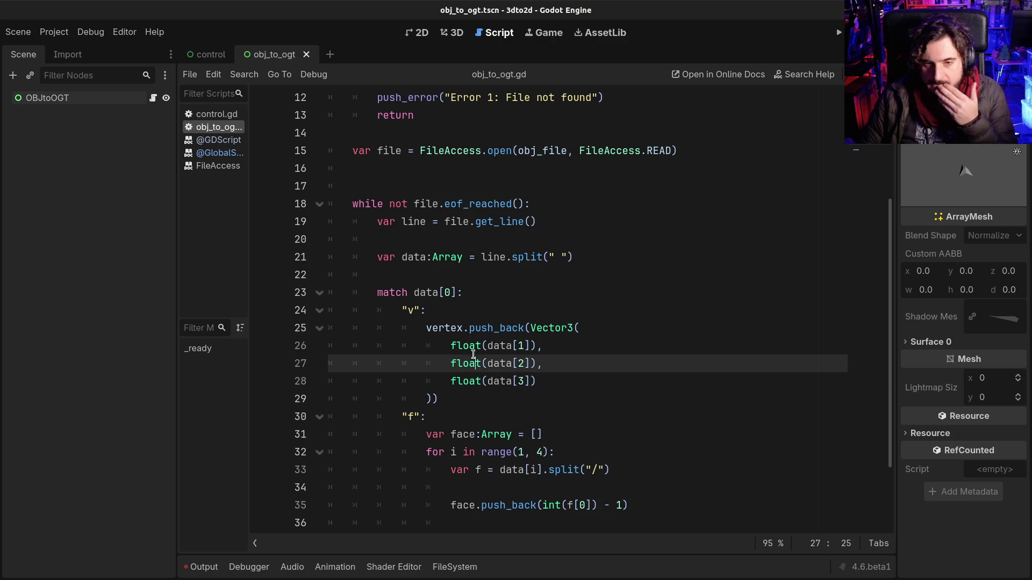
{"action": "scroll", "coordinate": [519, 381], "scroll_direction": "down", "scroll_amount": 2}
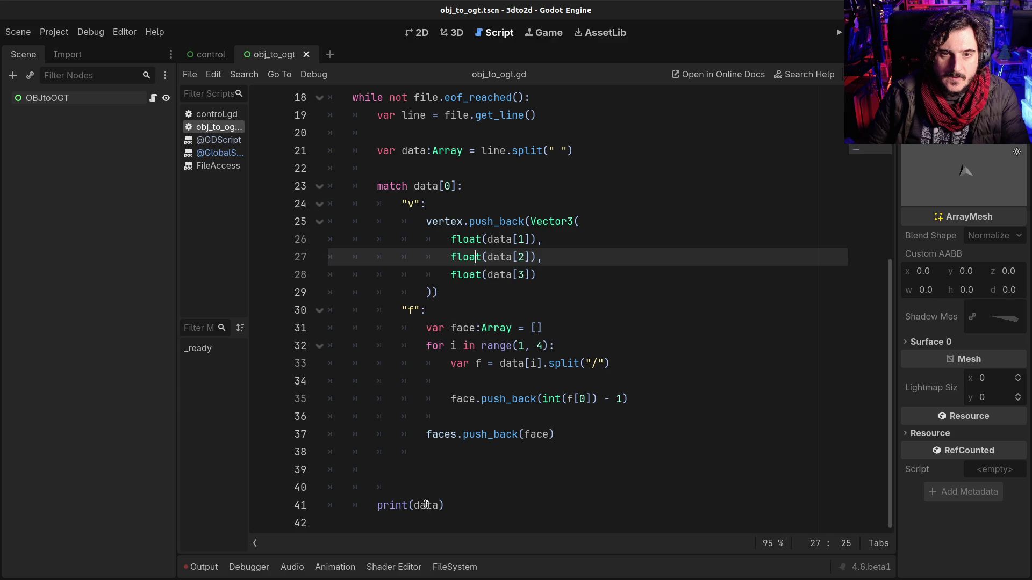
Step: Change print(data) to print(faces) and run the scene to inspect the printed face arrays
{"action": "double_click", "coordinate": [425, 505]}
{"action": "type", "text": "face"}
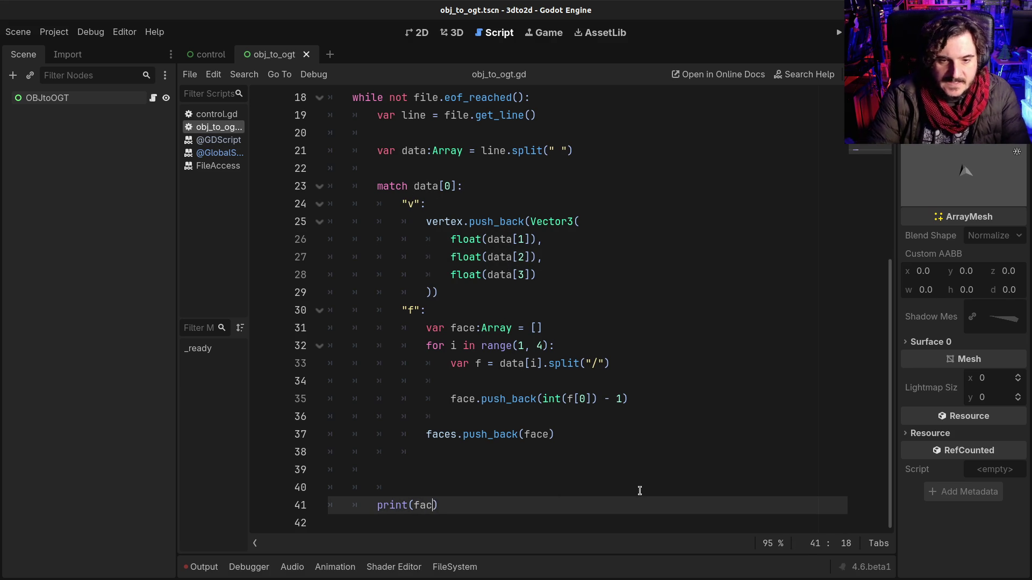
{"action": "key", "text": "F6"}
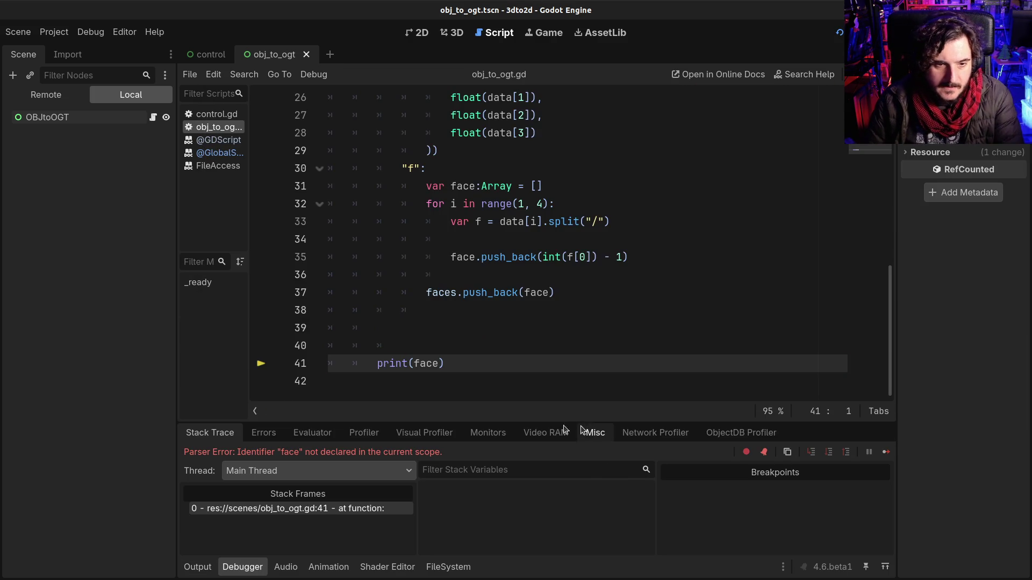
{"action": "left_click", "coordinate": [436, 367]}
{"action": "type", "text": "s"}
{"action": "key", "text": "F6"}
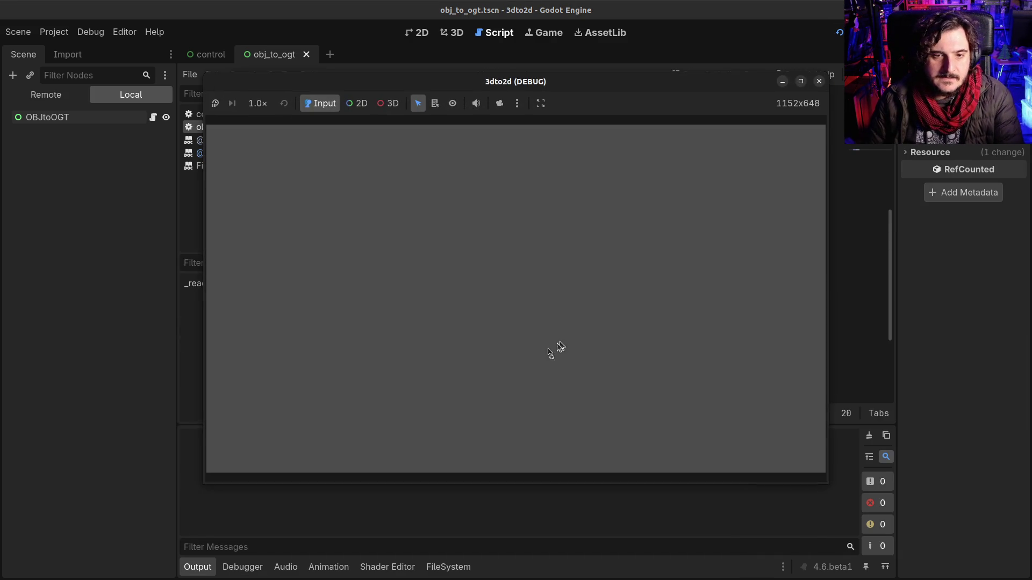
{"action": "scroll", "coordinate": [285, 500], "scroll_direction": "up", "scroll_amount": 10}
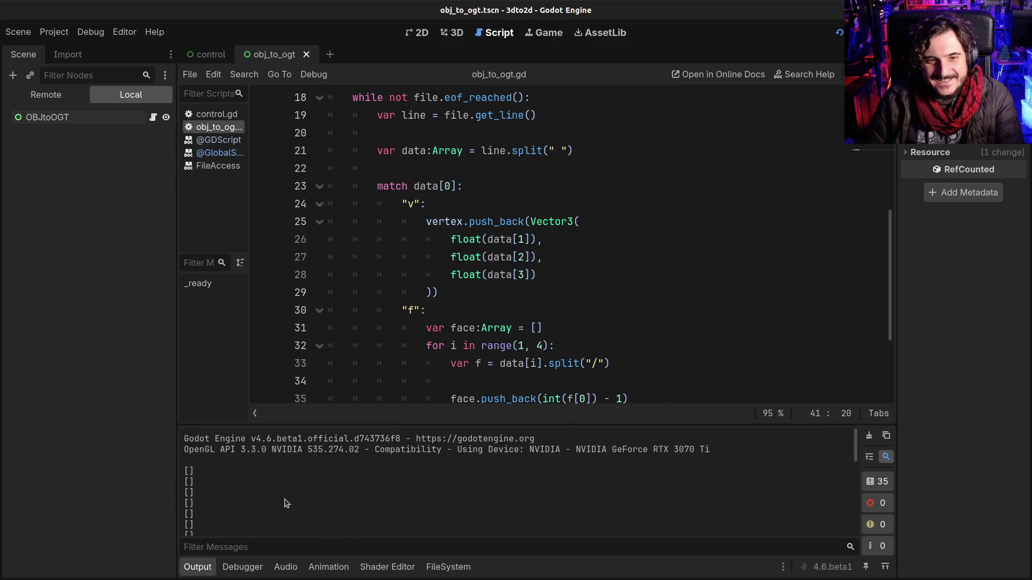
{"action": "scroll", "coordinate": [285, 503], "scroll_direction": "down", "scroll_amount": 10}
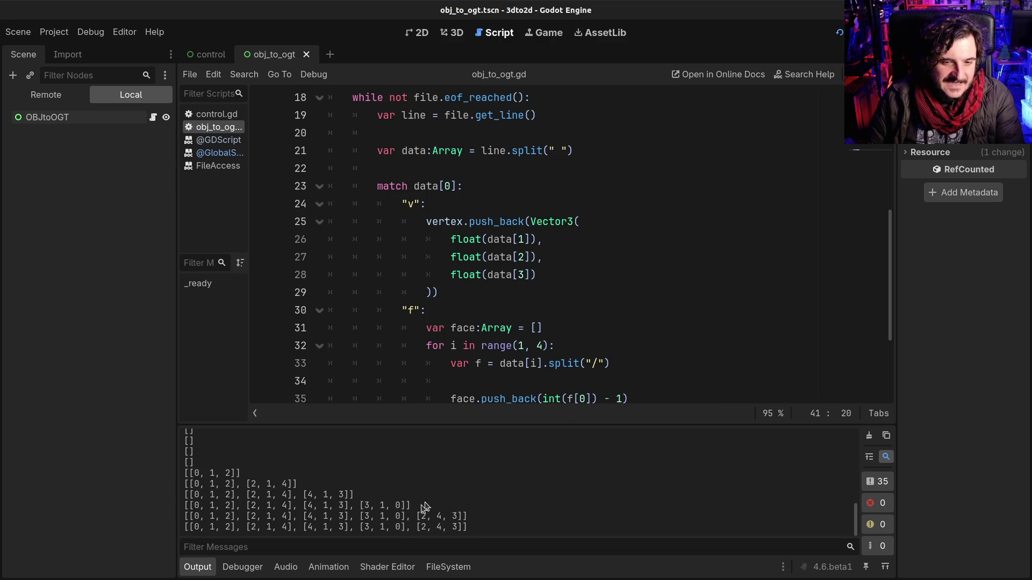
{"action": "left_click_drag", "start_coordinate": [220, 474], "coordinate": [549, 526]}
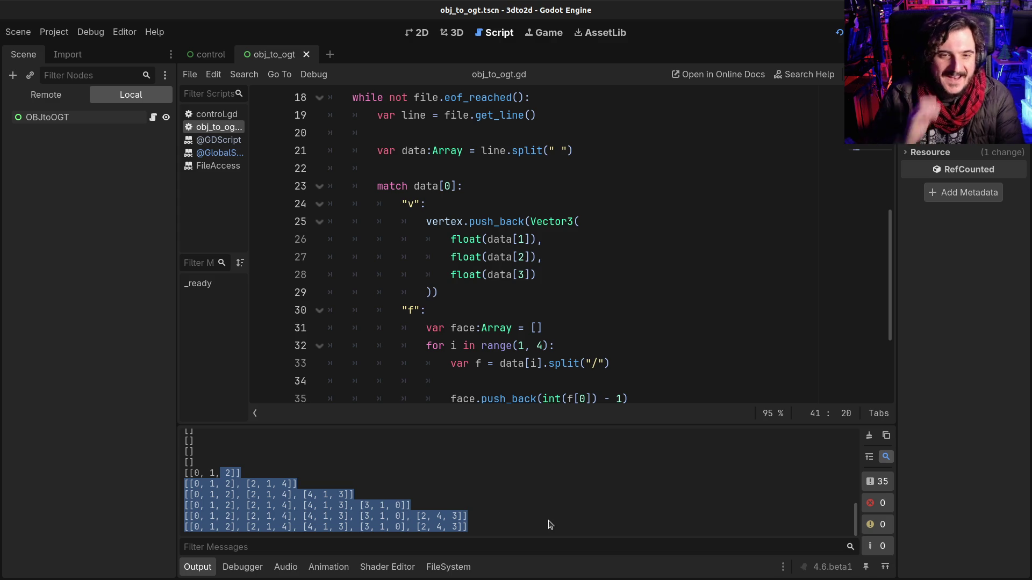
{"action": "scroll", "coordinate": [498, 370], "scroll_direction": "down", "scroll_amount": 3}
Step: Unindent print(faces) out of the loop, rerun, and check the five faces starting [0, 1, 2]
{"action": "left_click", "coordinate": [378, 363]}
{"action": "key", "text": "BackSpace"}
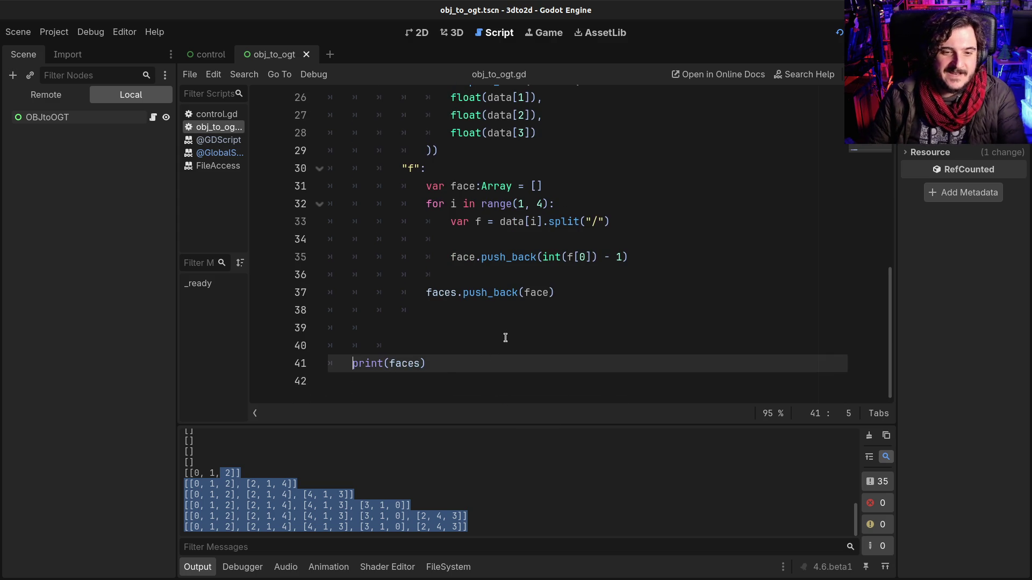
{"action": "key", "text": "F5"}
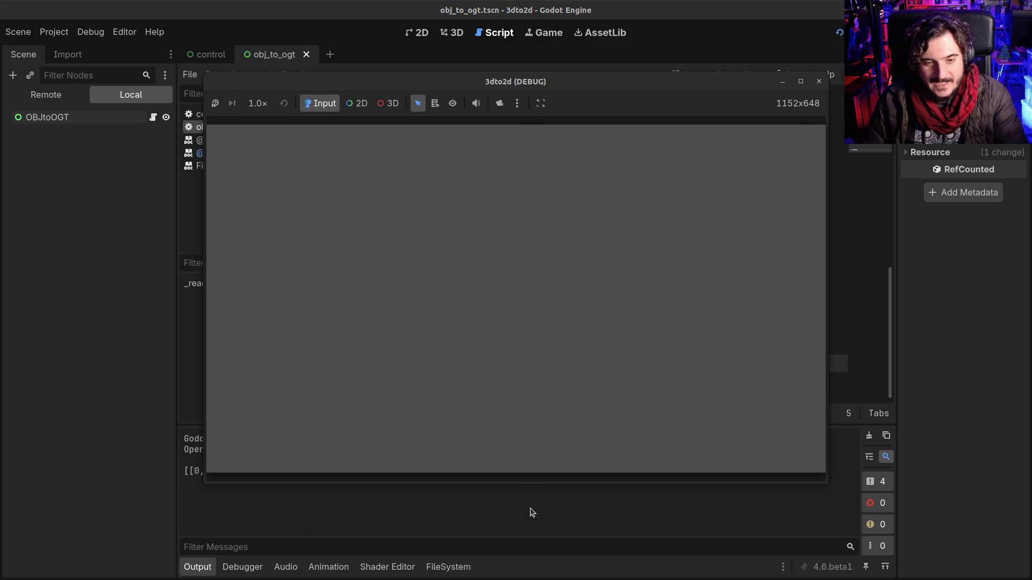
{"action": "left_click", "coordinate": [532, 512]}
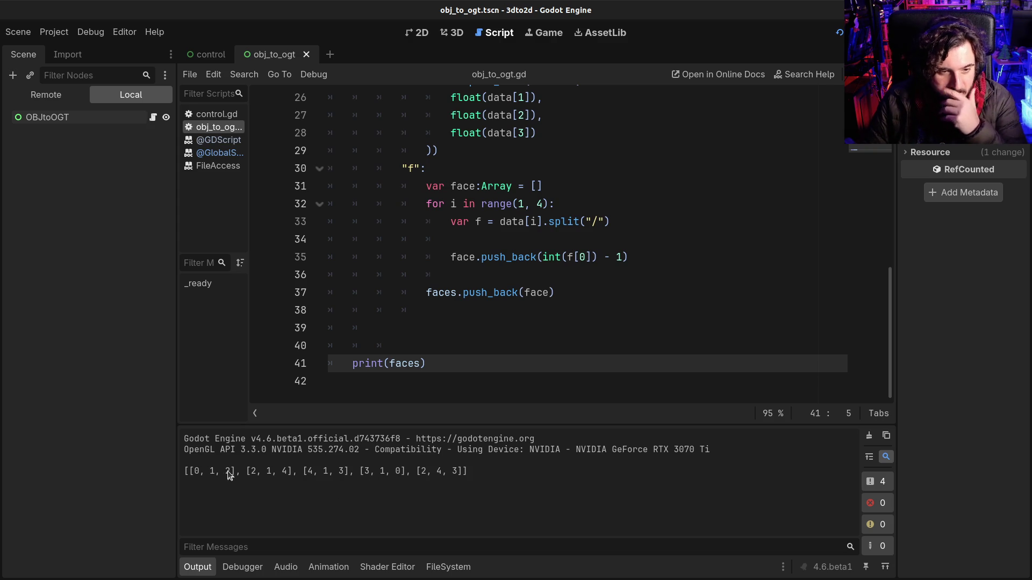
{"action": "left_click_drag", "start_coordinate": [247, 472], "coordinate": [271, 472]}
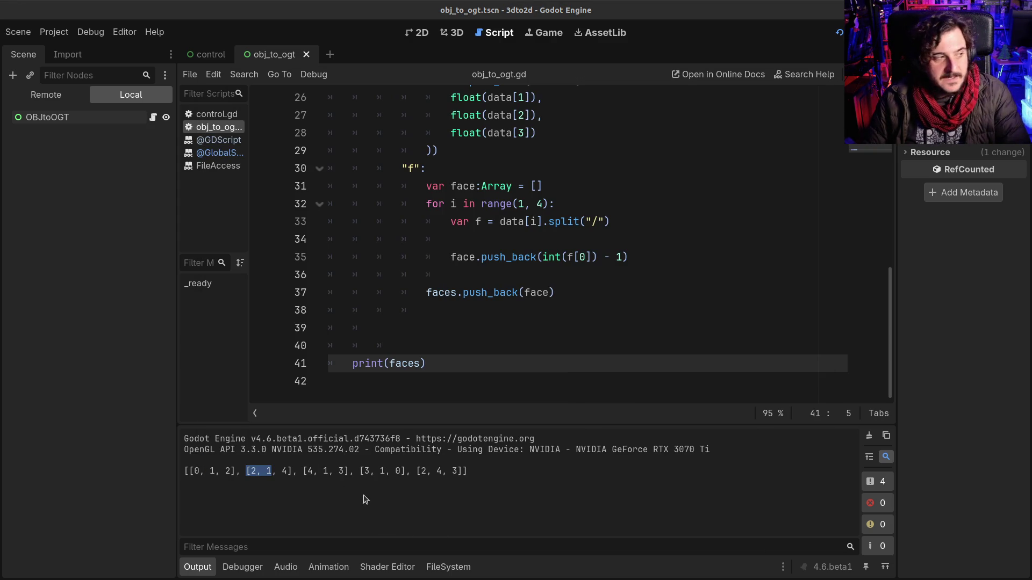
{"action": "key", "text": "alt+Tab"}
{"action": "key", "text": "alt+Tab"}
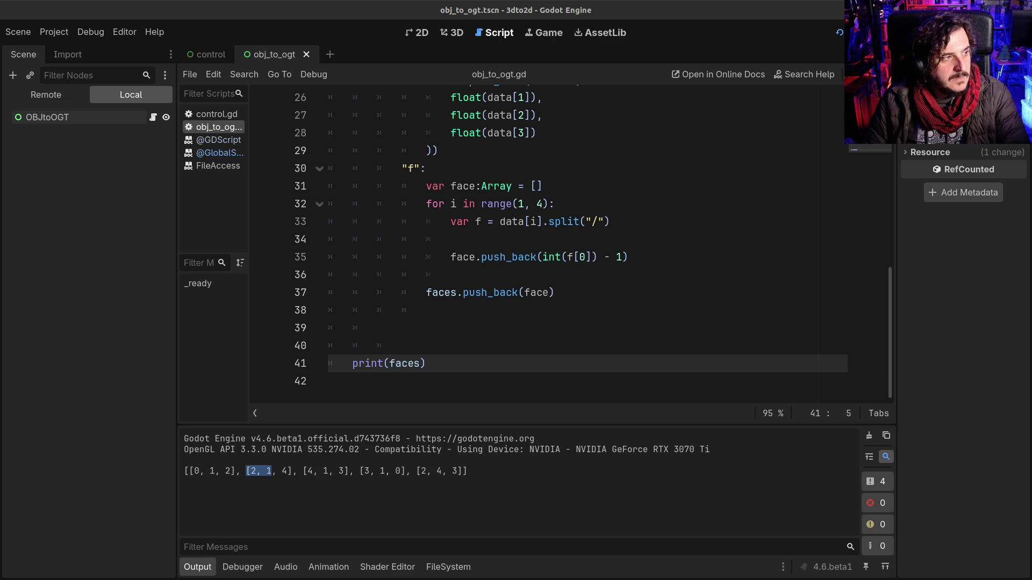
{"action": "key", "text": "alt+Tab"}
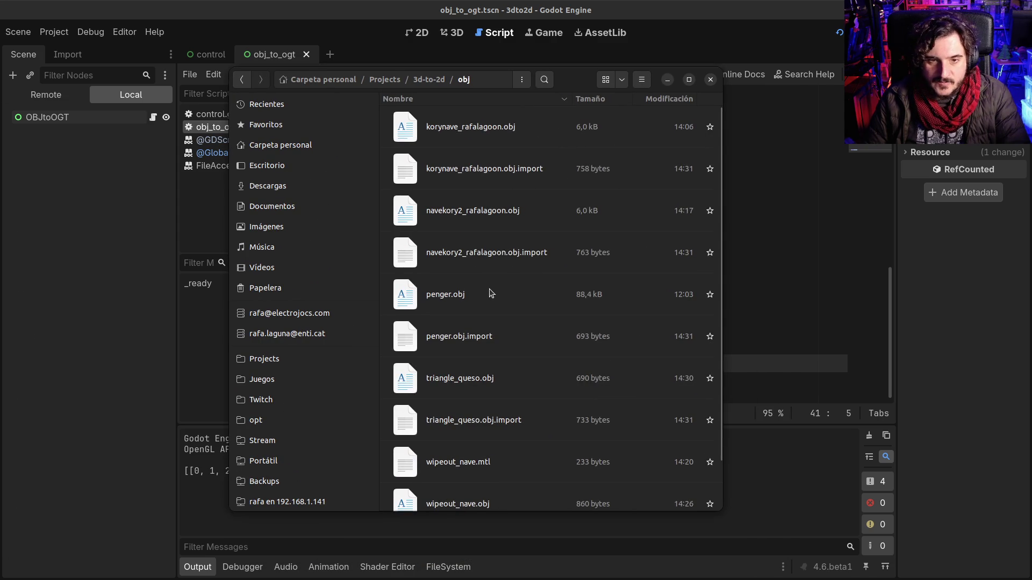
{"action": "scroll", "coordinate": [490, 302], "scroll_direction": "down", "scroll_amount": 1}
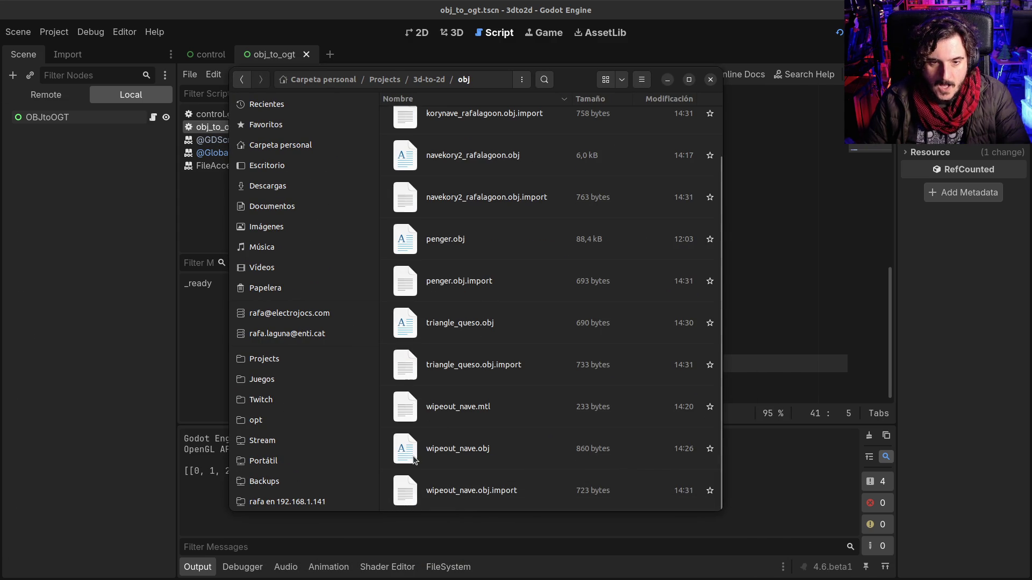
{"action": "scroll", "coordinate": [417, 458], "scroll_direction": "up", "scroll_amount": 1}
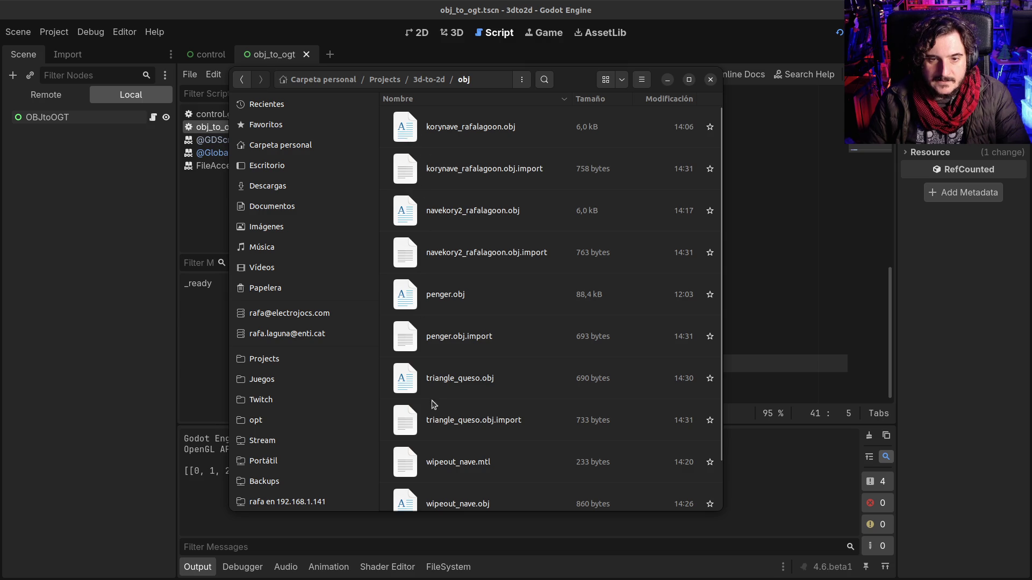
{"action": "left_click", "coordinate": [407, 386]}
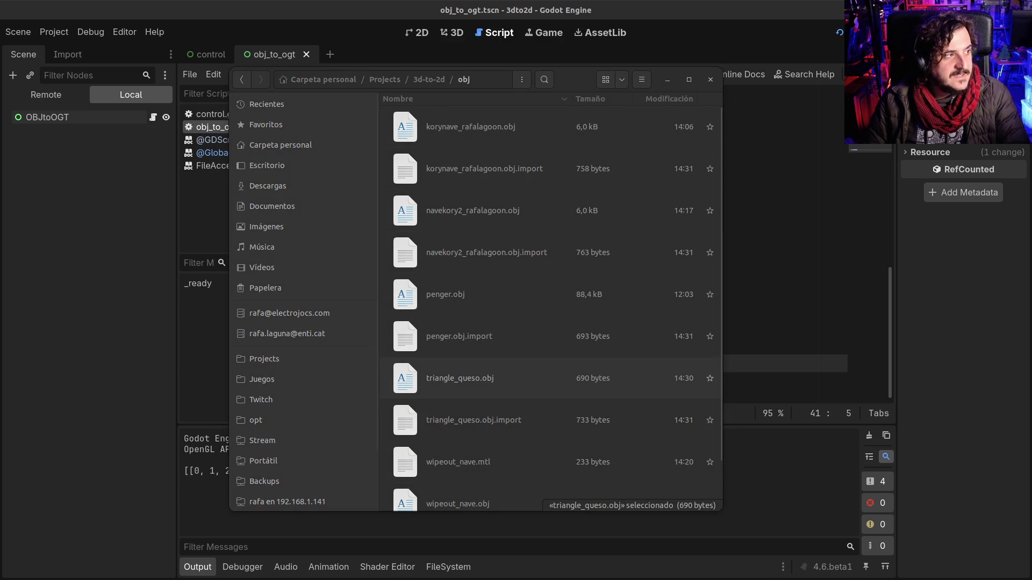
{"action": "double_click", "coordinate": [407, 378]}
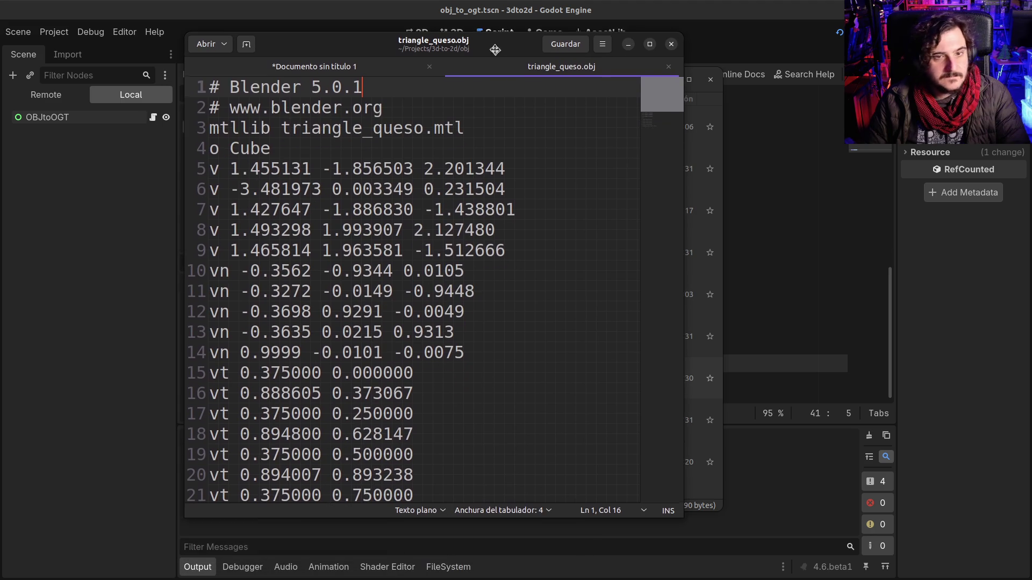
{"action": "scroll", "coordinate": [433, 338], "scroll_direction": "down", "scroll_amount": 3}
{"action": "left_click", "coordinate": [303, 410]}
{"action": "double_click", "coordinate": [235, 410]}
{"action": "double_click", "coordinate": [295, 410]}
{"action": "left_click", "coordinate": [352, 410]}
{"action": "double_click", "coordinate": [354, 410]}
{"action": "left_click", "coordinate": [381, 535]}
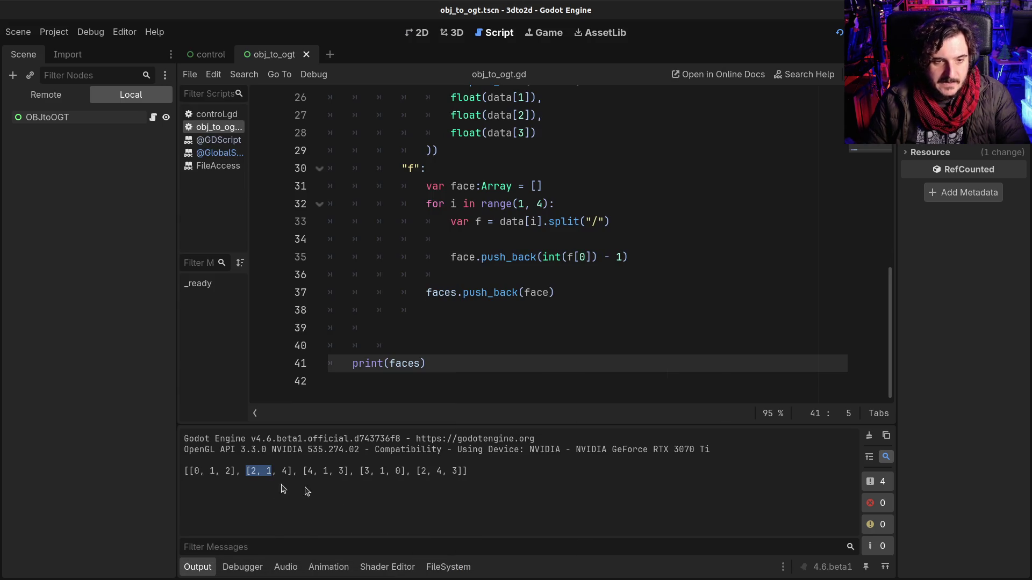
{"action": "key", "text": "alt+Tab"}
{"action": "left_click", "coordinate": [413, 490]}
{"action": "key", "text": "alt+Tab"}
{"action": "key", "text": "alt+Tab"}
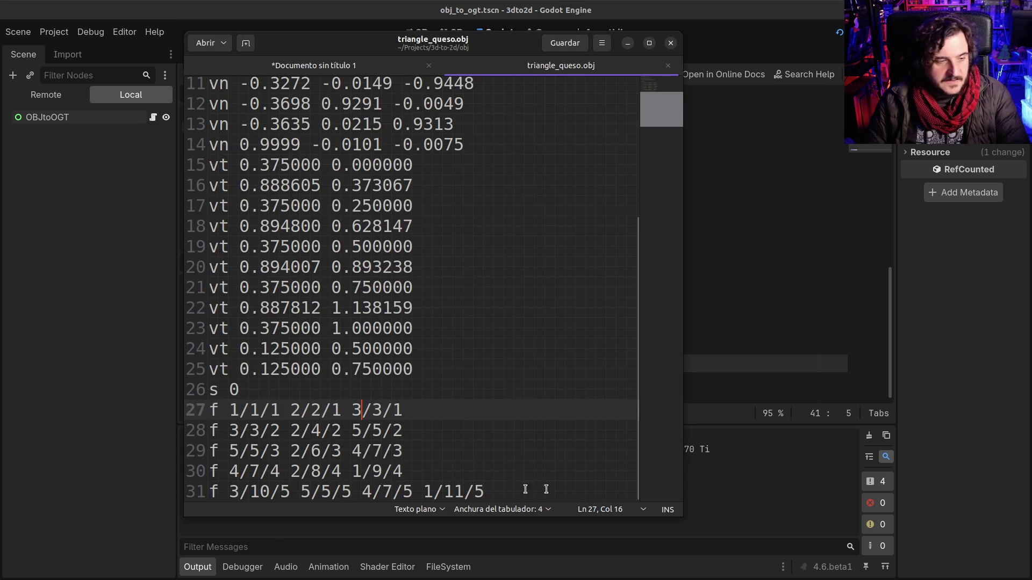
{"action": "key", "text": "alt+Tab"}
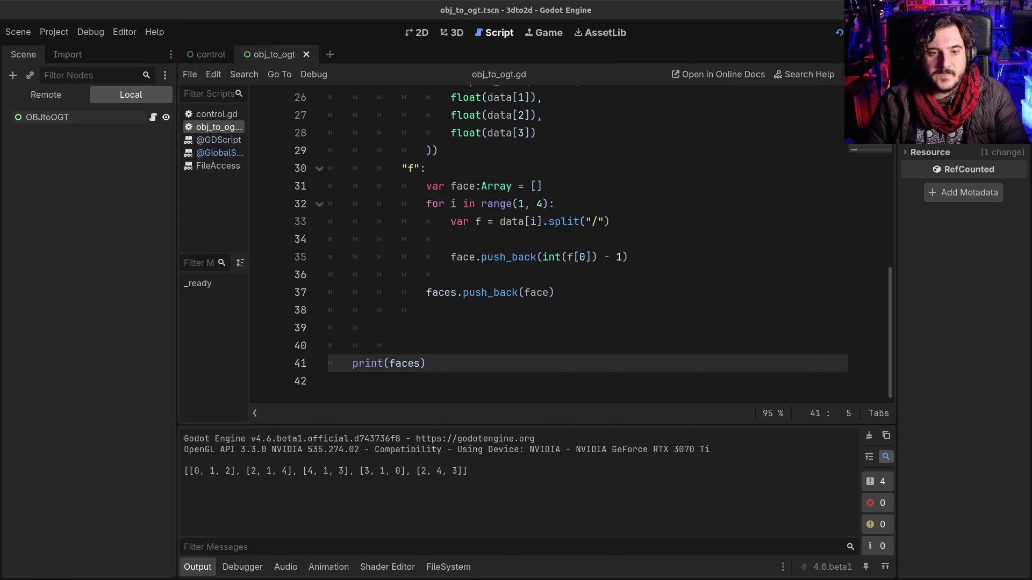
{"action": "left_click", "coordinate": [356, 292]}
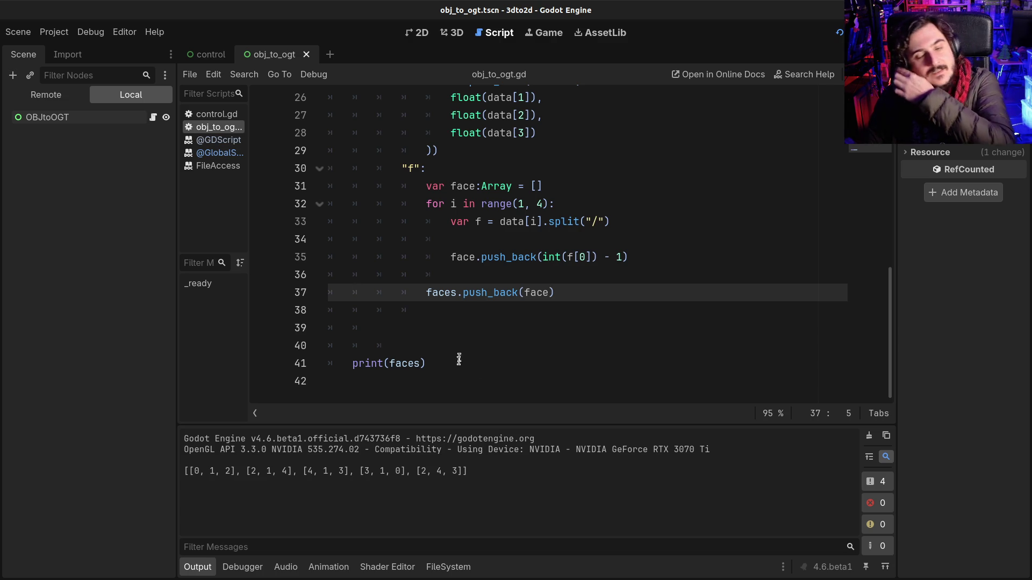
Step: Hide the Output log to enlarge the code and show the OBJtoOGT node's properties
{"action": "mouse_move", "coordinate": [395, 365]}
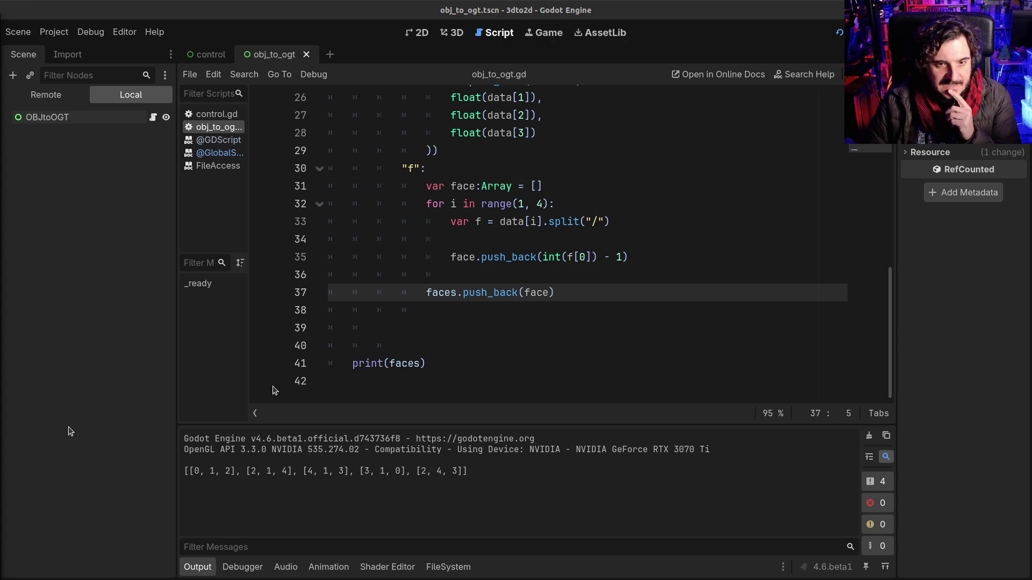
{"action": "left_click", "coordinate": [489, 360]}
{"action": "scroll", "coordinate": [489, 361], "scroll_direction": "up", "scroll_amount": 8}
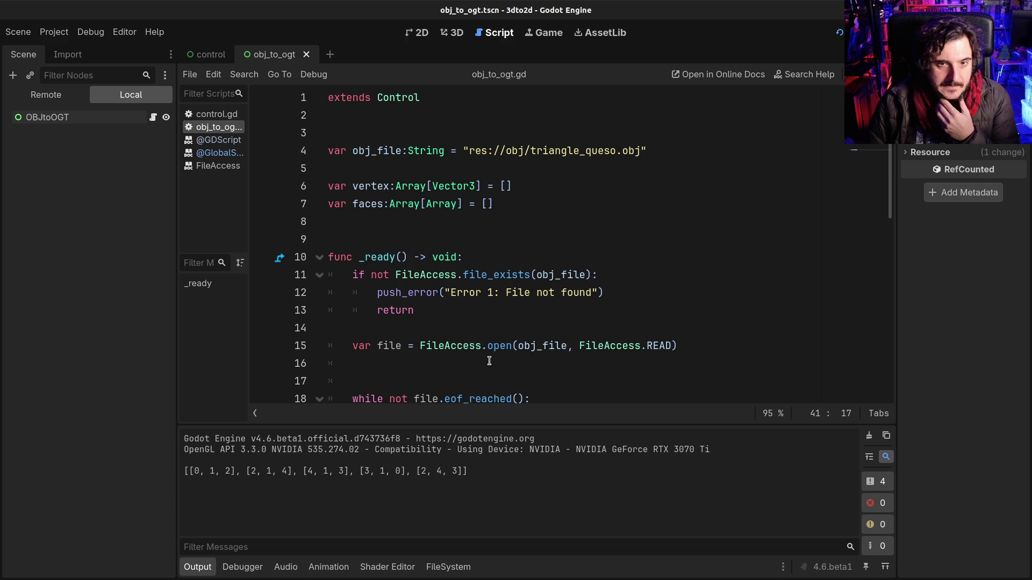
{"action": "scroll", "coordinate": [489, 361], "scroll_direction": "down", "scroll_amount": 1}
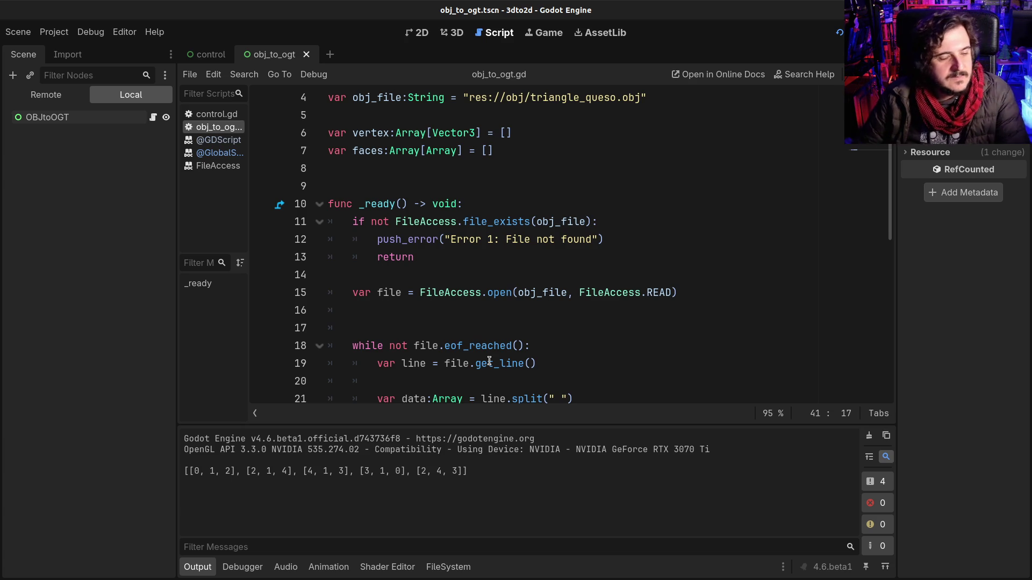
{"action": "left_click", "coordinate": [198, 568]}
{"action": "left_click", "coordinate": [542, 359]}
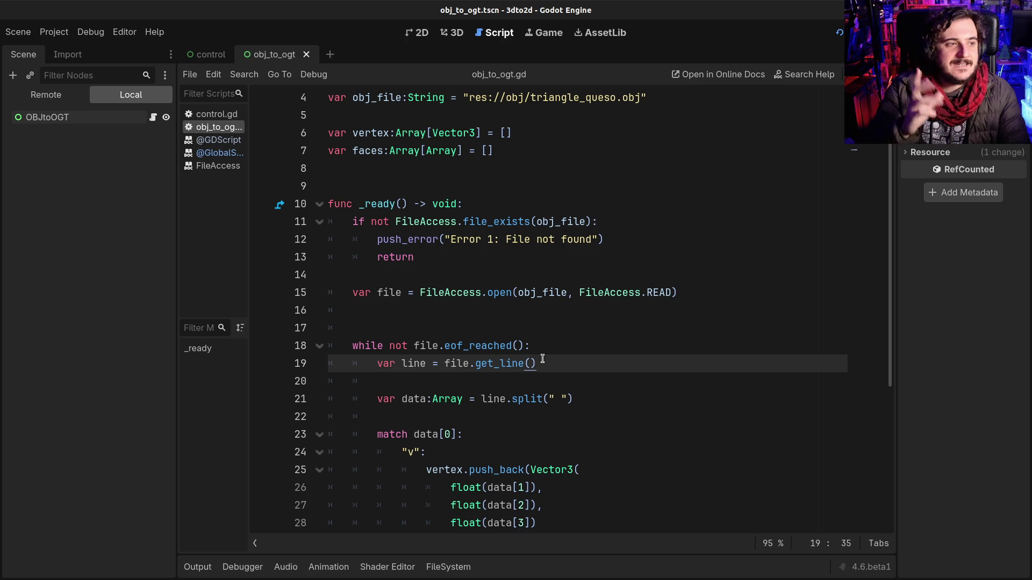
{"action": "left_click", "coordinate": [81, 118]}
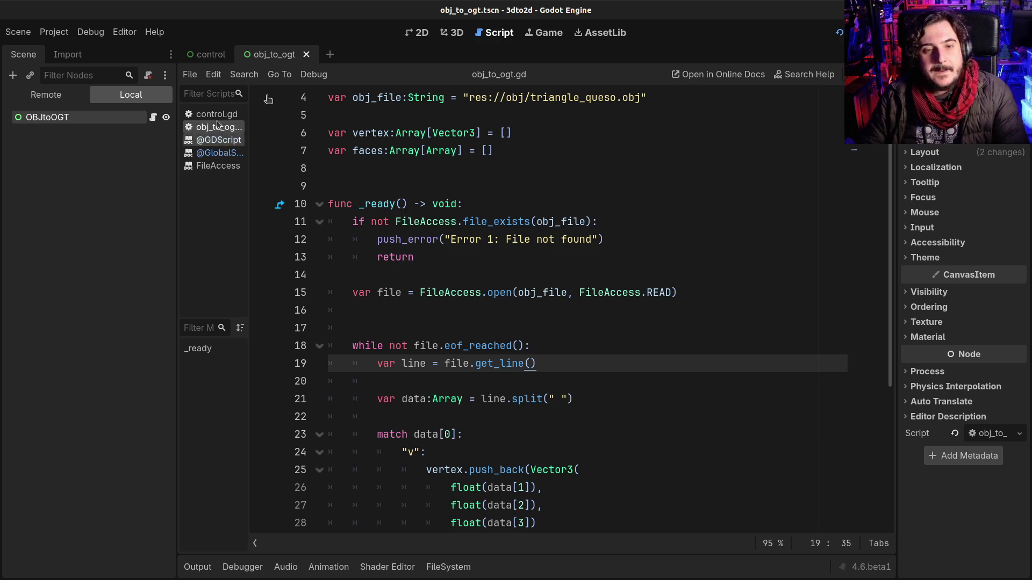
{"action": "key", "text": "alt+Tab"}
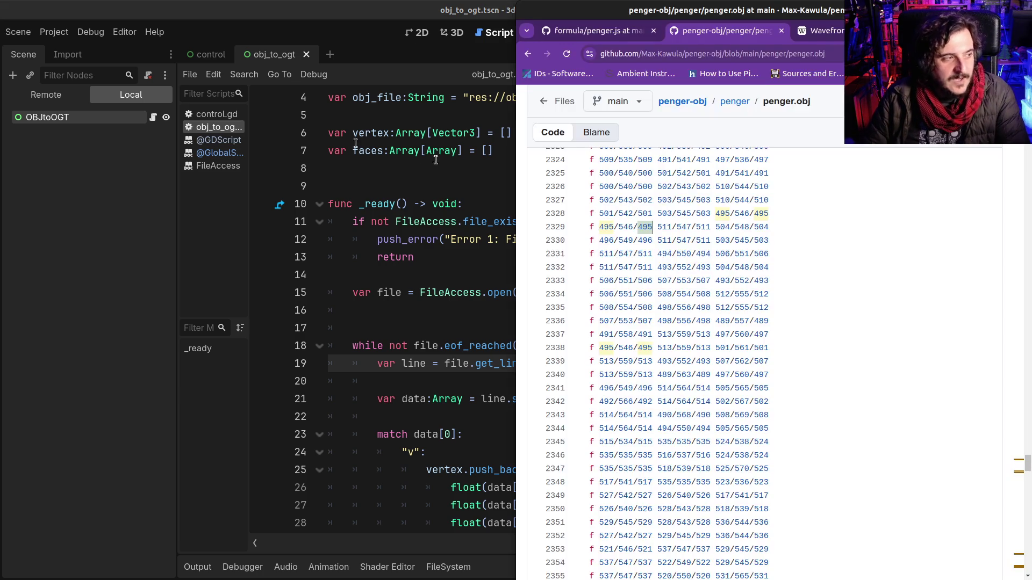
{"action": "scroll", "coordinate": [717, 317], "scroll_direction": "down", "scroll_amount": 1}
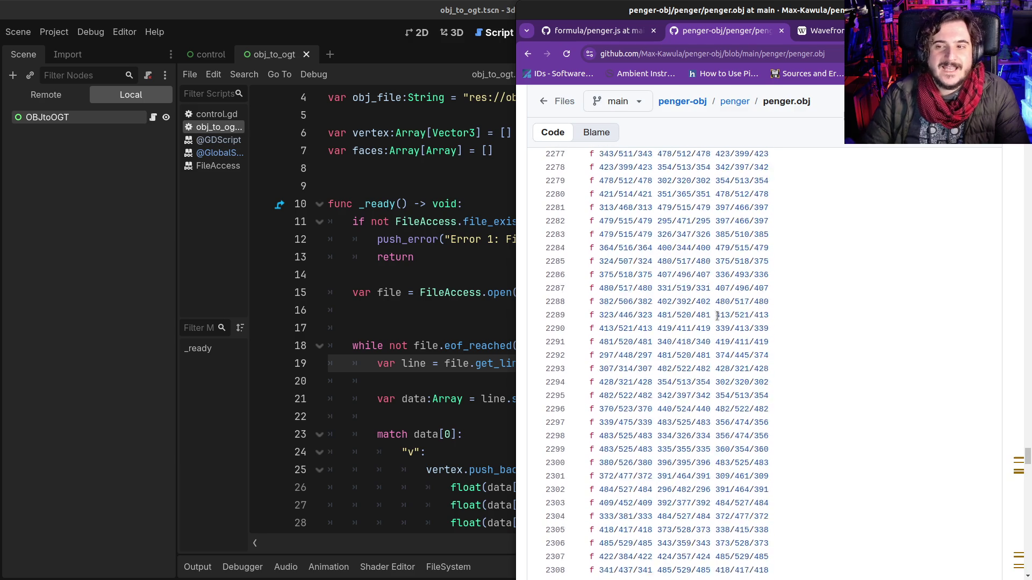
{"action": "left_click_drag", "start_coordinate": [1026, 460], "coordinate": [1027, 156]}
{"action": "scroll", "coordinate": [817, 277], "scroll_direction": "up", "scroll_amount": 15}
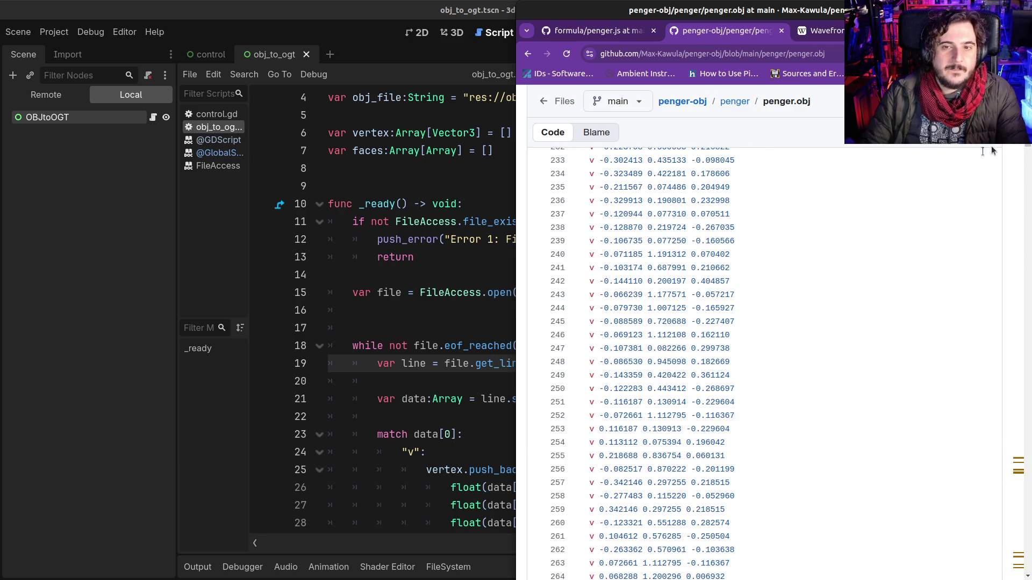
{"action": "scroll", "coordinate": [817, 276], "scroll_direction": "up", "scroll_amount": 15}
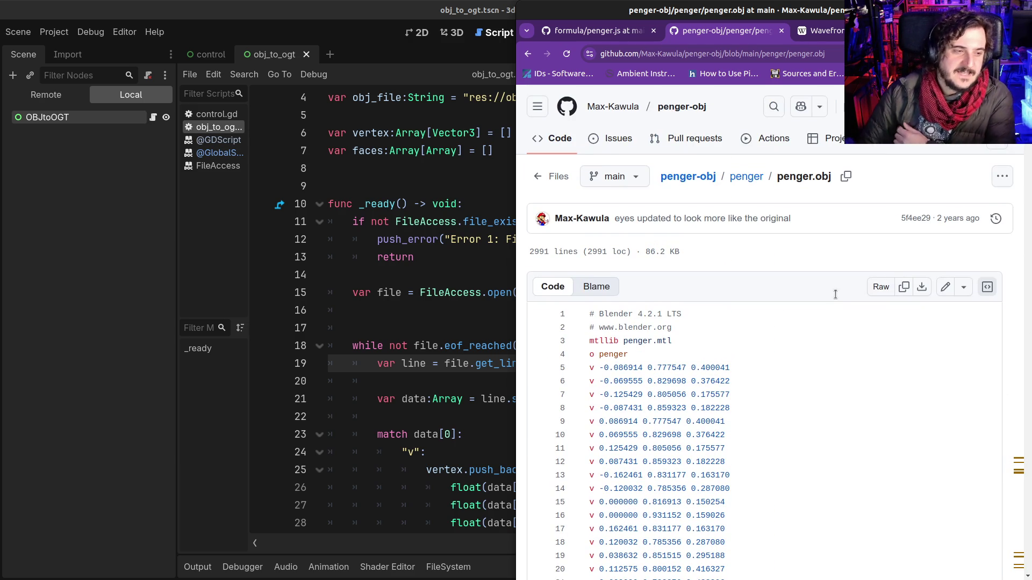
{"action": "left_click_drag", "start_coordinate": [599, 368], "coordinate": [667, 408]}
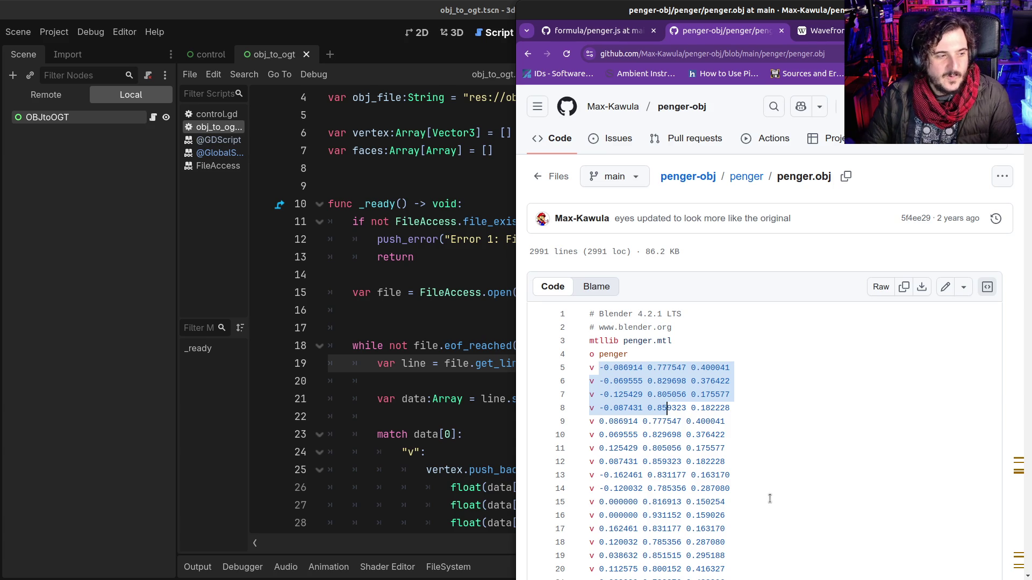
{"action": "scroll", "coordinate": [610, 559], "scroll_direction": "down", "scroll_amount": 2}
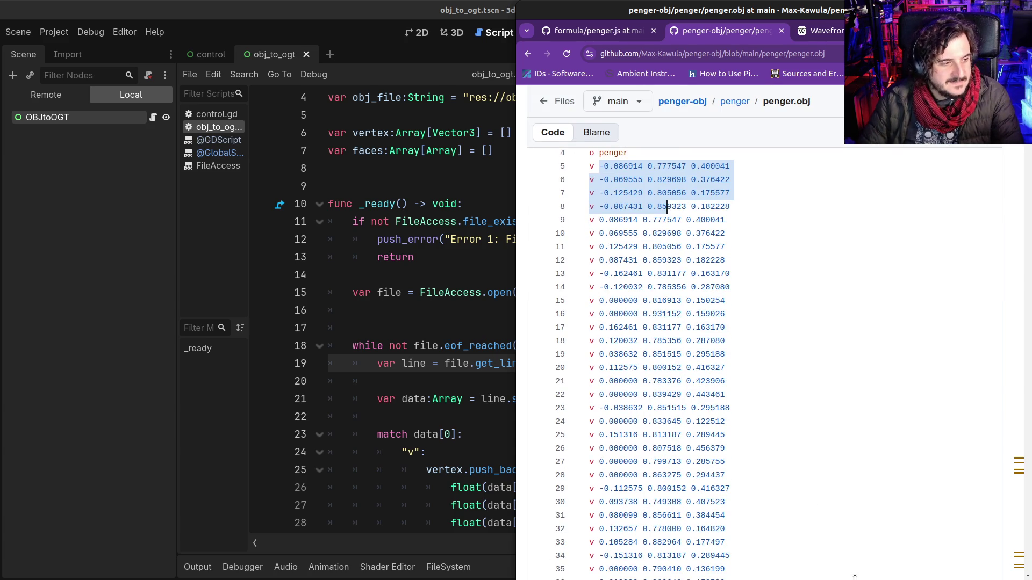
{"action": "scroll", "coordinate": [650, 570], "scroll_direction": "up", "scroll_amount": 2}
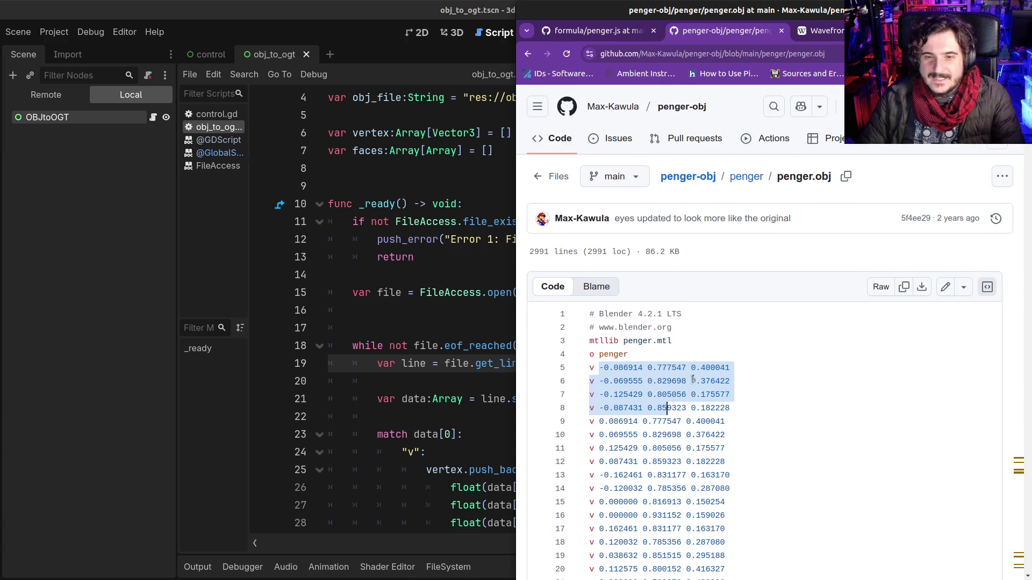
{"action": "left_click", "coordinate": [429, 382]}
{"action": "scroll", "coordinate": [429, 382], "scroll_direction": "up", "scroll_amount": 1}
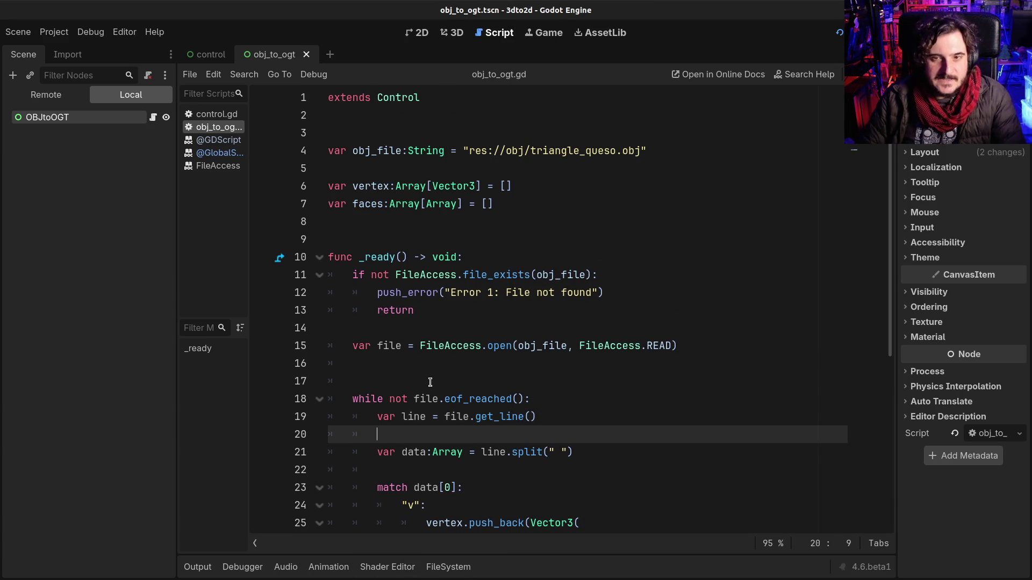
Step: Insert a blank line on line 5 below the obj_file declaration
{"action": "left_click", "coordinate": [402, 168]}
{"action": "key", "text": "Return"}
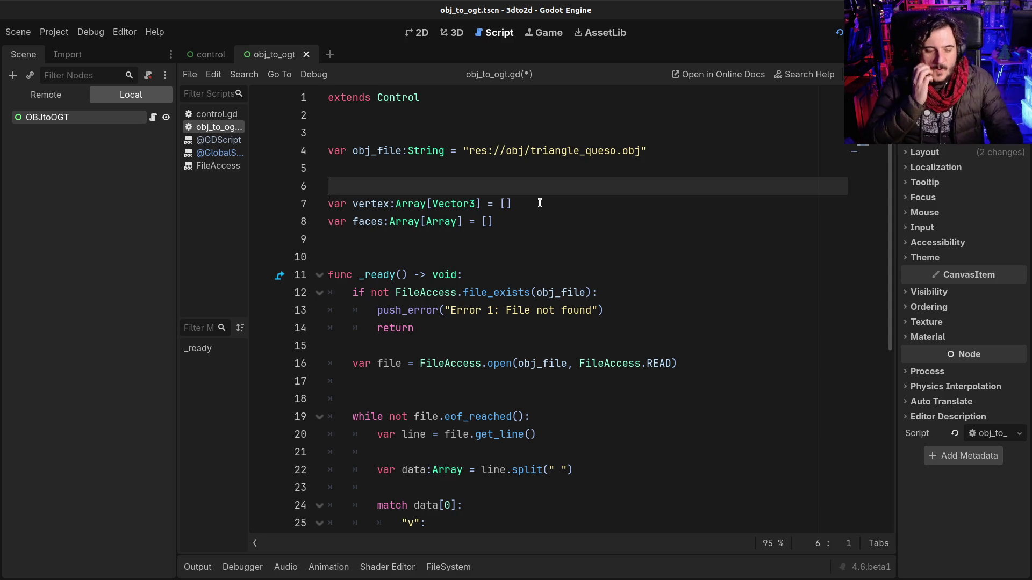
{"action": "key", "text": "alt+Tab"}
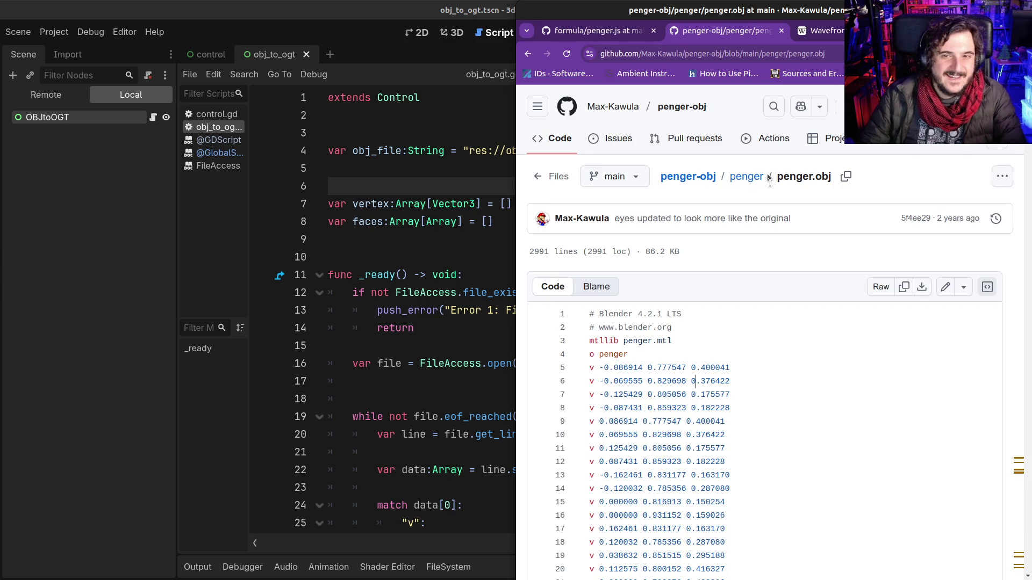
{"action": "key", "text": "alt+Tab"}
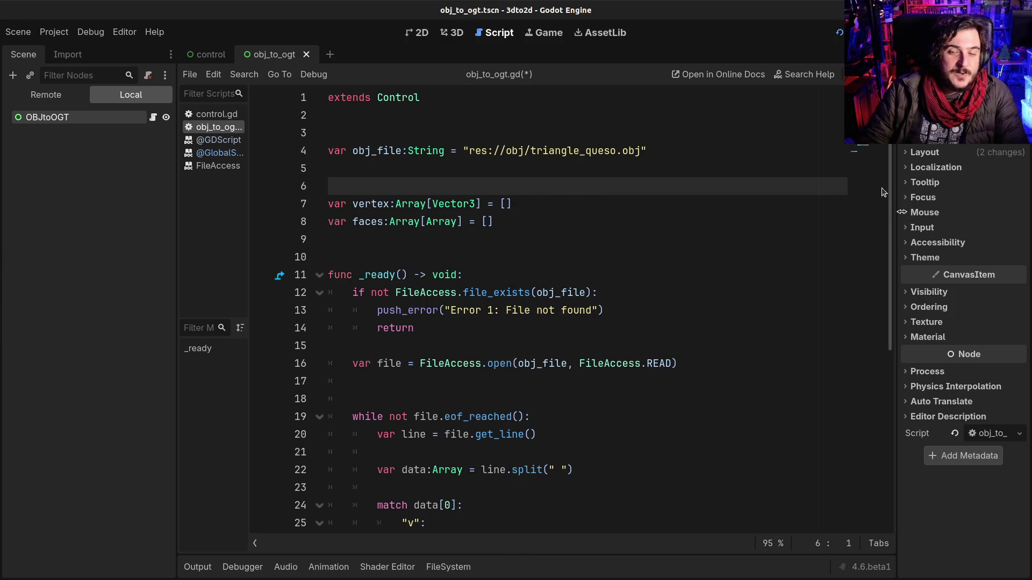
{"action": "left_click", "coordinate": [488, 373]}
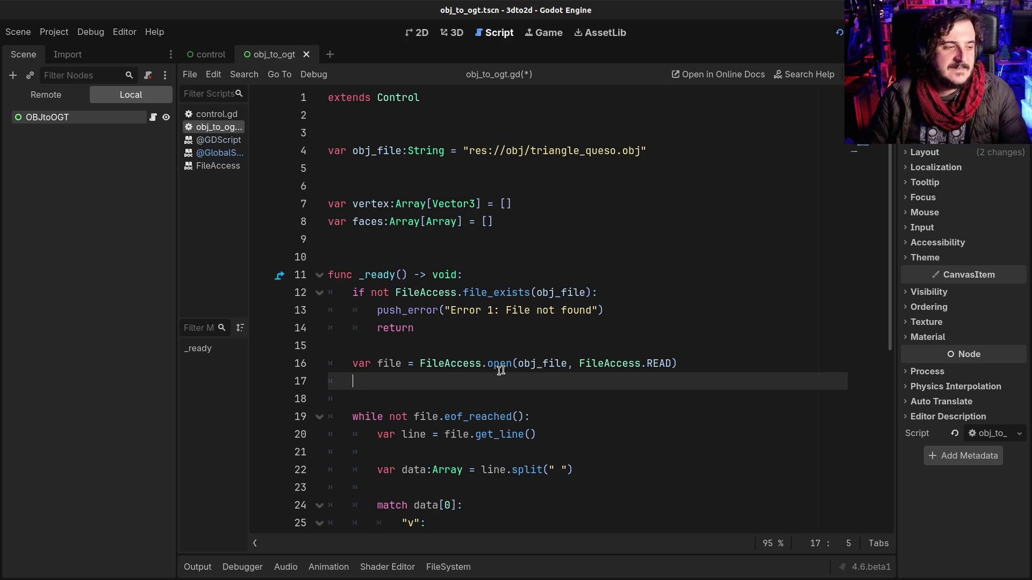
Step: Delete the blank line 18 above the while loop
{"action": "left_click", "coordinate": [495, 332]}
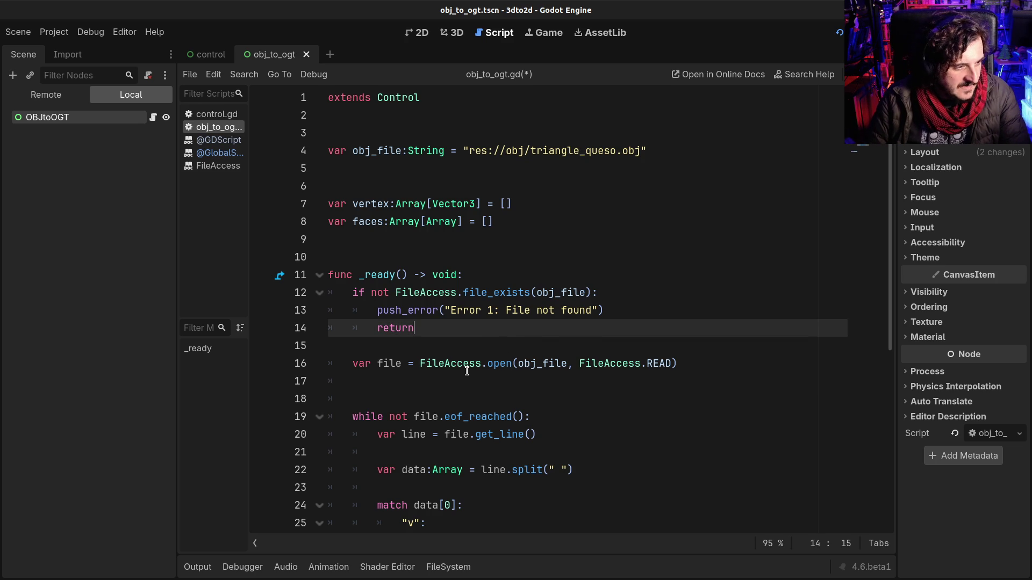
{"action": "left_click", "coordinate": [482, 410]}
{"action": "scroll", "coordinate": [414, 360], "scroll_direction": "down", "scroll_amount": 1}
{"action": "left_click", "coordinate": [407, 347]}
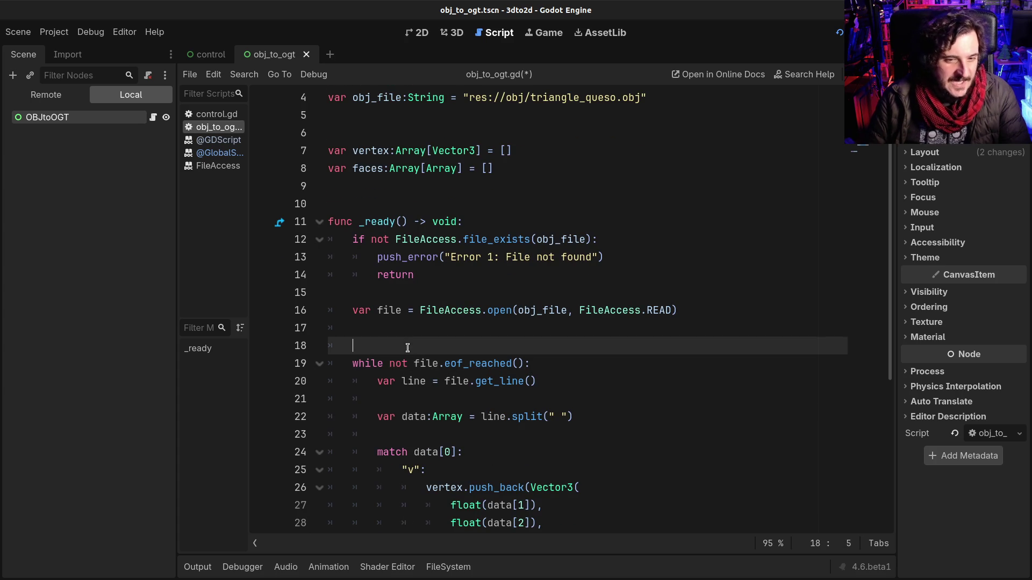
{"action": "key", "text": "BackSpace"}
{"action": "key", "text": "BackSpace"}
{"action": "key", "text": "BackSpace"}
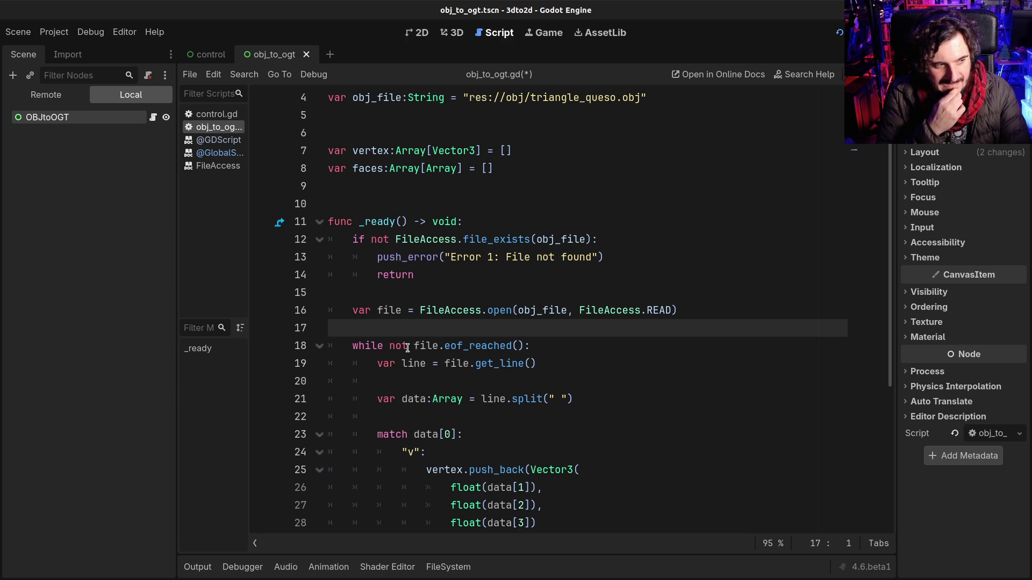
Step: Delete the trailing print(faces) call and its leftover blank line, then save the script
{"action": "scroll", "coordinate": [408, 348], "scroll_direction": "down", "scroll_amount": 5}
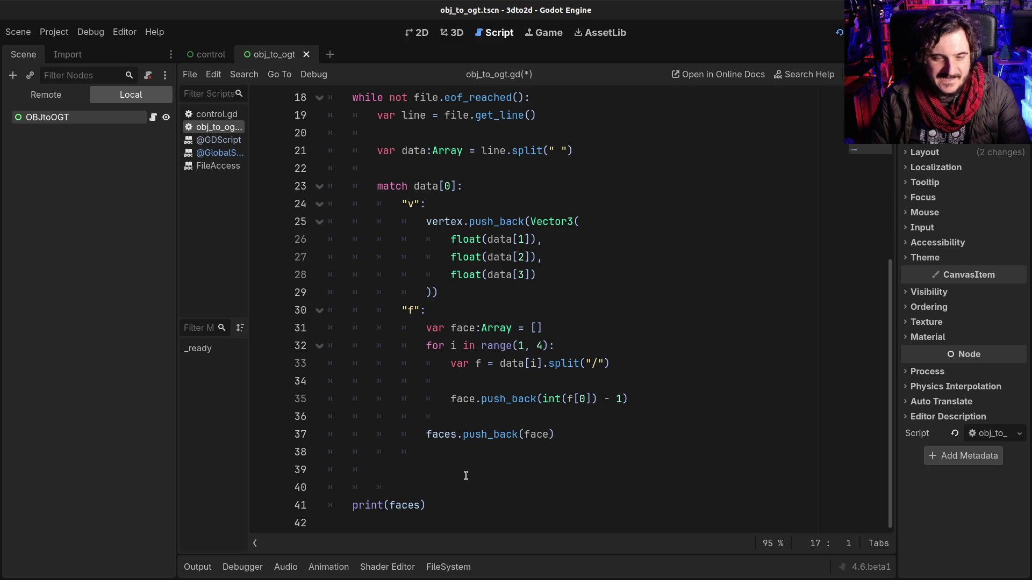
{"action": "scroll", "coordinate": [465, 486], "scroll_direction": "up", "scroll_amount": 1}
{"action": "scroll", "coordinate": [466, 488], "scroll_direction": "down", "scroll_amount": 1}
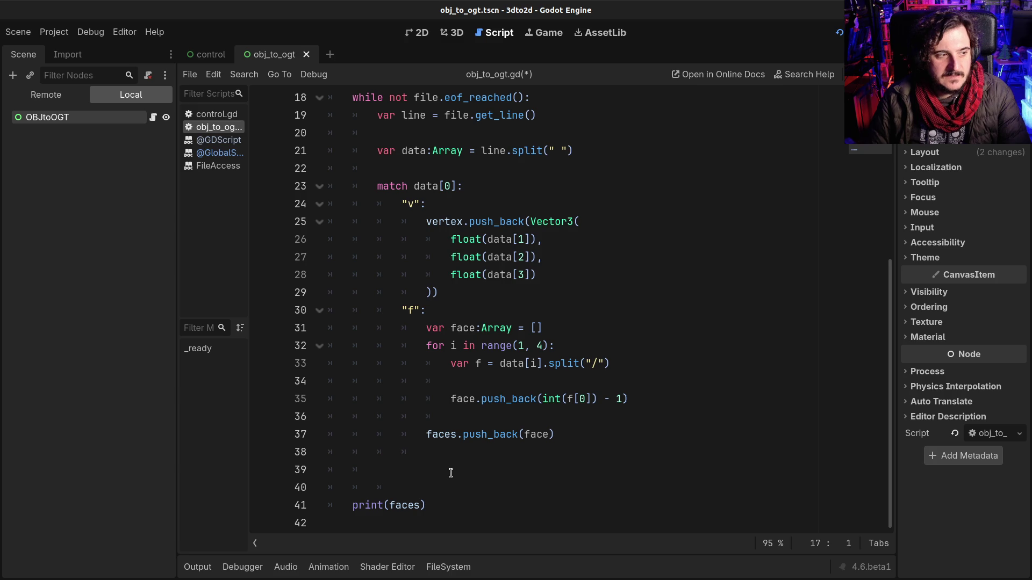
{"action": "left_click", "coordinate": [450, 473]}
{"action": "left_click_drag", "start_coordinate": [429, 505], "coordinate": [319, 486]}
{"action": "key", "text": "BackSpace"}
{"action": "key", "text": "BackSpace"}
{"action": "key", "text": "BackSpace"}
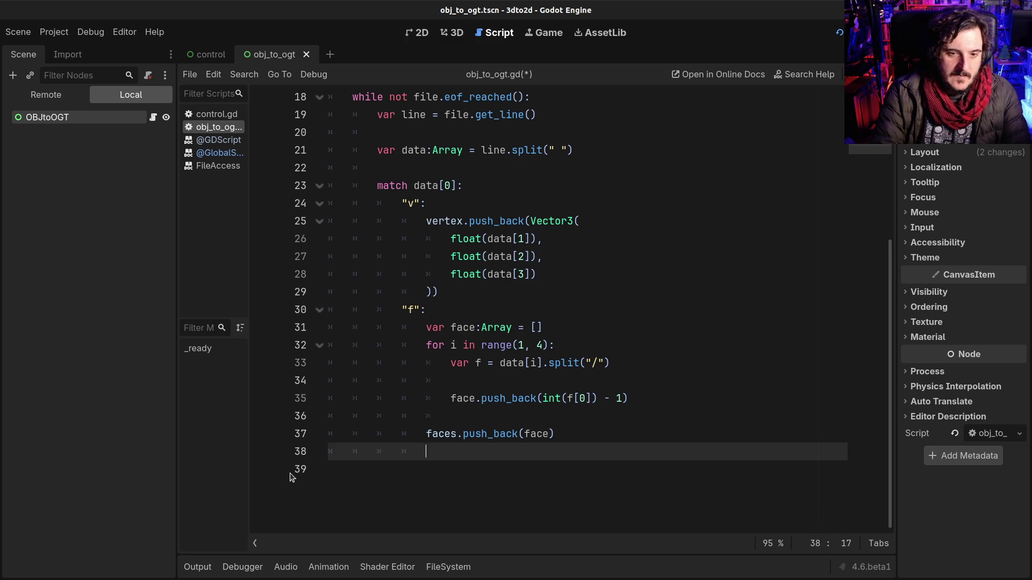
{"action": "key", "text": "BackSpace"}
{"action": "key", "text": "BackSpace"}
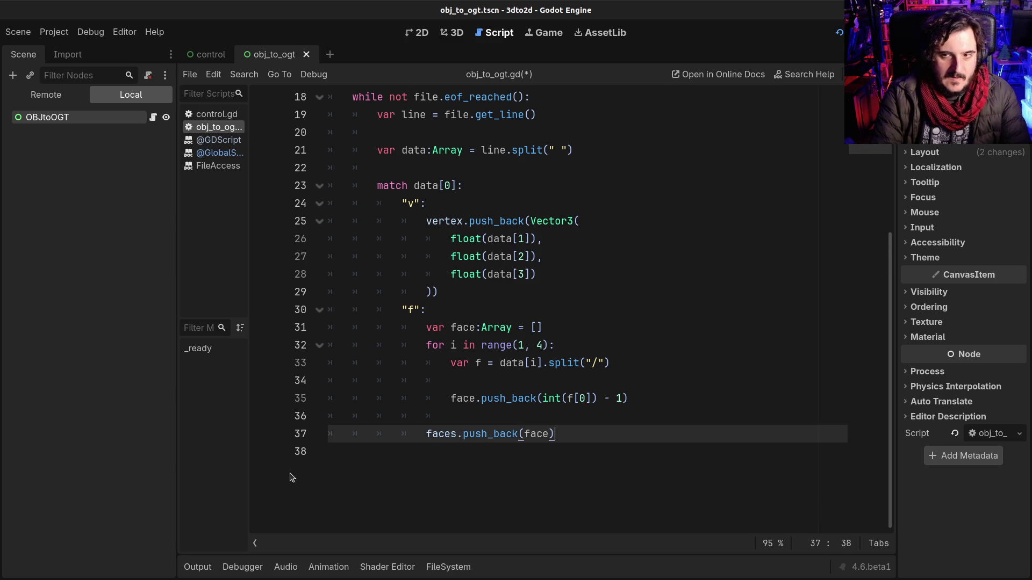
{"action": "key", "text": "ctrl+s"}
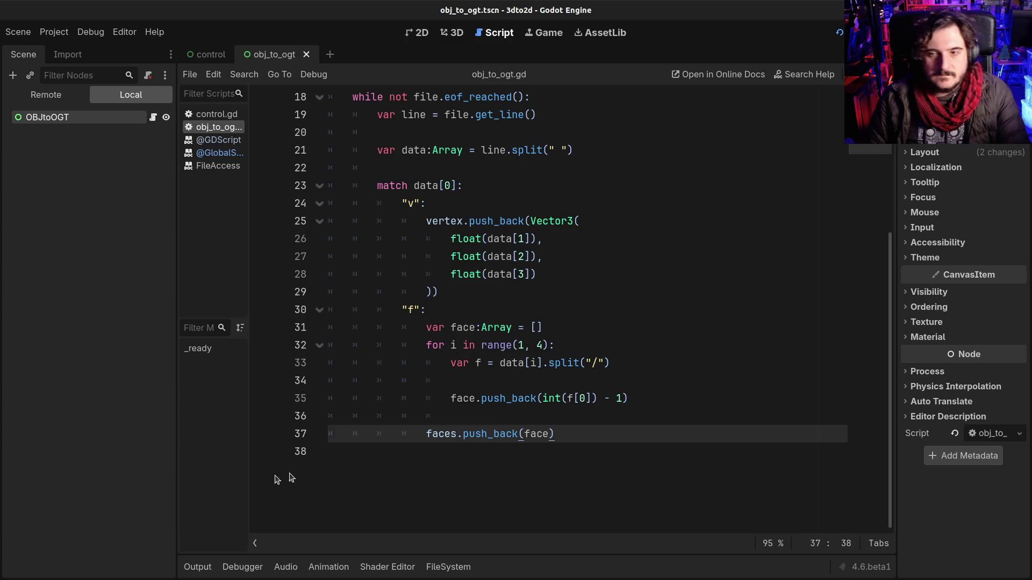
{"action": "scroll", "coordinate": [274, 478], "scroll_direction": "up", "scroll_amount": 5}
{"action": "left_click", "coordinate": [468, 191]}
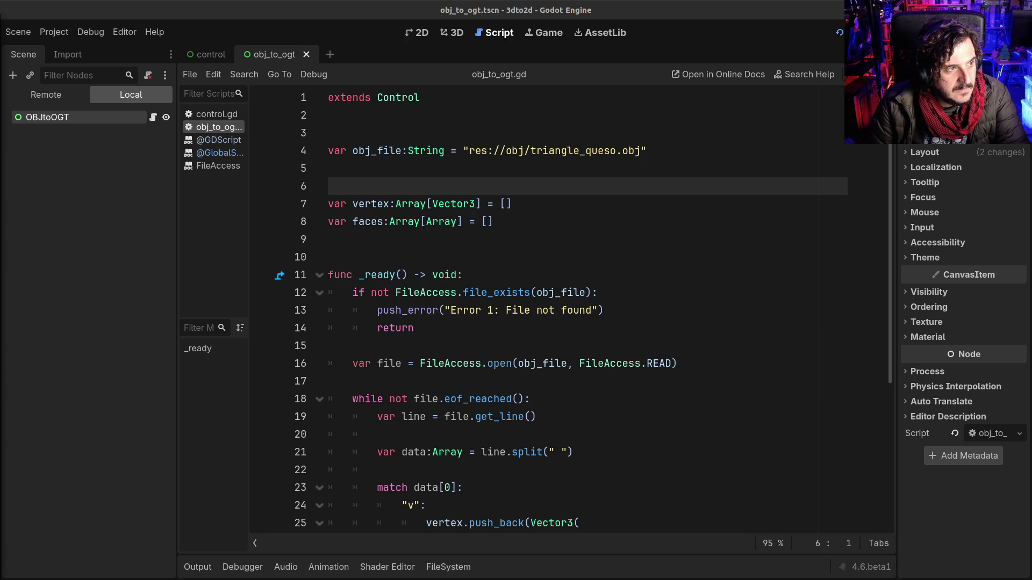
Step: Translate 'quite long triangles' in Google Translate, getting 'triángulos bastante largos'
{"action": "key", "text": "alt+Tab"}
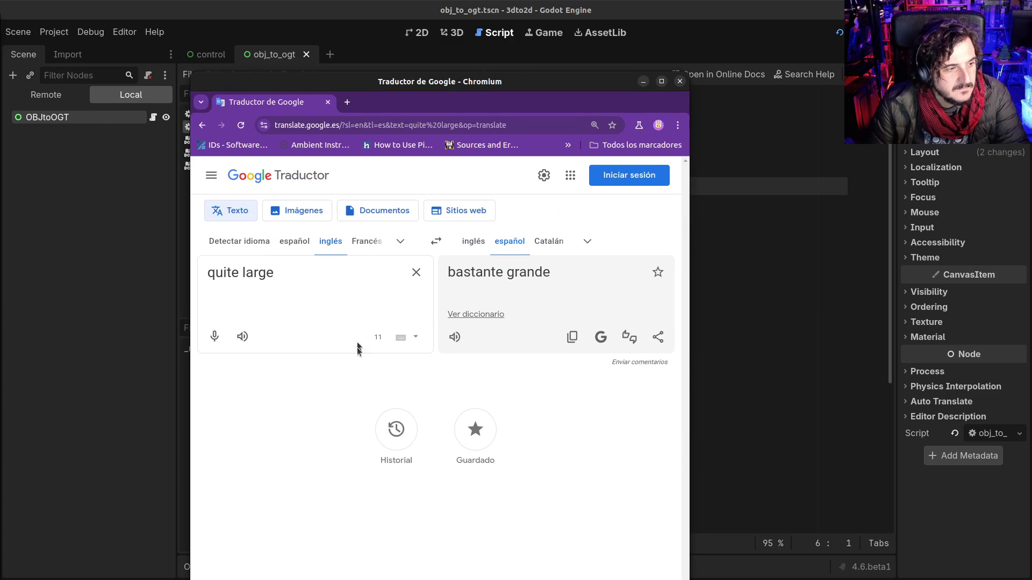
{"action": "type", "text": "trian"}
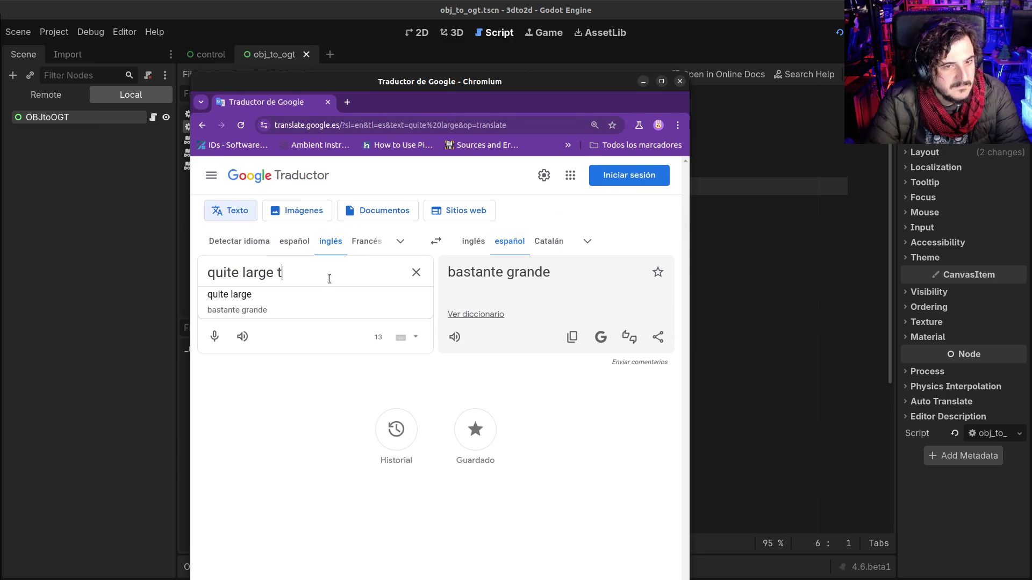
{"action": "type", "text": "gles"}
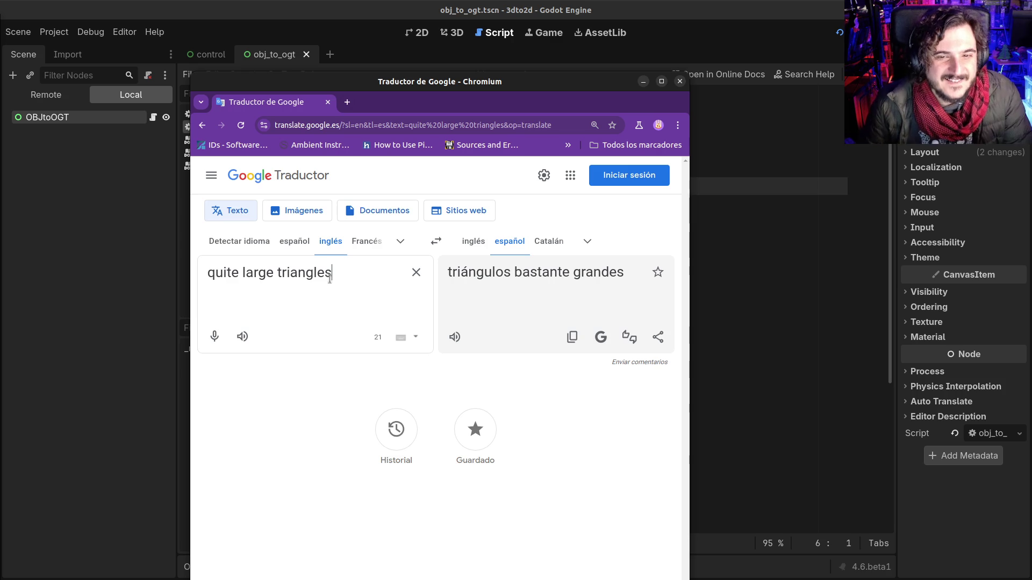
{"action": "left_click_drag", "start_coordinate": [246, 272], "coordinate": [272, 272]}
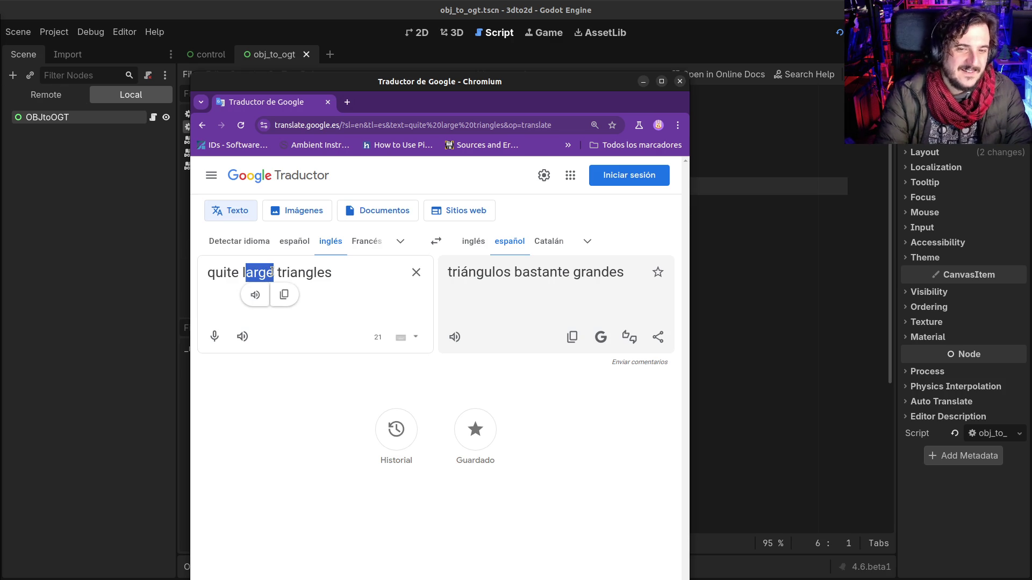
{"action": "type", "text": "ong"}
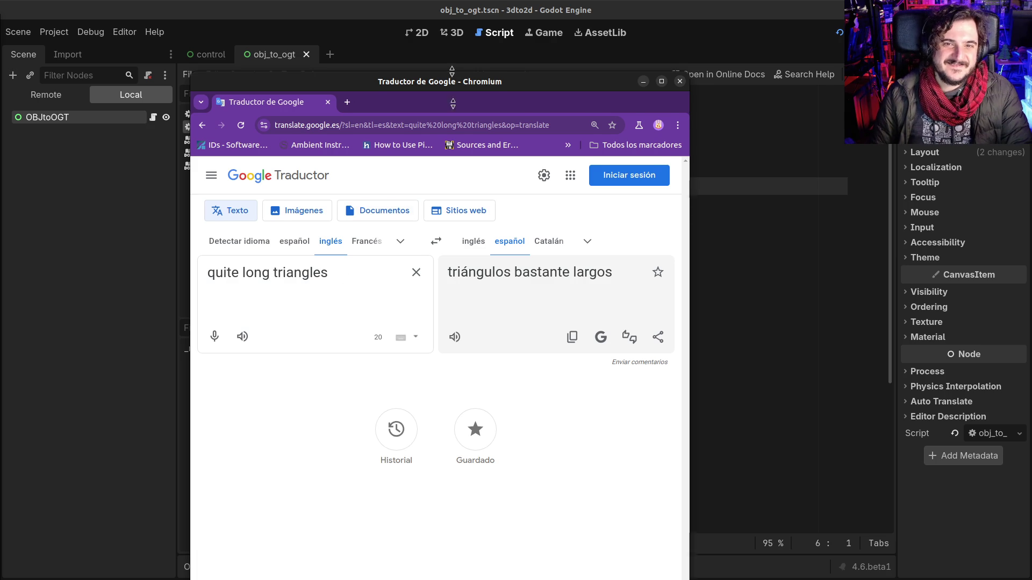
{"action": "left_click_drag", "start_coordinate": [452, 71], "coordinate": [443, 186]}
{"action": "key", "text": "alt+Tab"}
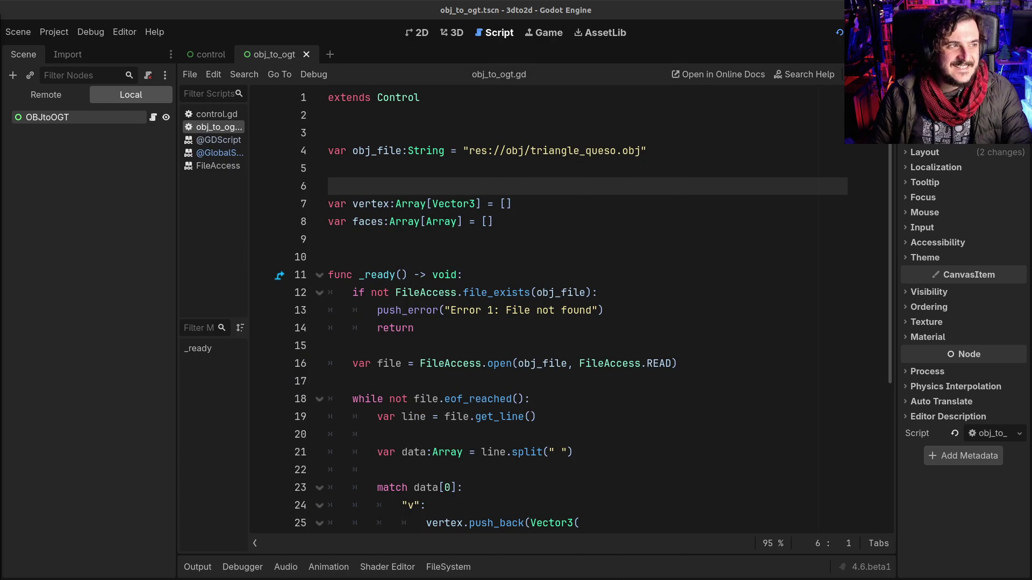
Step: Read through obj_to_ogt.gd's parsing code, consulting the FileAccess docs, then switch to the control scene
{"action": "left_click", "coordinate": [438, 363]}
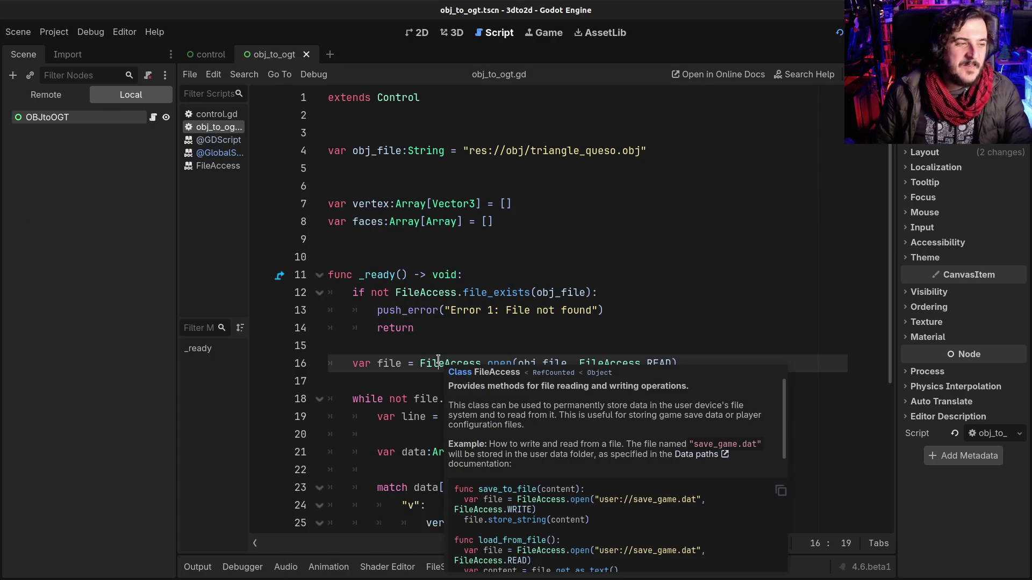
{"action": "left_click", "coordinate": [495, 316]}
{"action": "left_click", "coordinate": [487, 350]}
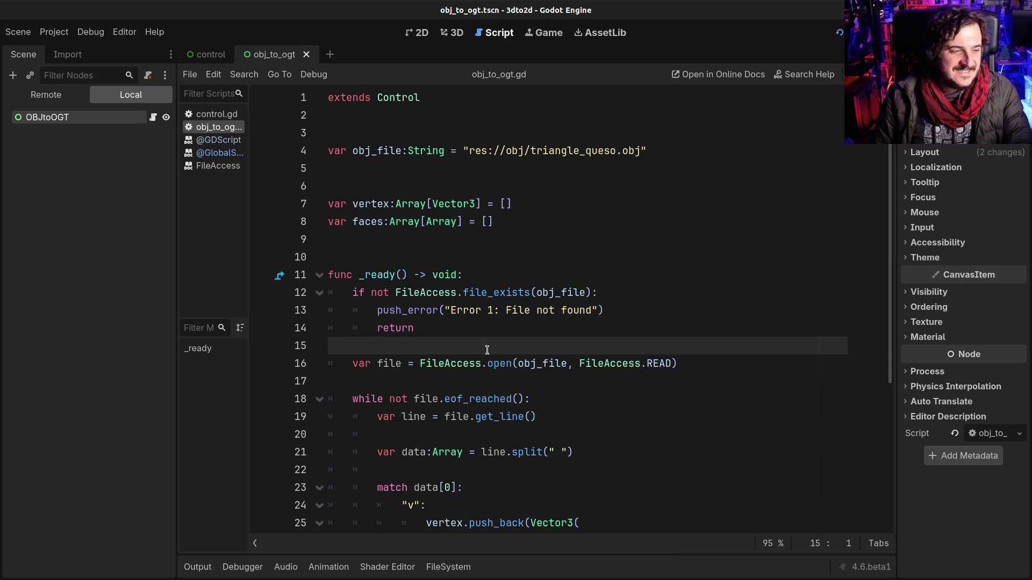
{"action": "left_click", "coordinate": [490, 374]}
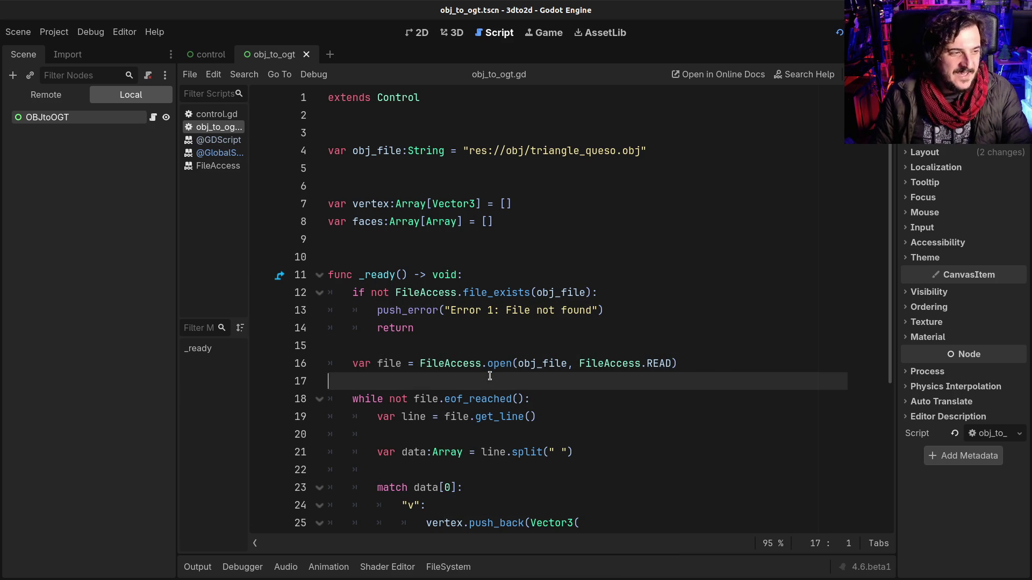
{"action": "scroll", "coordinate": [500, 383], "scroll_direction": "down", "scroll_amount": 1}
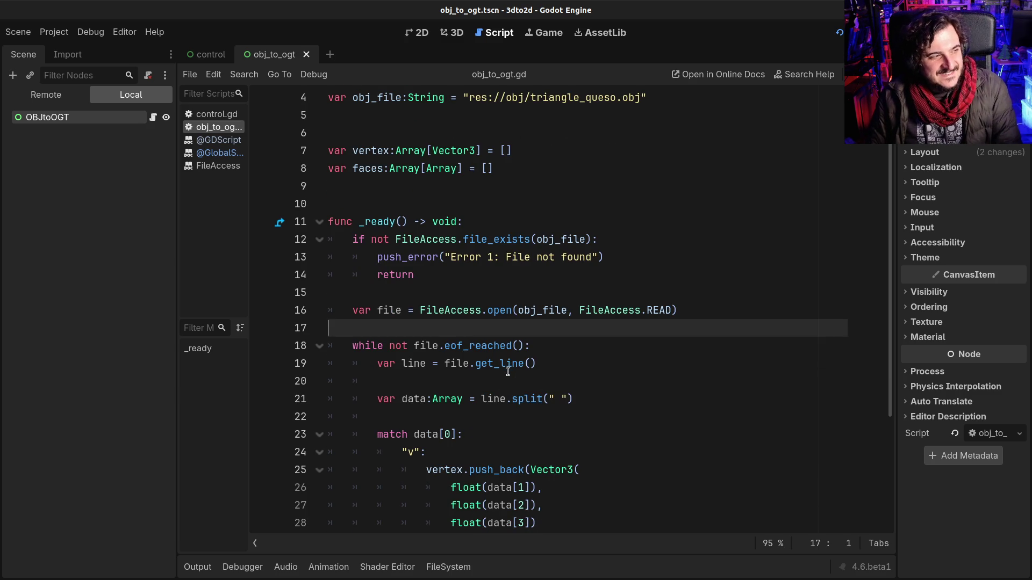
{"action": "mouse_move", "coordinate": [513, 350]}
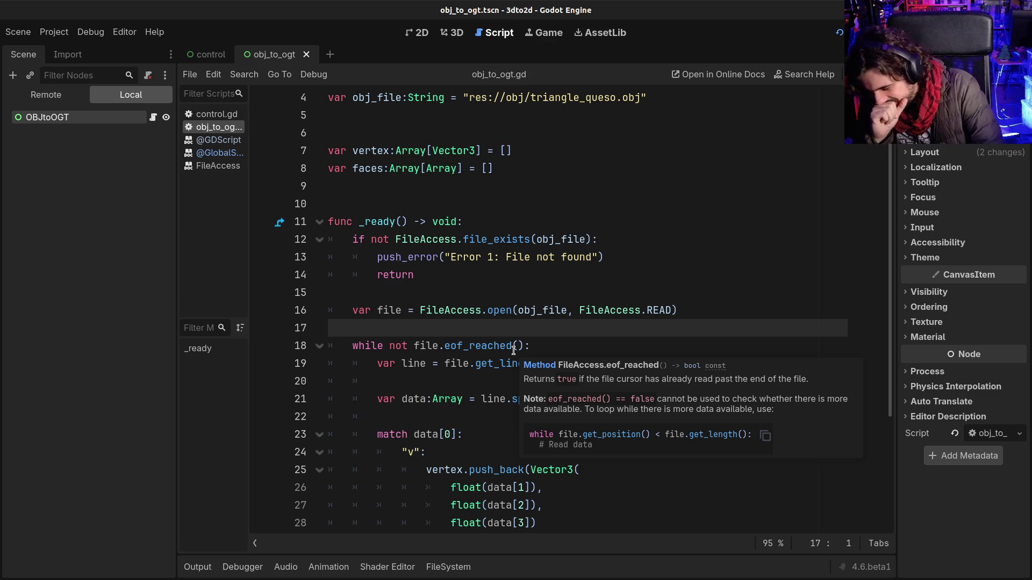
{"action": "left_click", "coordinate": [450, 239]}
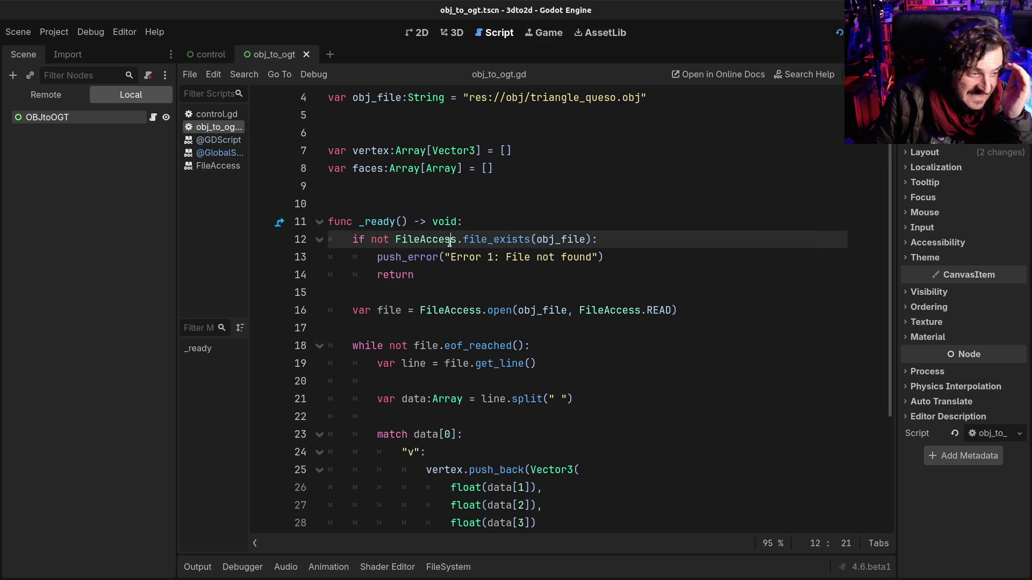
{"action": "scroll", "coordinate": [469, 283], "scroll_direction": "down", "scroll_amount": 1}
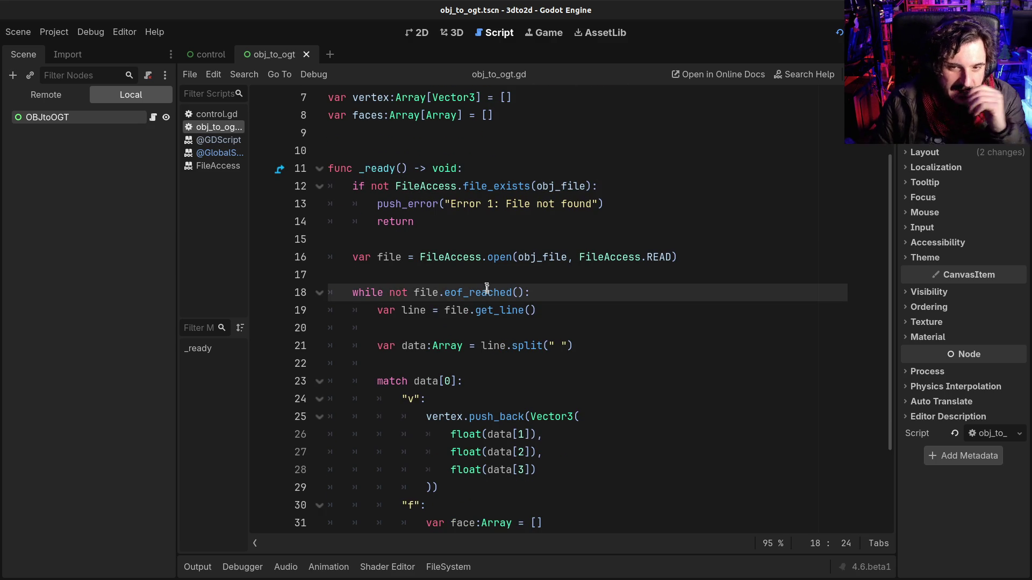
{"action": "scroll", "coordinate": [486, 292], "scroll_direction": "down", "scroll_amount": 2}
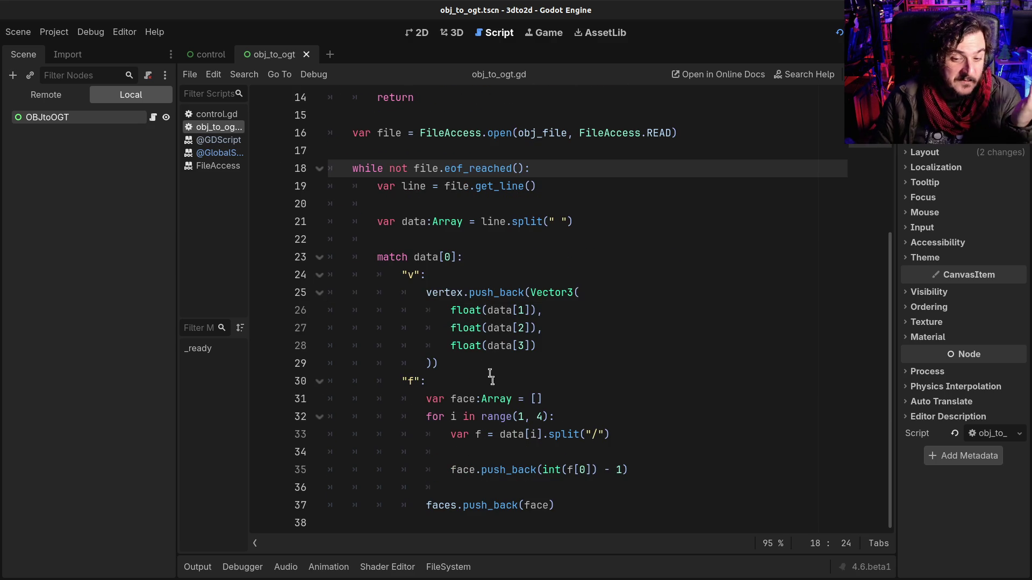
{"action": "left_click", "coordinate": [628, 509]}
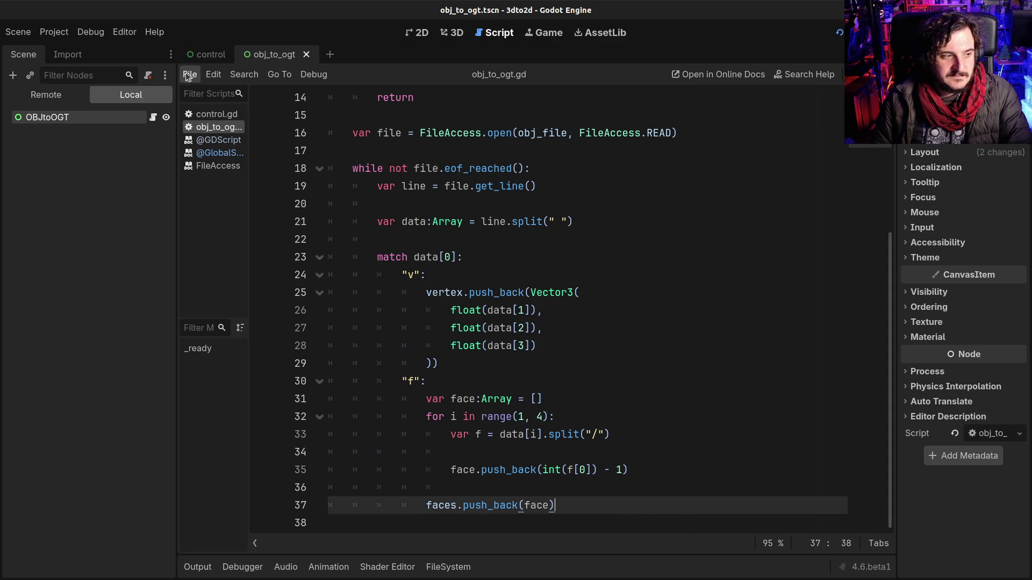
{"action": "left_click", "coordinate": [207, 54]}
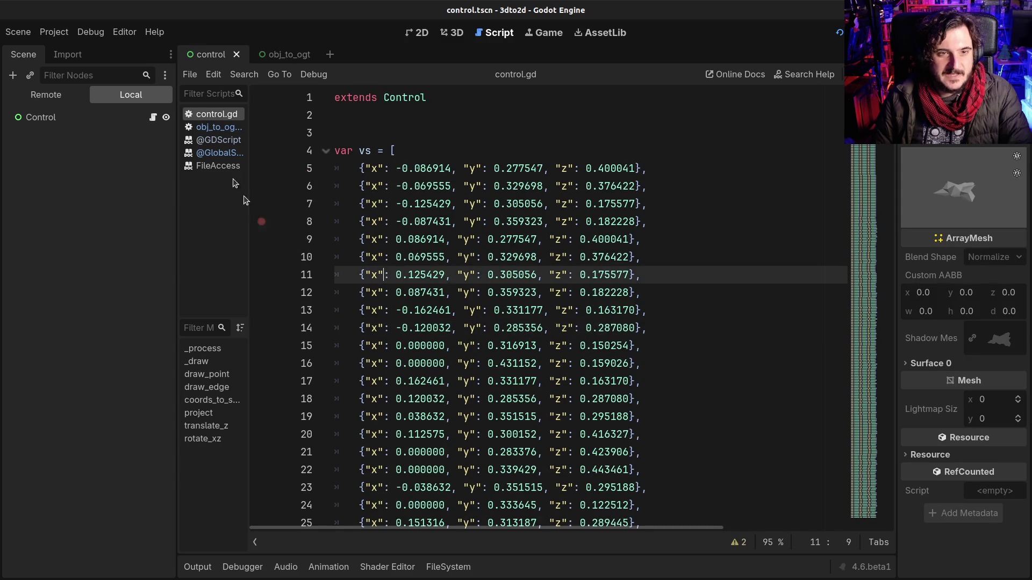
Step: Open obj_to_ogt.gd, narrowing the scene panel and widening the open-scripts list
{"action": "left_click", "coordinate": [218, 128]}
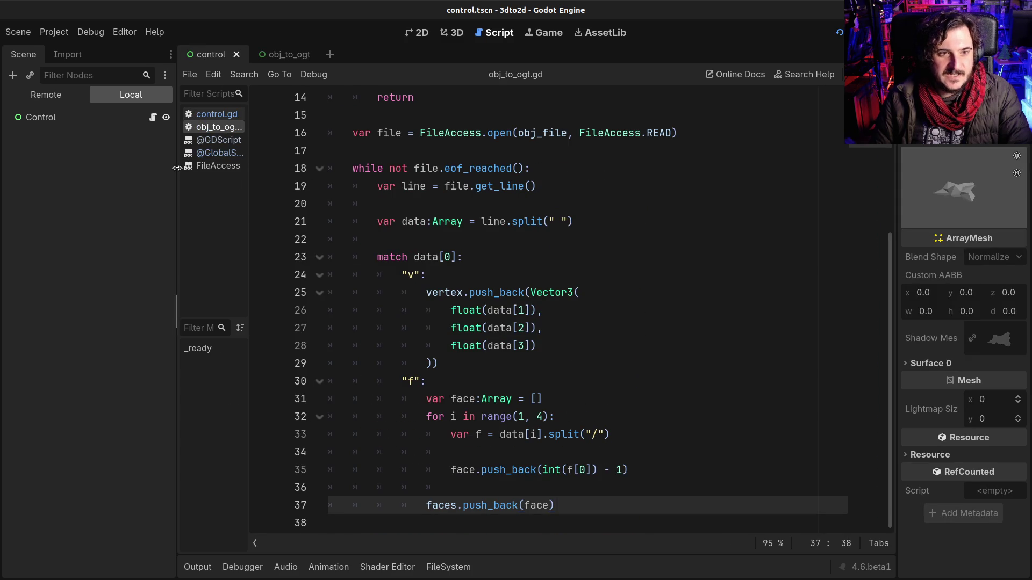
{"action": "left_click_drag", "start_coordinate": [176, 166], "coordinate": [137, 168]}
{"action": "left_click_drag", "start_coordinate": [209, 187], "coordinate": [293, 203]}
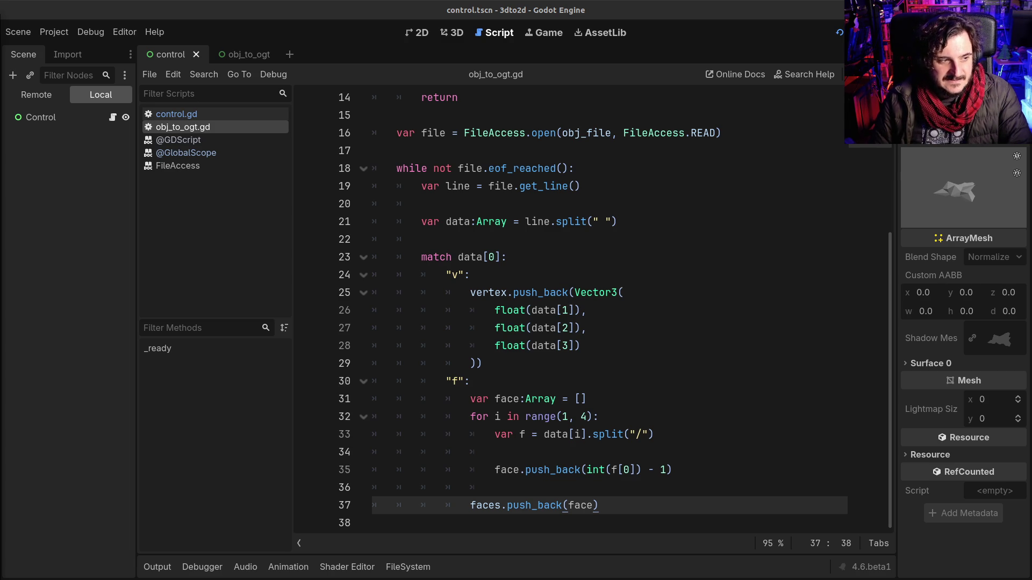
Step: Put the caret at the end of the extends Control line
{"action": "left_click", "coordinate": [498, 381]}
{"action": "scroll", "coordinate": [483, 322], "scroll_direction": "up", "scroll_amount": 5}
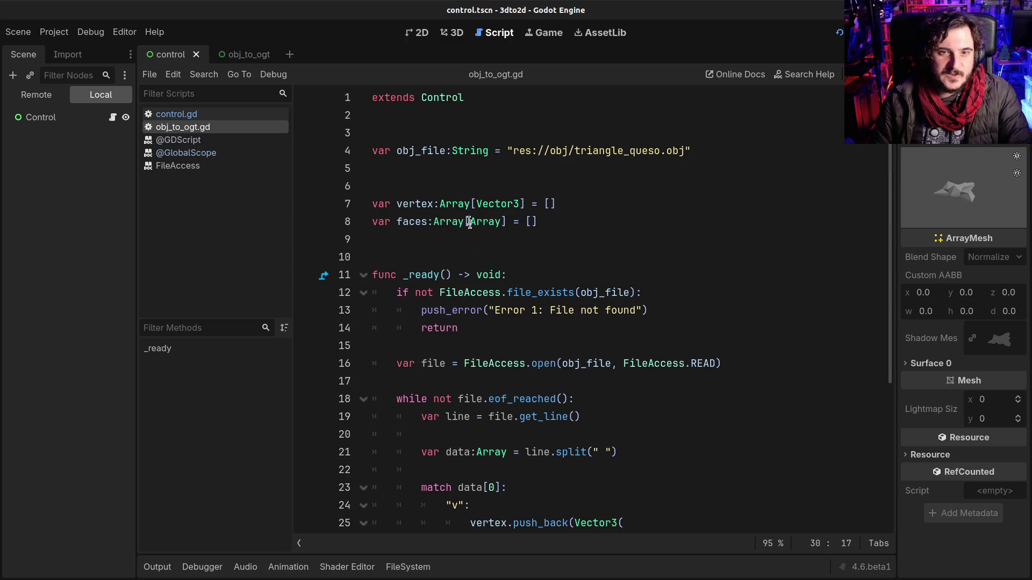
{"action": "left_click", "coordinate": [482, 113]}
Step: Add three new lines below extends Control reading QLT, PET and PEC
{"action": "key", "text": "Return"}
{"action": "key", "text": "Return"}
{"action": "key", "text": "Up"}
{"action": "type", "text": "@"}
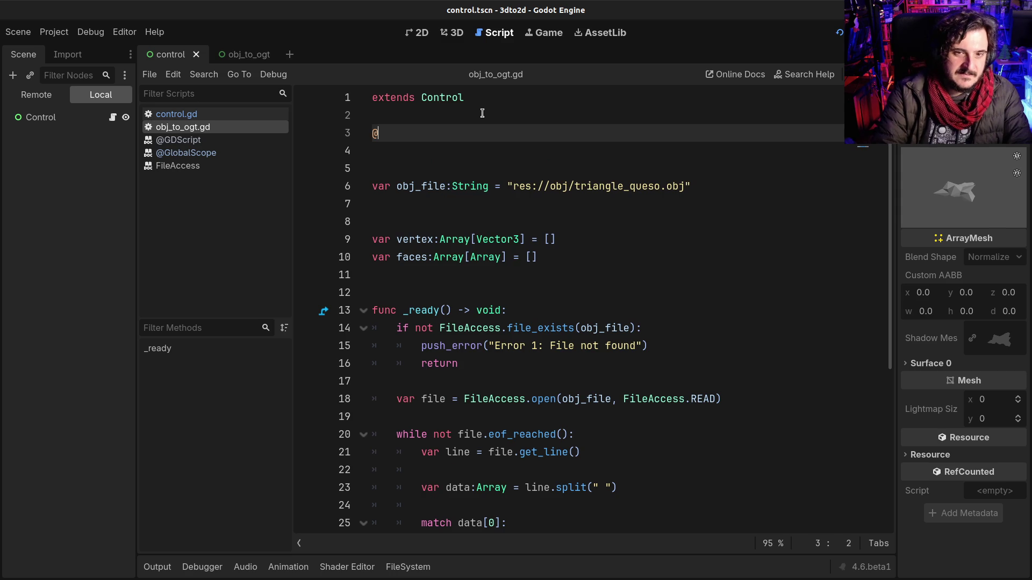
{"action": "key", "text": "BackSpace"}
{"action": "type", "text": "que"}
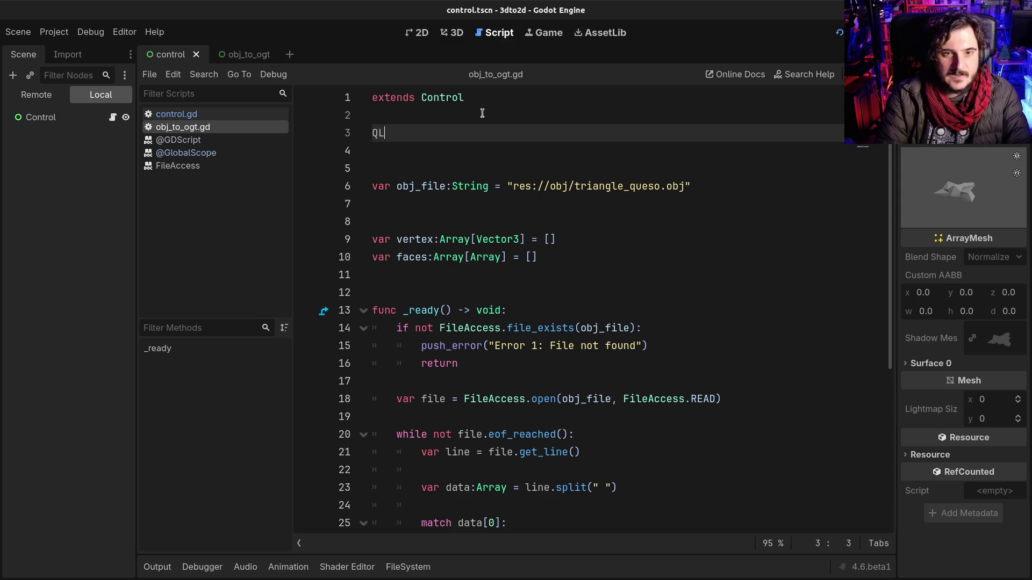
{"action": "key", "text": "Return"}
{"action": "key", "text": "ctrl+z"}
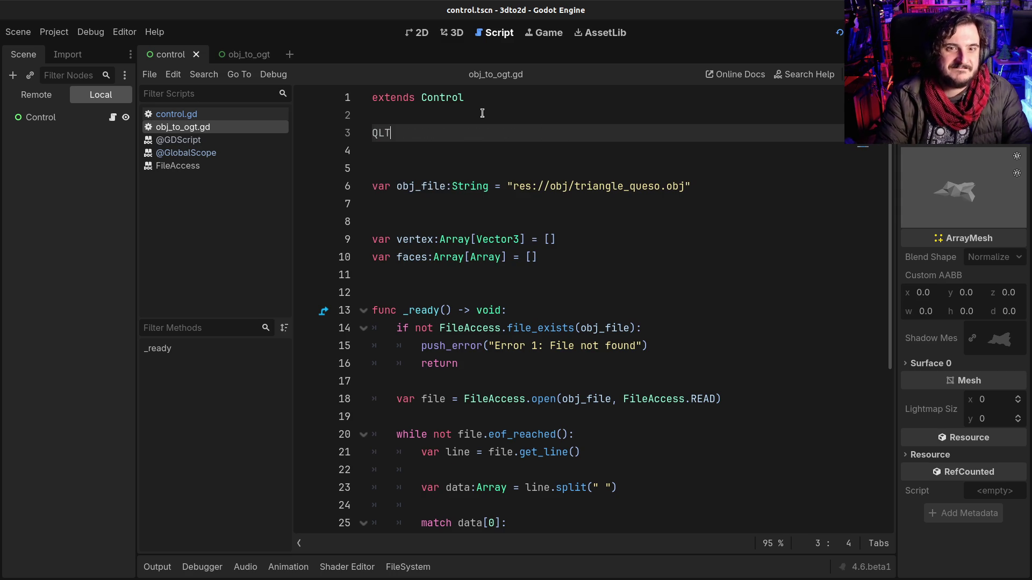
{"action": "key", "text": "Return"}
{"action": "type", "text": "PET"}
{"action": "key", "text": "Escape"}
{"action": "key", "text": "Return"}
{"action": "type", "text": "PEC"}
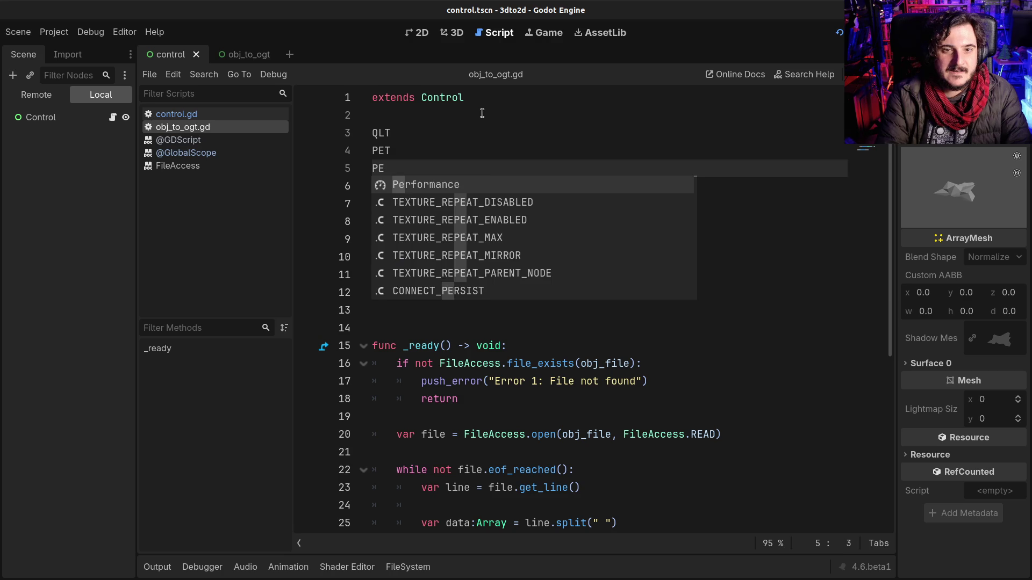
{"action": "key", "text": "Escape"}
{"action": "key", "text": "Up"}
{"action": "key", "text": "Up"}
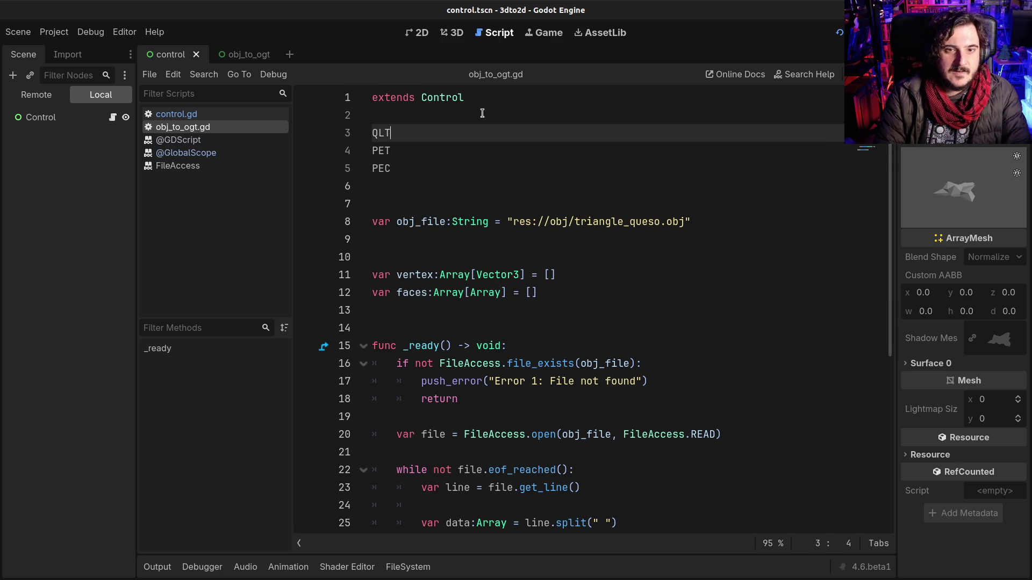
Step: Append expansions ': Quite (L) Triangles', ': Polygon Extended Text' and ': Polygon Extended Content'
{"action": "type", "text": ": Quite (L"}
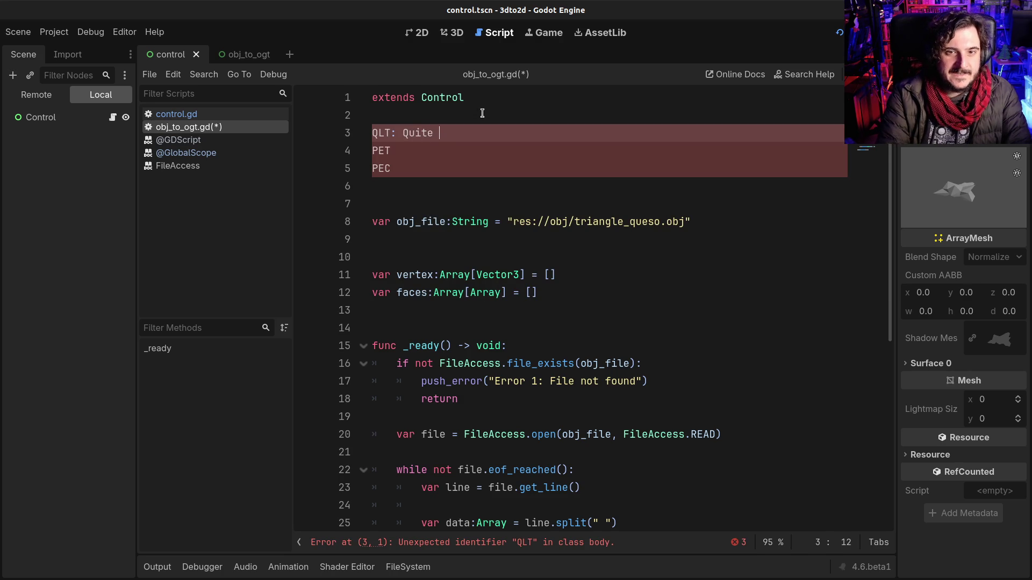
{"action": "type", "text": ") "}
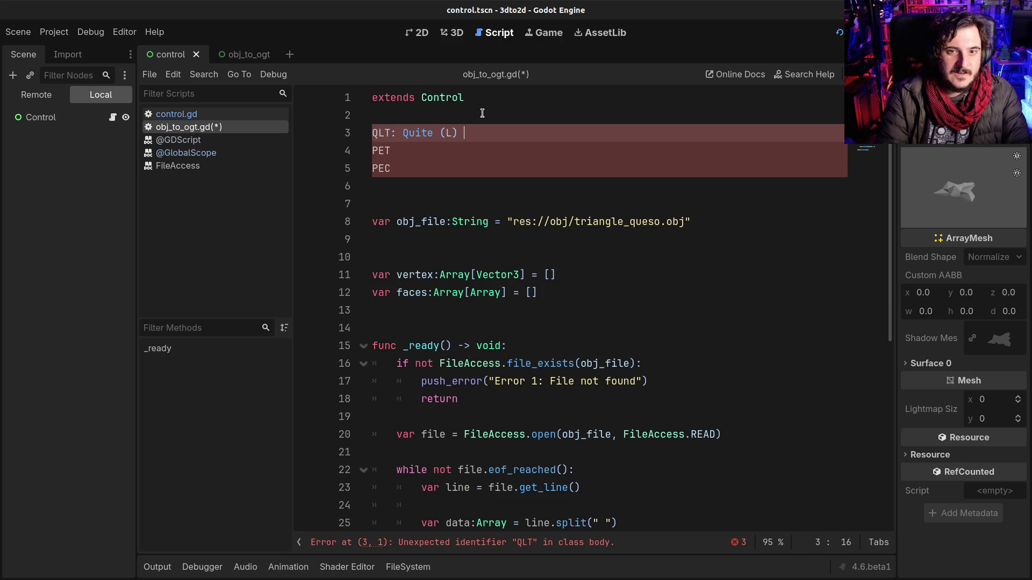
{"action": "type", "text": "T"}
{"action": "type", "text": "rin"}
{"action": "type", "text": "ngles"}
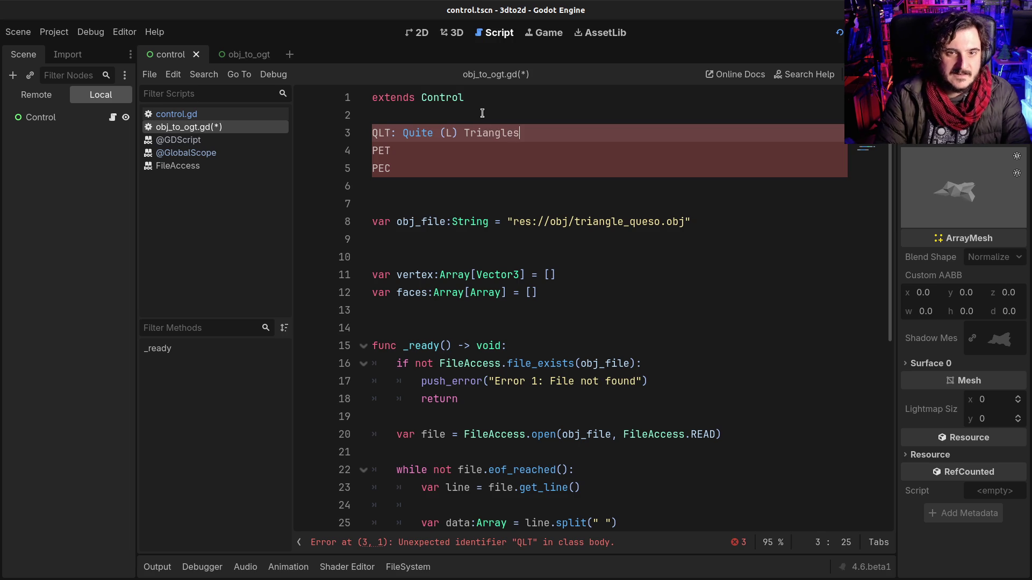
{"action": "key", "text": "Down"}
{"action": "type", "text": ": Polygon "}
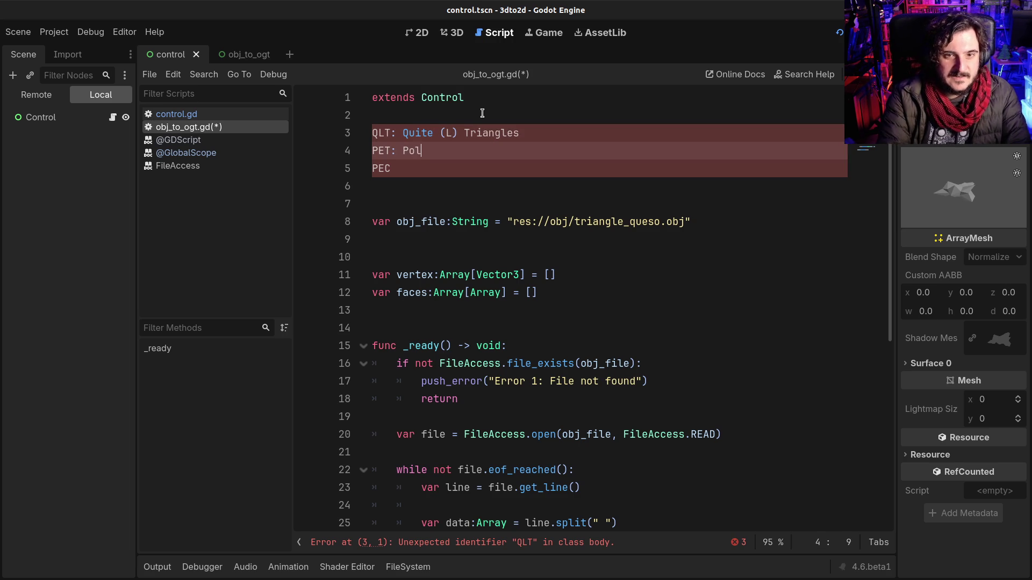
{"action": "type", "text": "Exte"}
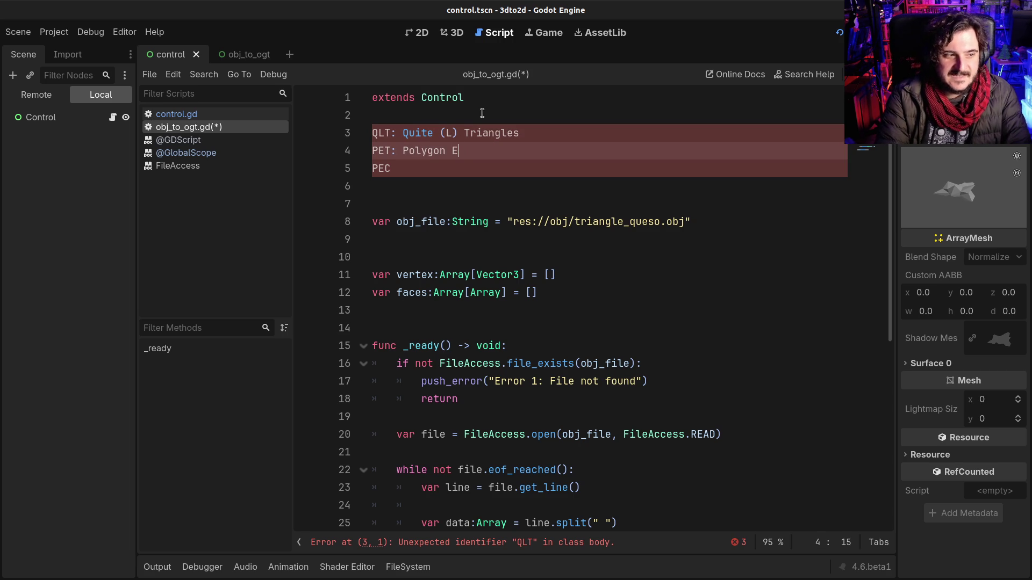
{"action": "type", "text": "ndet "}
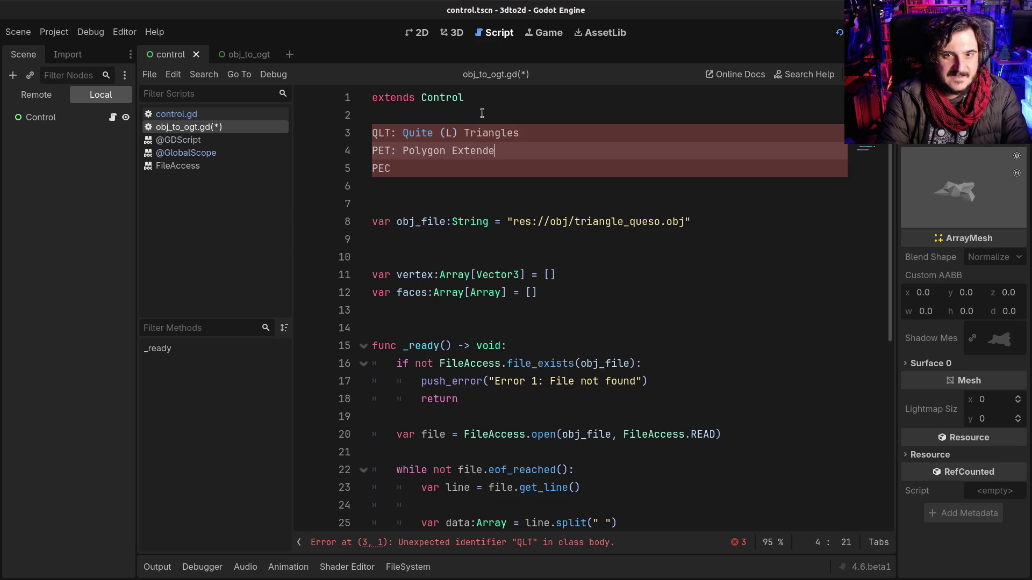
{"action": "type", "text": "Text"}
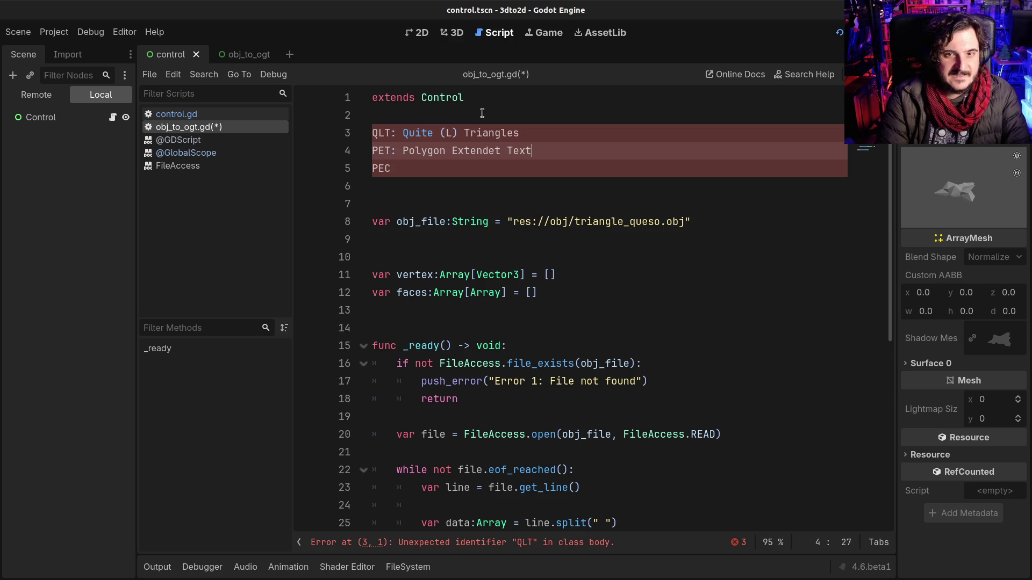
{"action": "key", "text": "Left"}
{"action": "key", "text": "Left"}
{"action": "key", "text": "Left"}
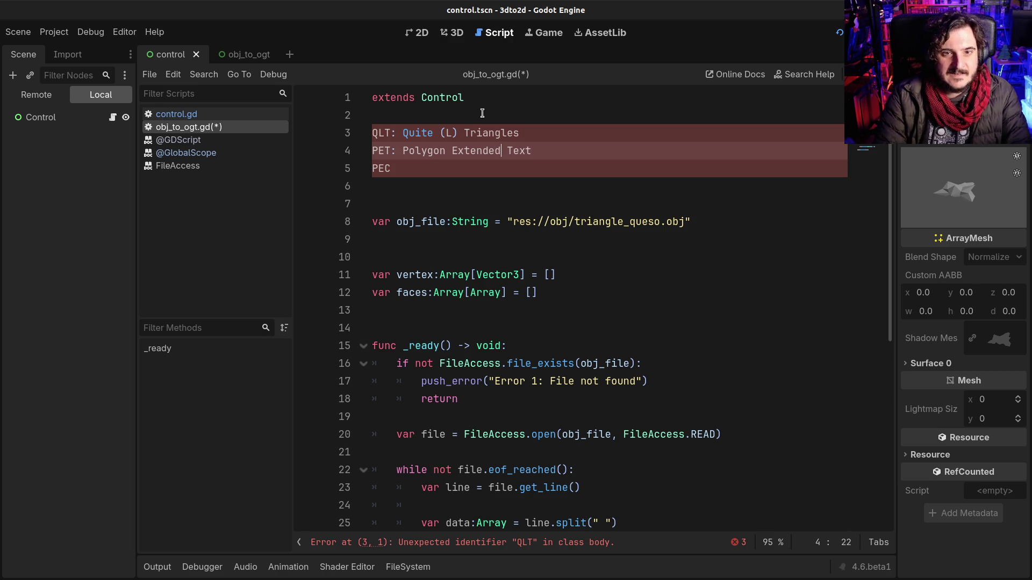
{"action": "key", "text": "Down"}
{"action": "type", "text": ": Polygon Extended "}
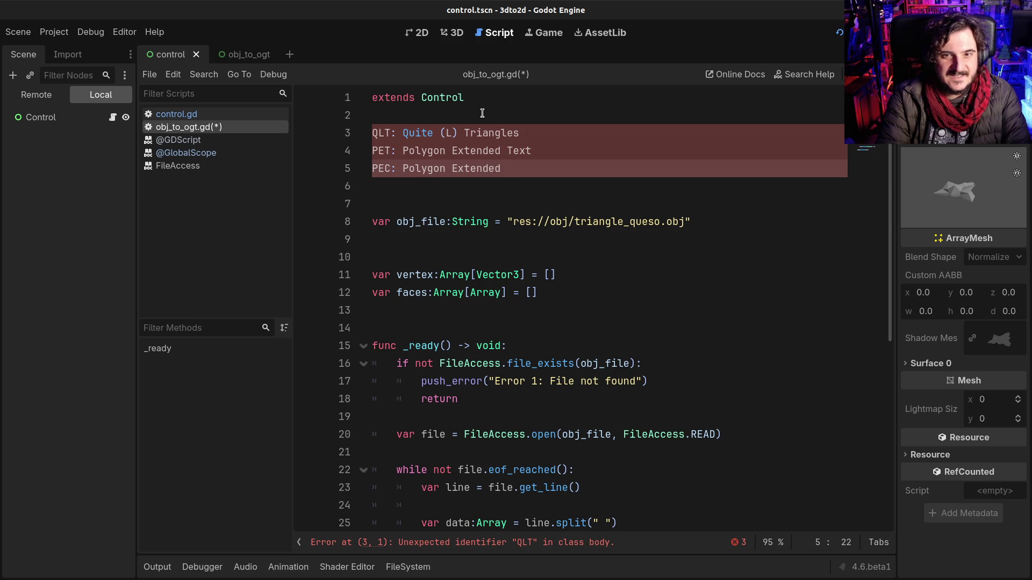
{"action": "type", "text": "Content"}
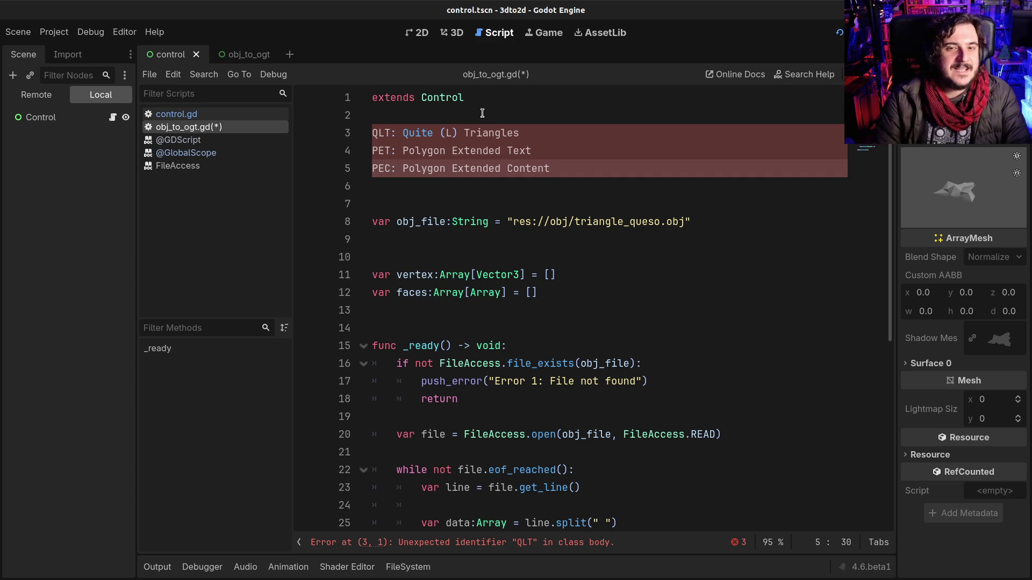
{"action": "left_click", "coordinate": [384, 133]}
Step: Change the QLT expansion from '(L)' to 'Large' so it reads Quite Large Triangles
{"action": "double_click", "coordinate": [384, 133]}
{"action": "left_click_drag", "start_coordinate": [403, 133], "coordinate": [520, 135]}
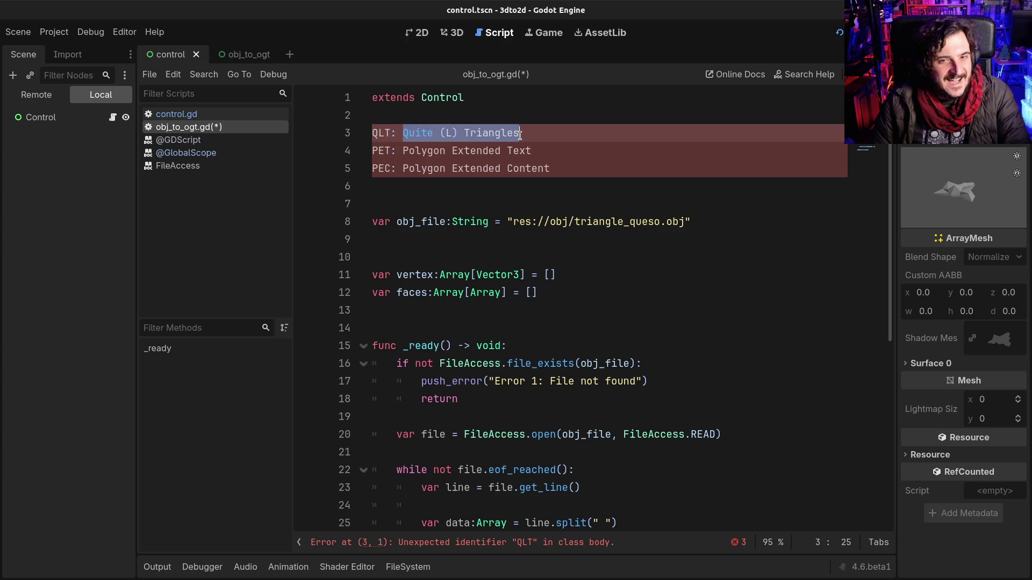
{"action": "left_click", "coordinate": [519, 135]}
{"action": "left_click", "coordinate": [449, 132]}
{"action": "key", "text": "Delete"}
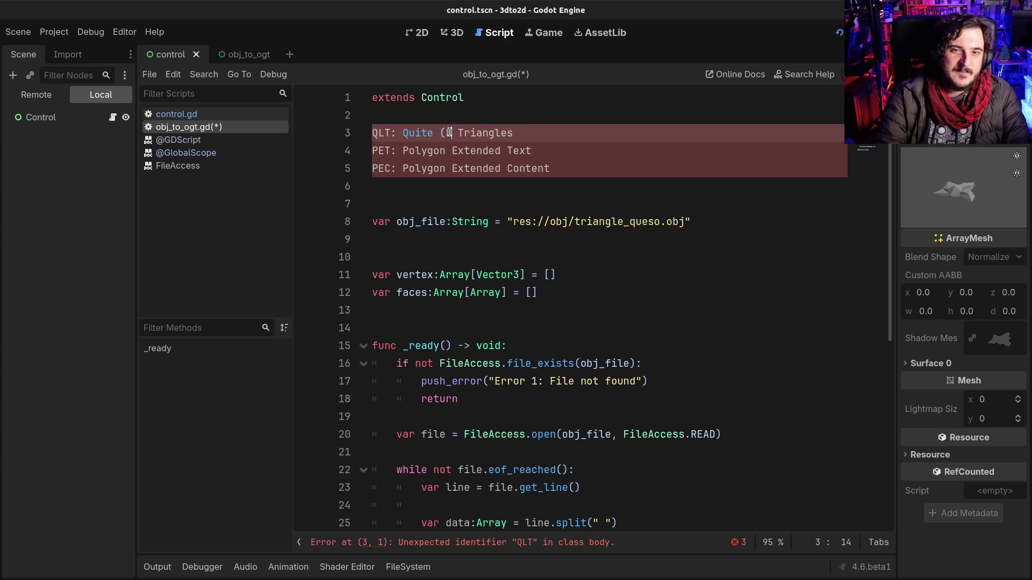
{"action": "key", "text": "BackSpace"}
{"action": "type", "text": "arge"}
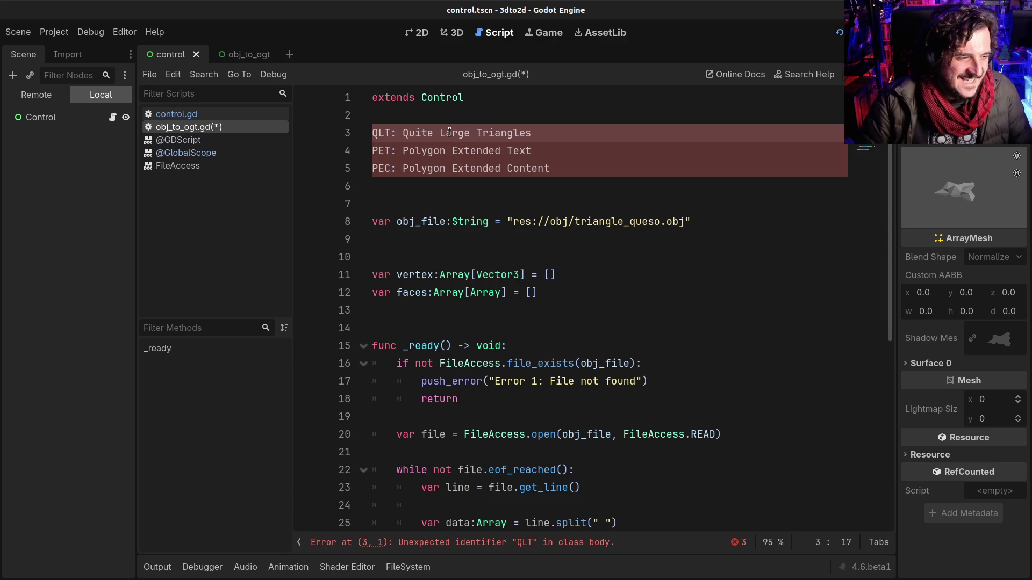
Step: Comment out the QLT, PET and PEC lines with Ctrl+K and save the script
{"action": "key", "text": "shift+Down"}
{"action": "key", "text": "shift+Down"}
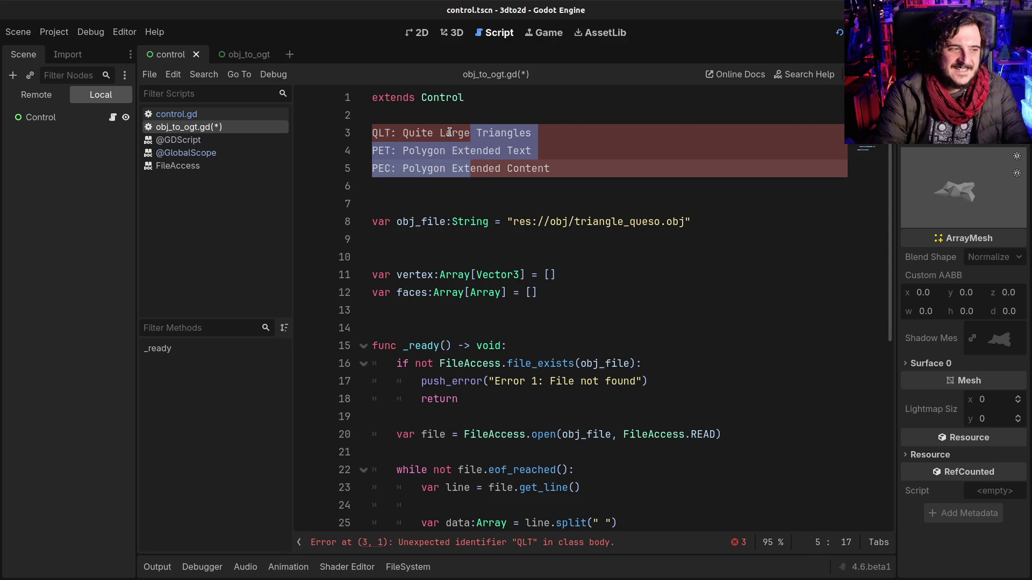
{"action": "key", "text": "ctrl+k"}
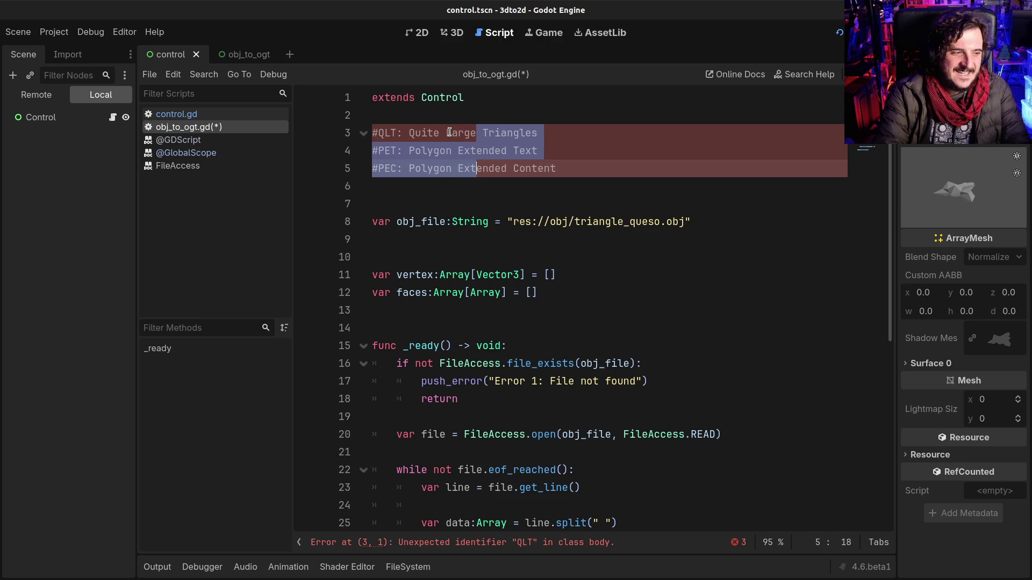
{"action": "key", "text": "ctrl+s"}
{"action": "left_click", "coordinate": [449, 132]}
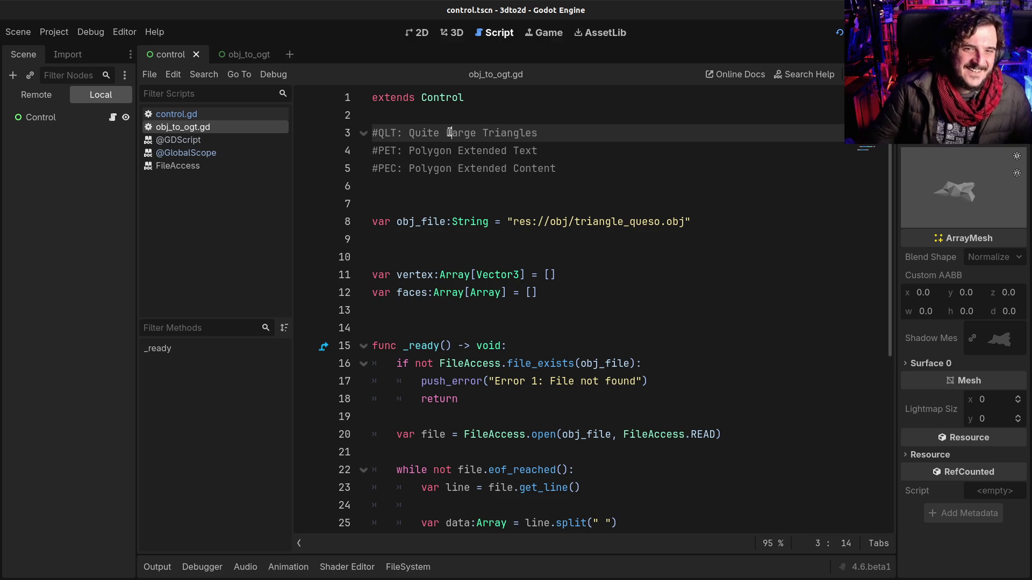
{"action": "triple_click", "coordinate": [450, 132]}
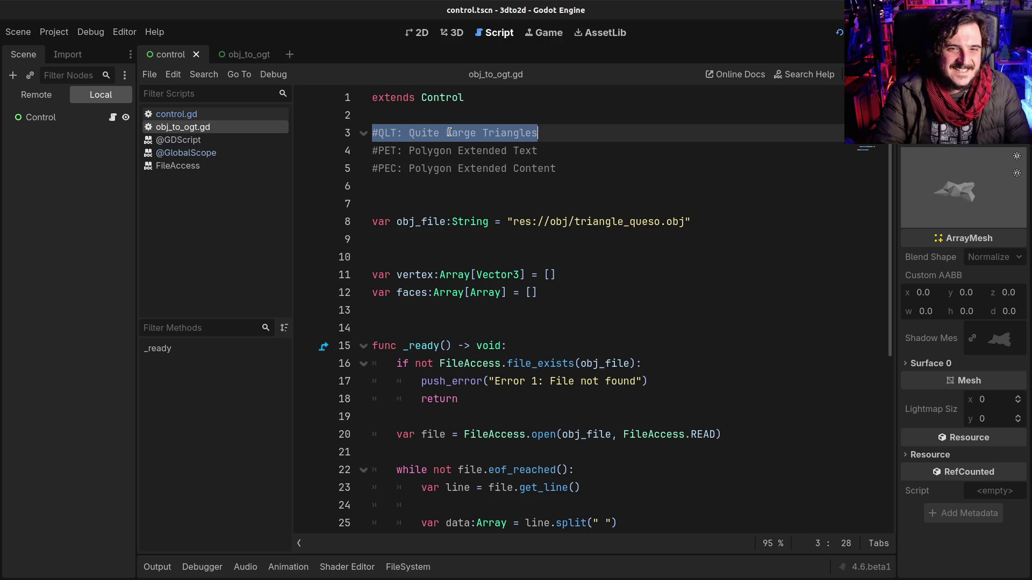
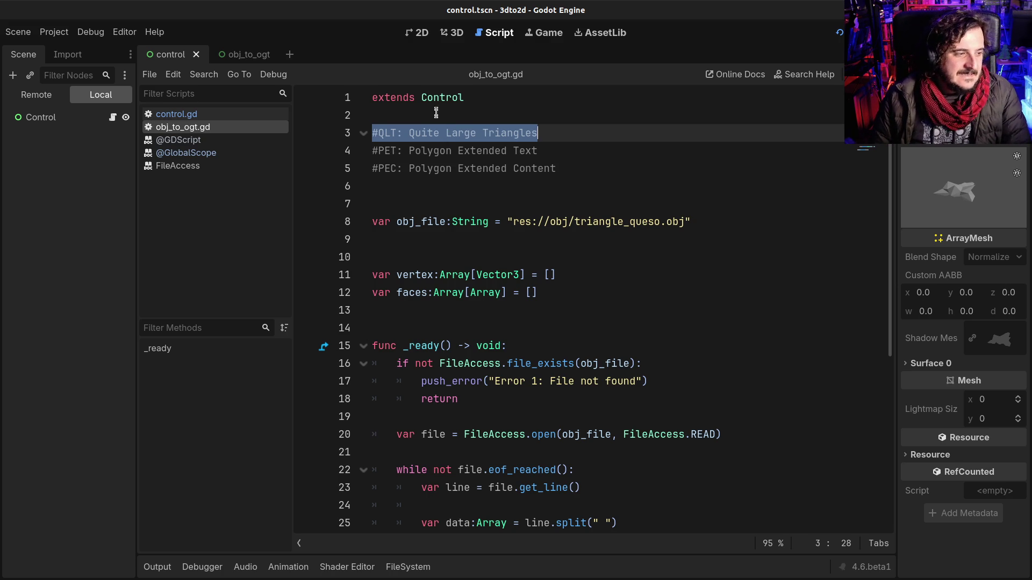
Step: Look over the script's opening lines, then use the scene tabs to bring up control.gd in the editor
{"action": "left_click", "coordinate": [455, 248]}
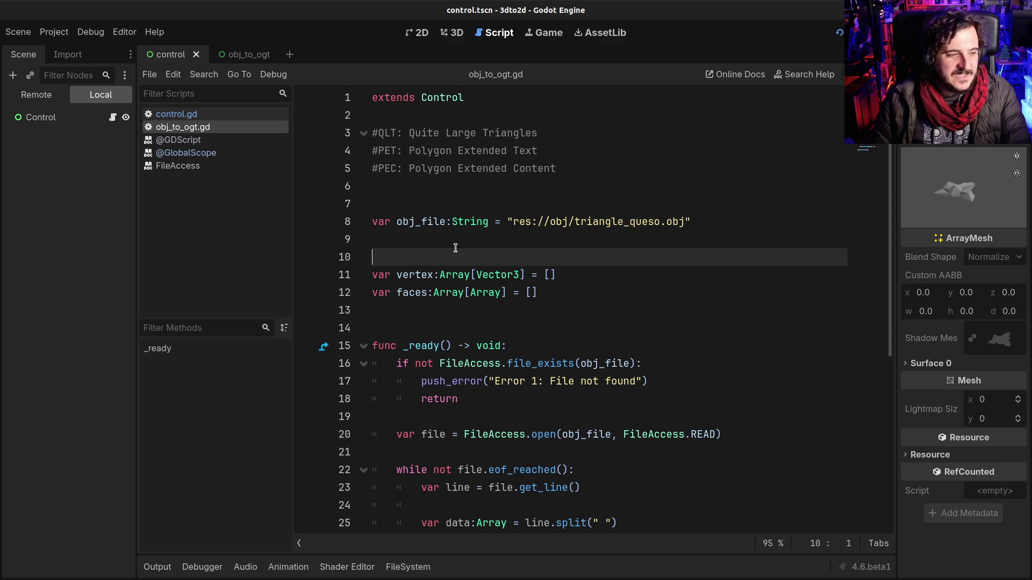
{"action": "scroll", "coordinate": [460, 261], "scroll_direction": "down", "scroll_amount": 1}
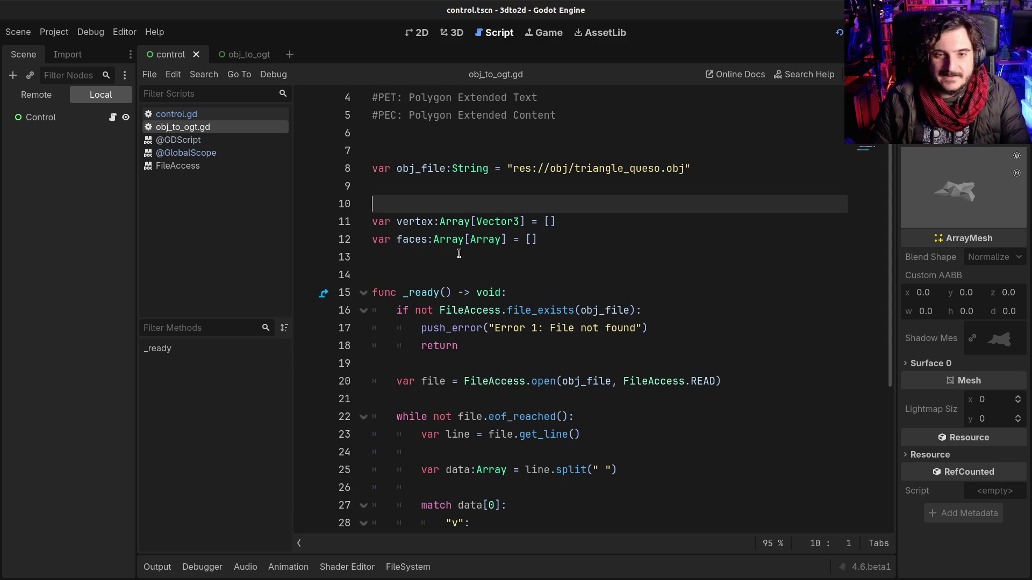
{"action": "left_click", "coordinate": [459, 253]}
{"action": "left_click", "coordinate": [494, 185]}
{"action": "scroll", "coordinate": [460, 144], "scroll_direction": "up", "scroll_amount": 1}
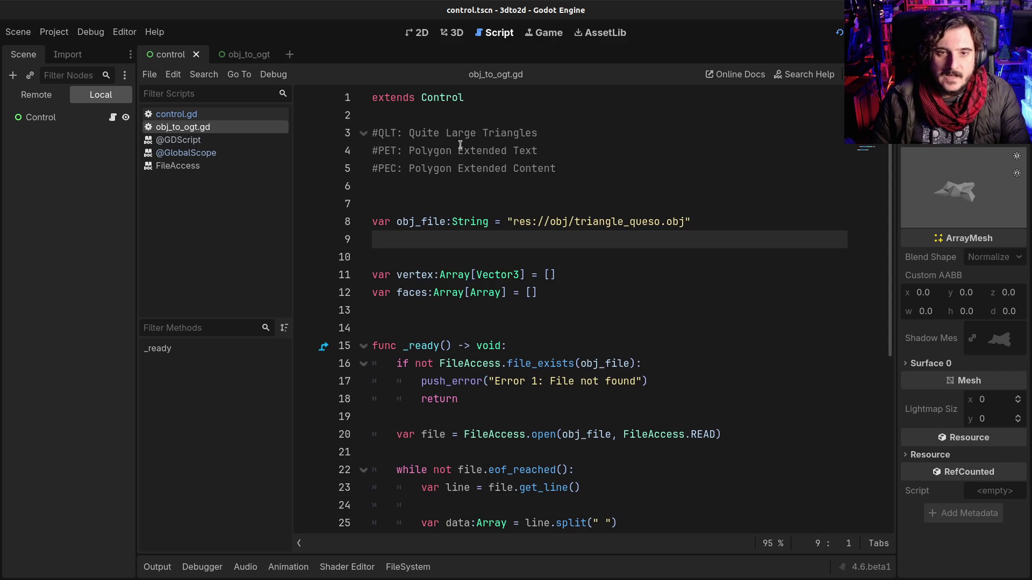
{"action": "scroll", "coordinate": [459, 198], "scroll_direction": "down", "scroll_amount": 2}
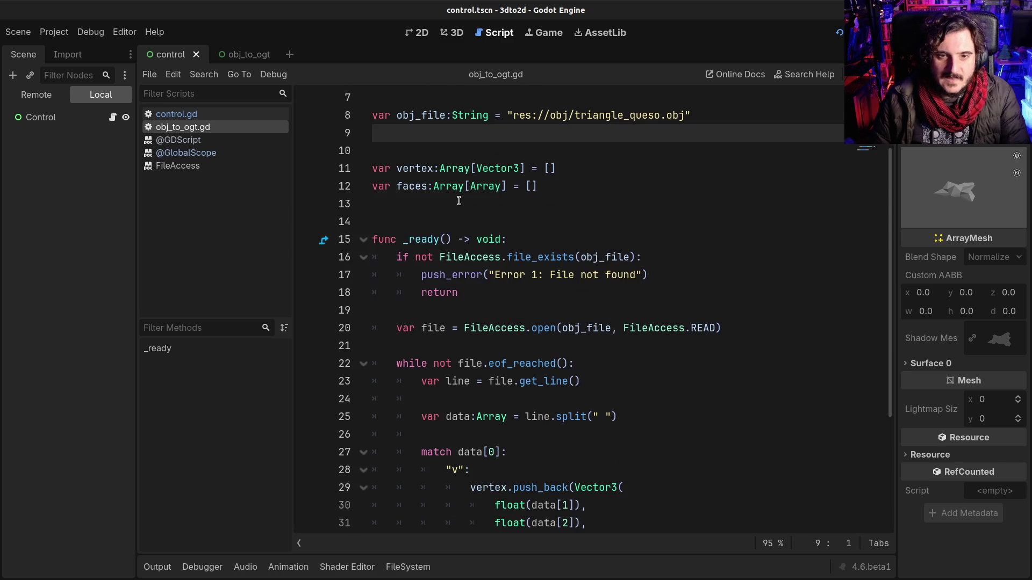
{"action": "scroll", "coordinate": [455, 210], "scroll_direction": "up", "scroll_amount": 2}
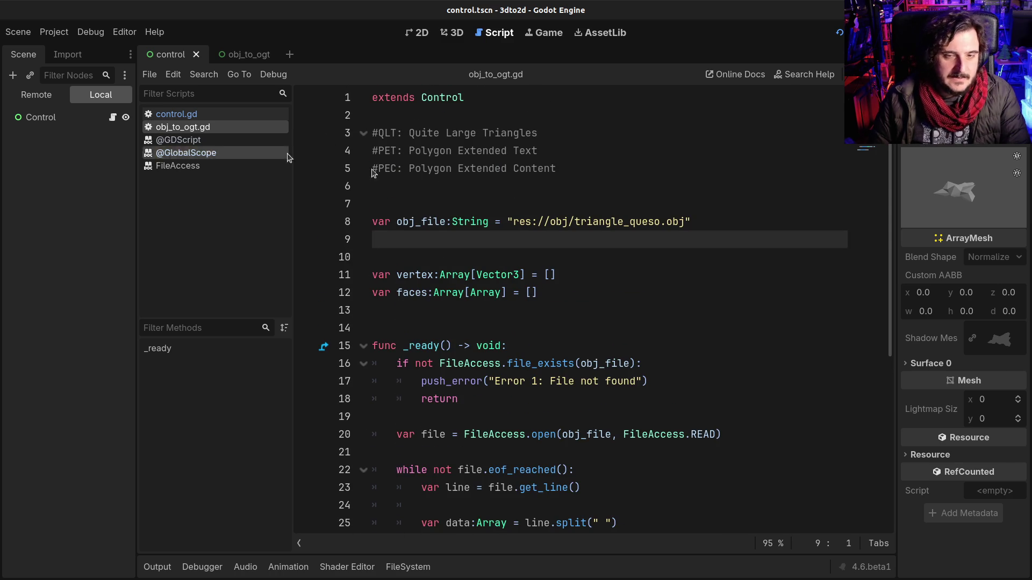
{"action": "left_click", "coordinate": [453, 183]}
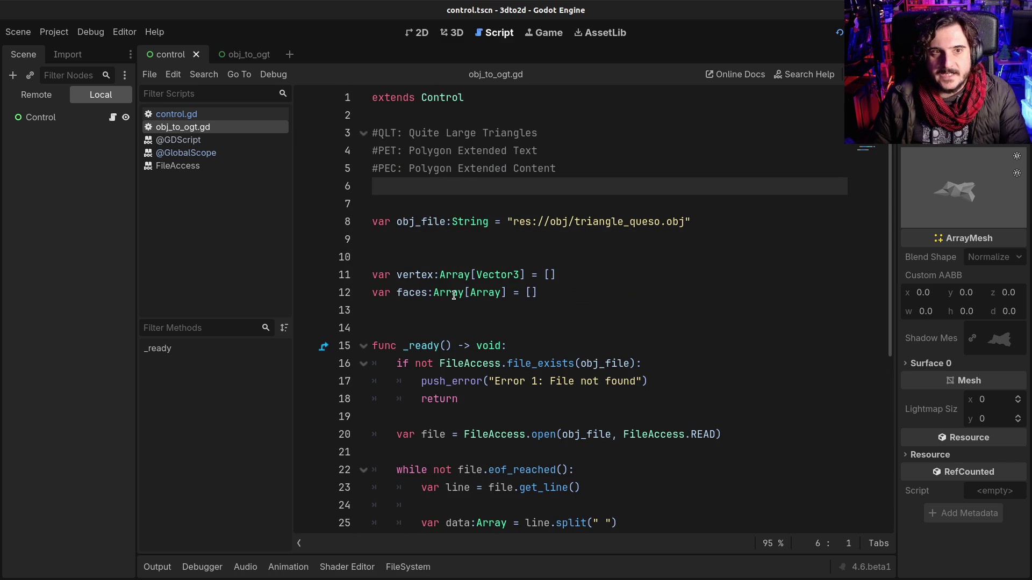
{"action": "left_click", "coordinate": [244, 54]}
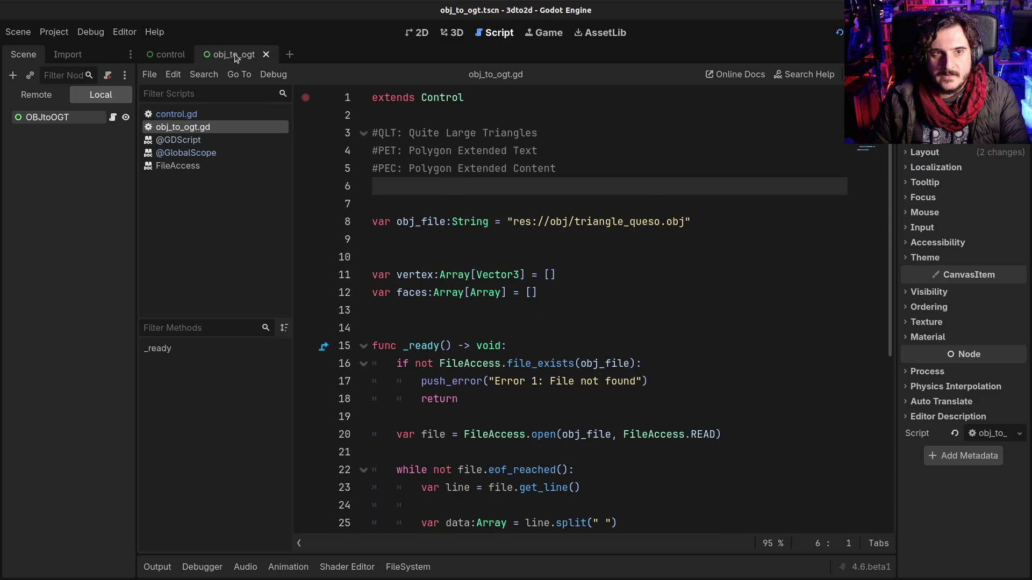
{"action": "left_click", "coordinate": [161, 55]}
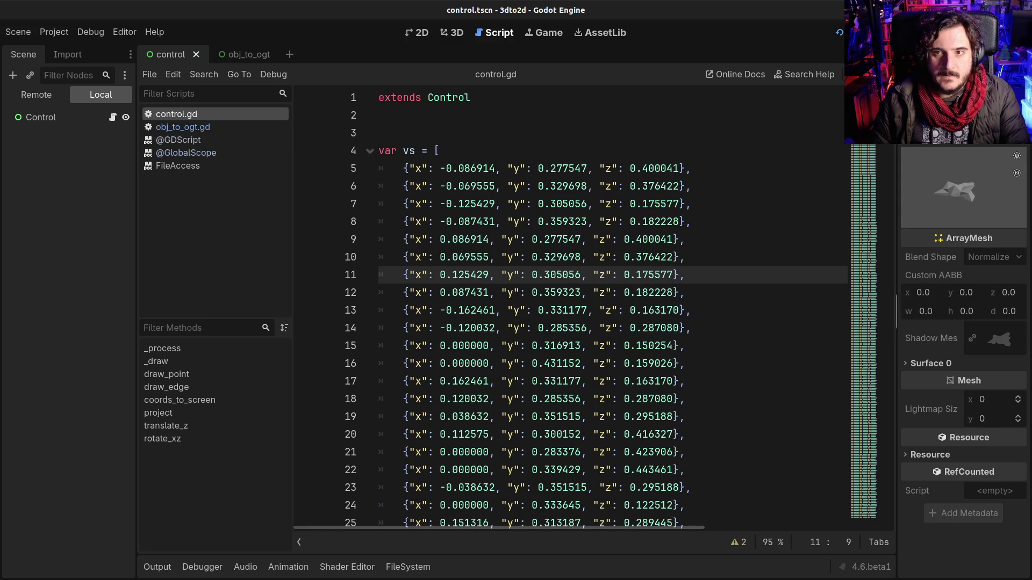
Step: Collapse the long vs vertex and fs face arrays in control.gd
{"action": "left_click", "coordinate": [369, 151]}
{"action": "left_click", "coordinate": [369, 186]}
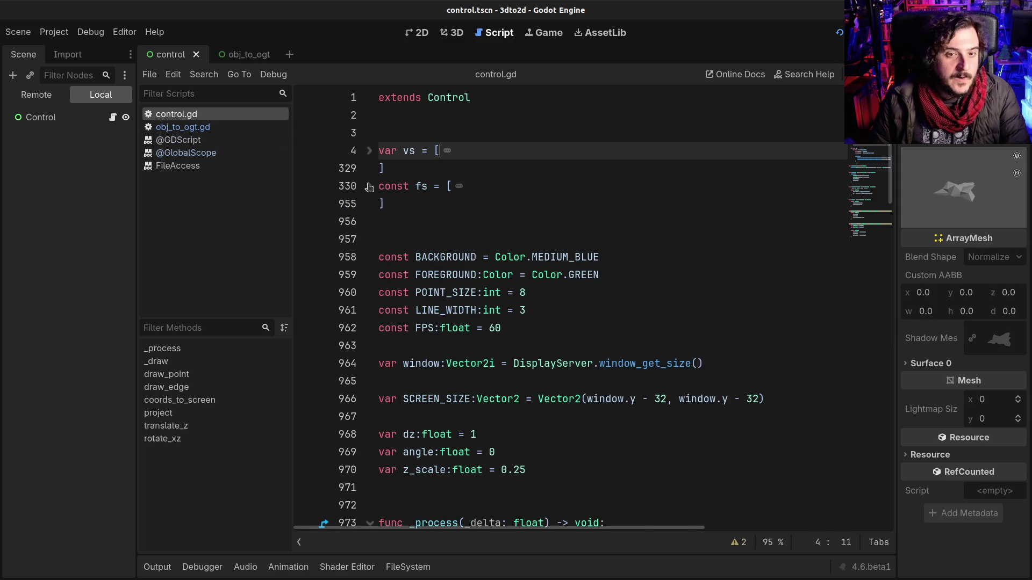
{"action": "left_click", "coordinate": [393, 234]}
{"action": "scroll", "coordinate": [427, 255], "scroll_direction": "down", "scroll_amount": 5}
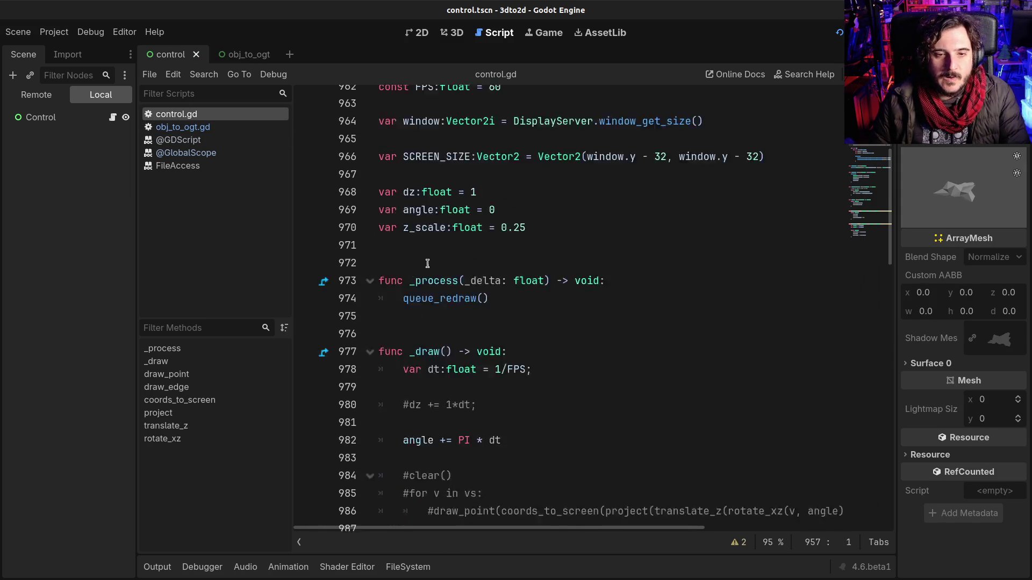
{"action": "scroll", "coordinate": [427, 264], "scroll_direction": "down", "scroll_amount": 6}
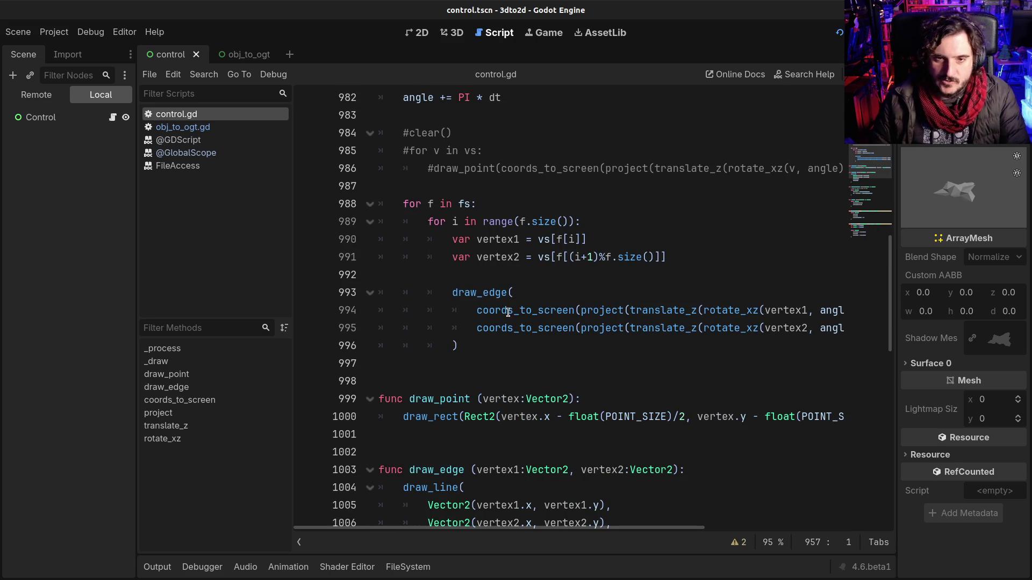
Step: Inspect the _draw code, including the vertex lookup lines 990–991
{"action": "scroll", "coordinate": [513, 321], "scroll_direction": "up", "scroll_amount": 3}
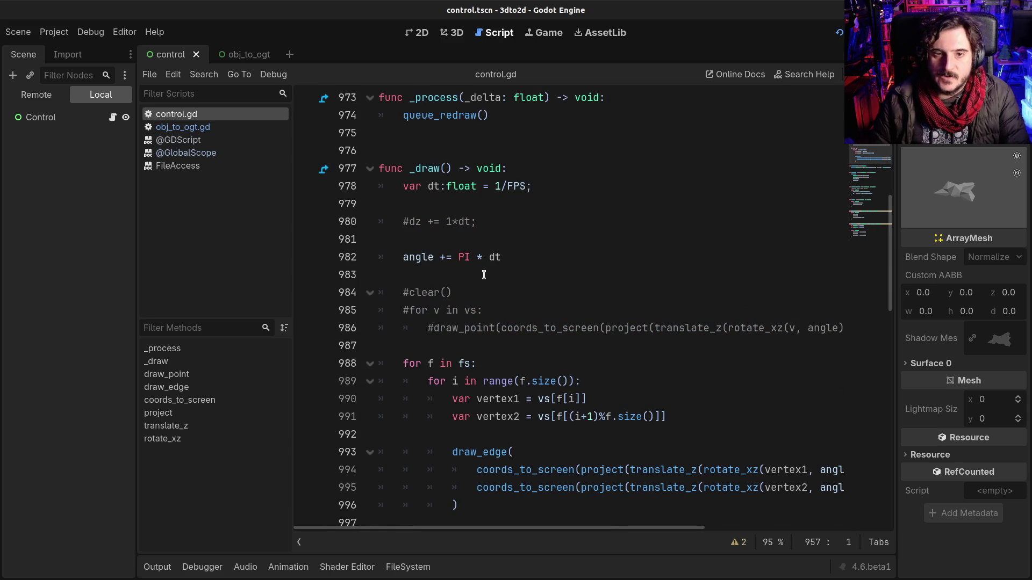
{"action": "left_click_drag", "start_coordinate": [440, 257], "coordinate": [475, 288]}
{"action": "left_click", "coordinate": [462, 346]}
{"action": "scroll", "coordinate": [463, 322], "scroll_direction": "down", "scroll_amount": 4}
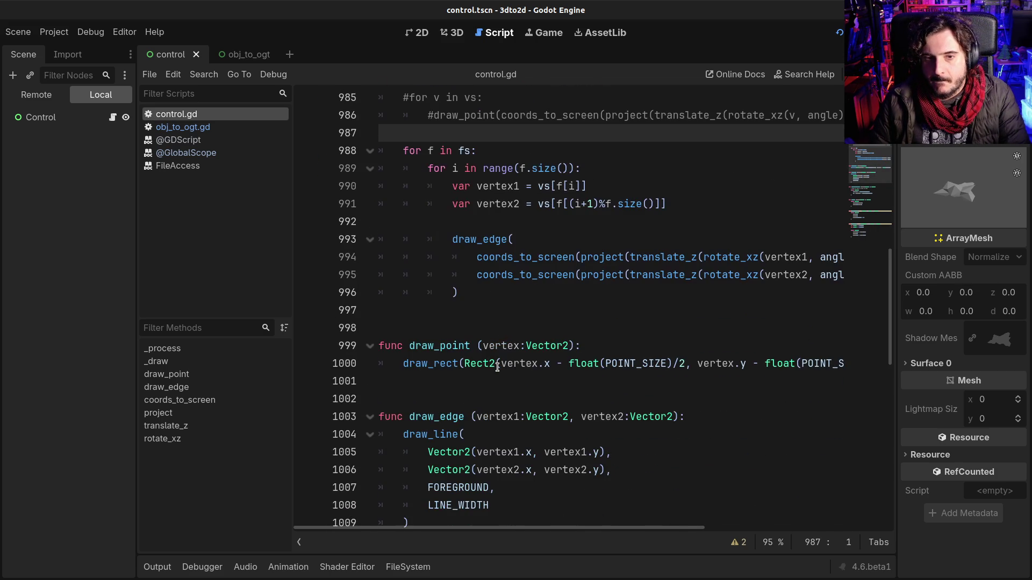
{"action": "scroll", "coordinate": [464, 258], "scroll_direction": "up", "scroll_amount": 1}
{"action": "mouse_move", "coordinate": [477, 241]}
{"action": "left_mouse_down"}
{"action": "mouse_move", "coordinate": [592, 240]}
{"action": "mouse_move", "coordinate": [648, 254]}
{"action": "left_mouse_up"}
{"action": "left_click", "coordinate": [648, 255]}
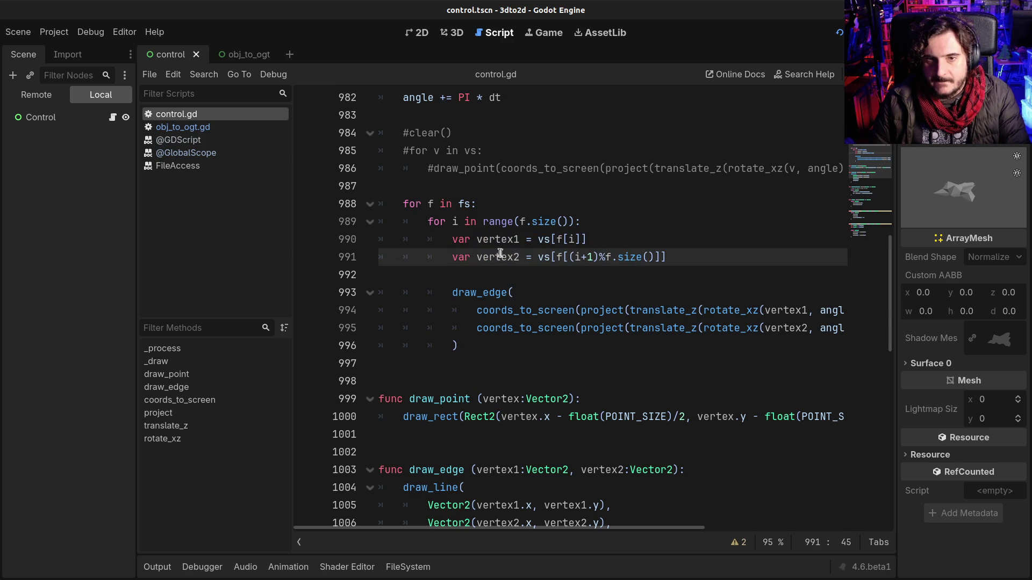
{"action": "scroll", "coordinate": [499, 257], "scroll_direction": "up", "scroll_amount": 2}
Step: Check the 'for f in fs' loop and show the Output log of parsed face indices
{"action": "left_click", "coordinate": [434, 310]}
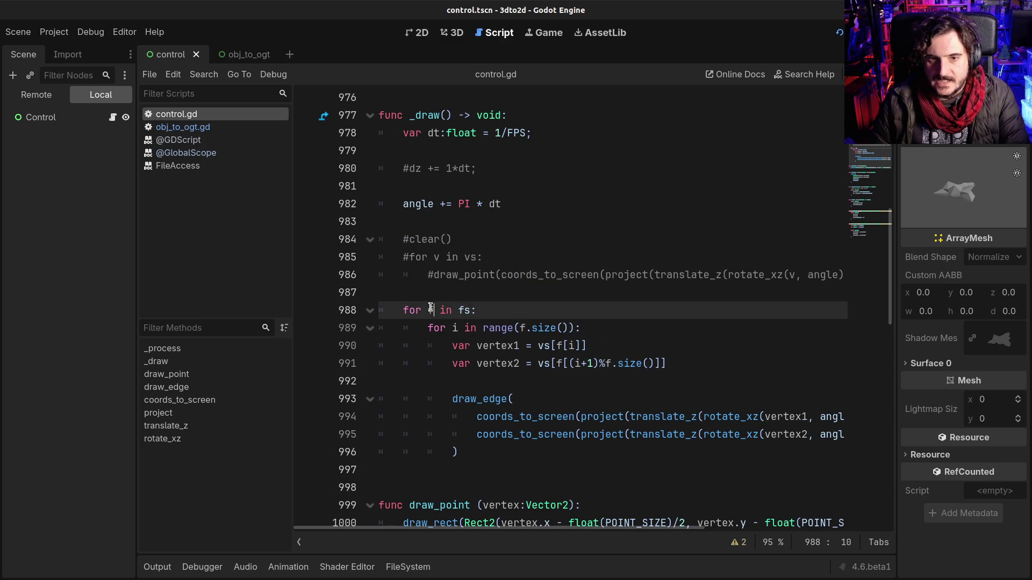
{"action": "left_click", "coordinate": [480, 312]}
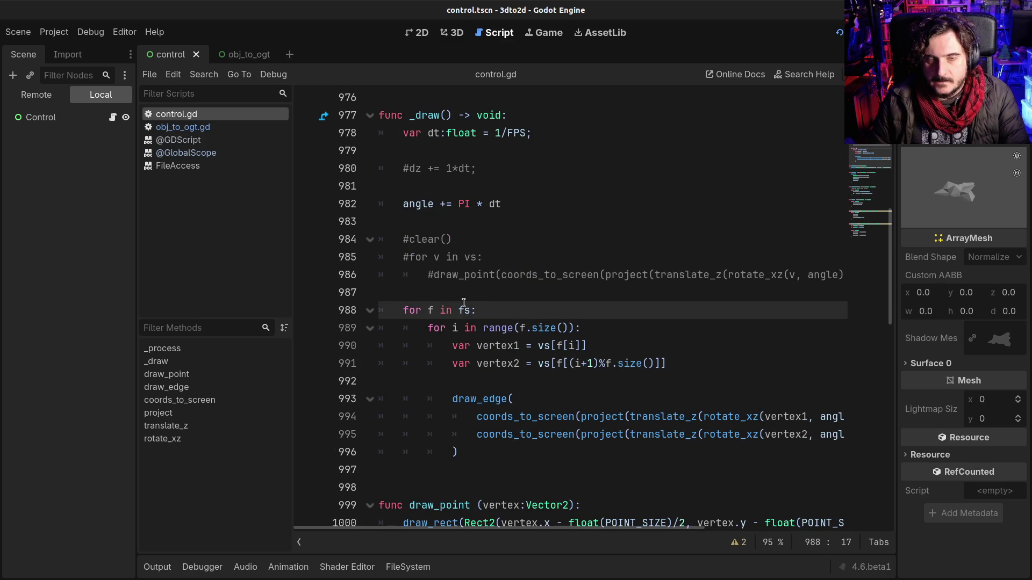
{"action": "scroll", "coordinate": [461, 296], "scroll_direction": "up", "scroll_amount": 4}
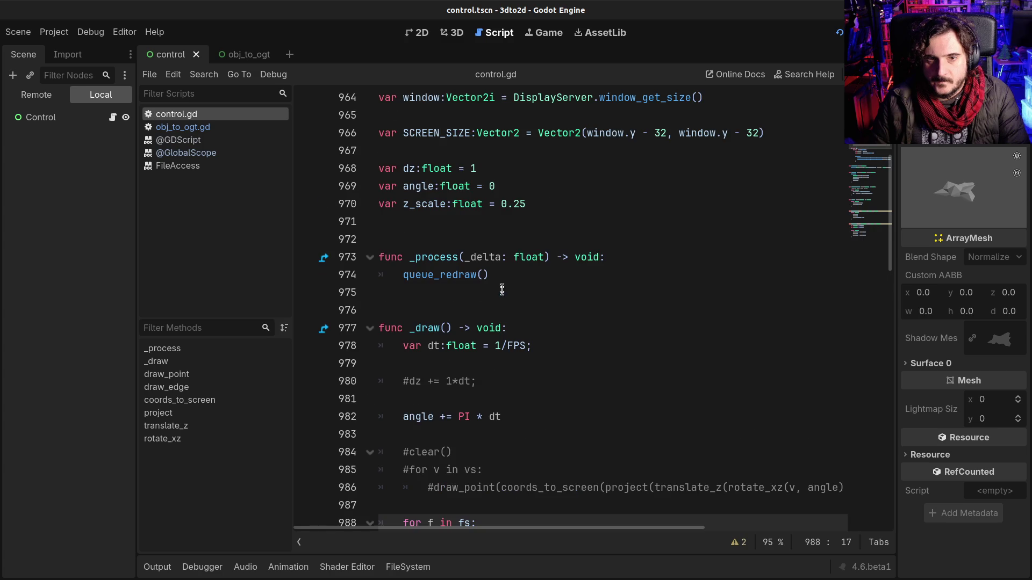
{"action": "left_click", "coordinate": [680, 262]}
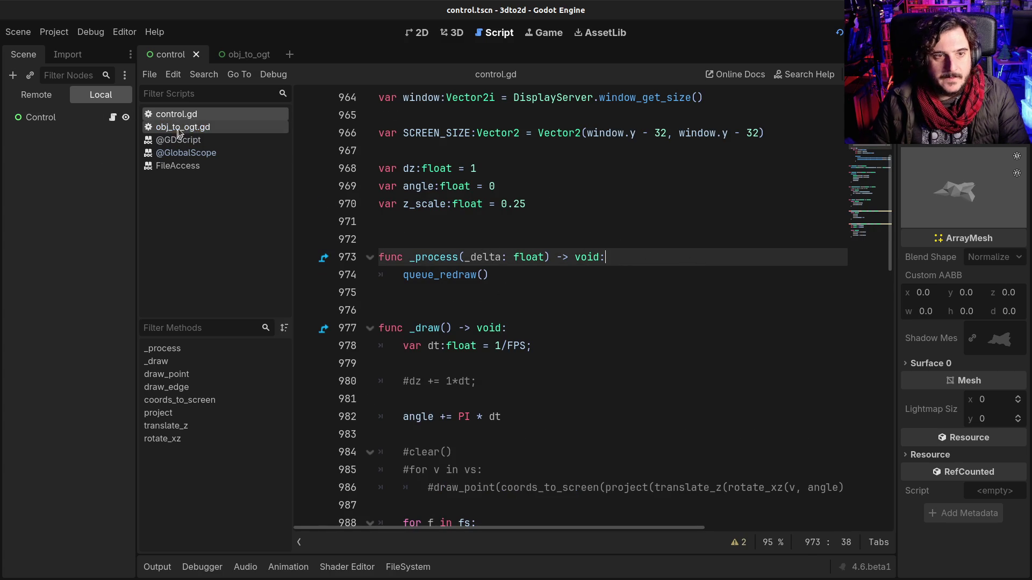
{"action": "left_click", "coordinate": [157, 567]}
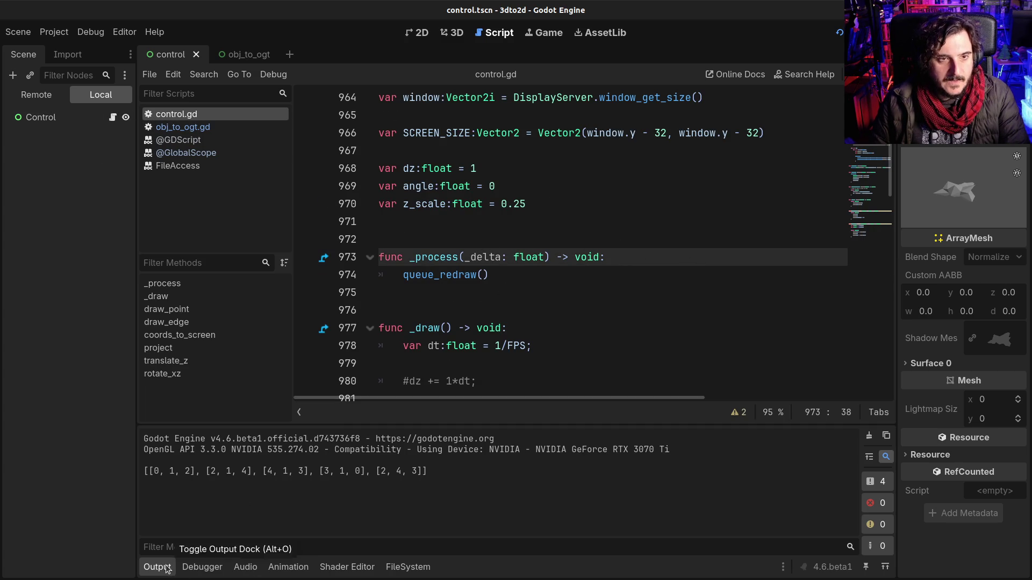
Step: Rename obj_to_ogt.tscn and obj_to_ogt.gd to obj_to_qlt in the FileSystem dock
{"action": "left_click", "coordinate": [408, 567]}
{"action": "left_click", "coordinate": [553, 510]}
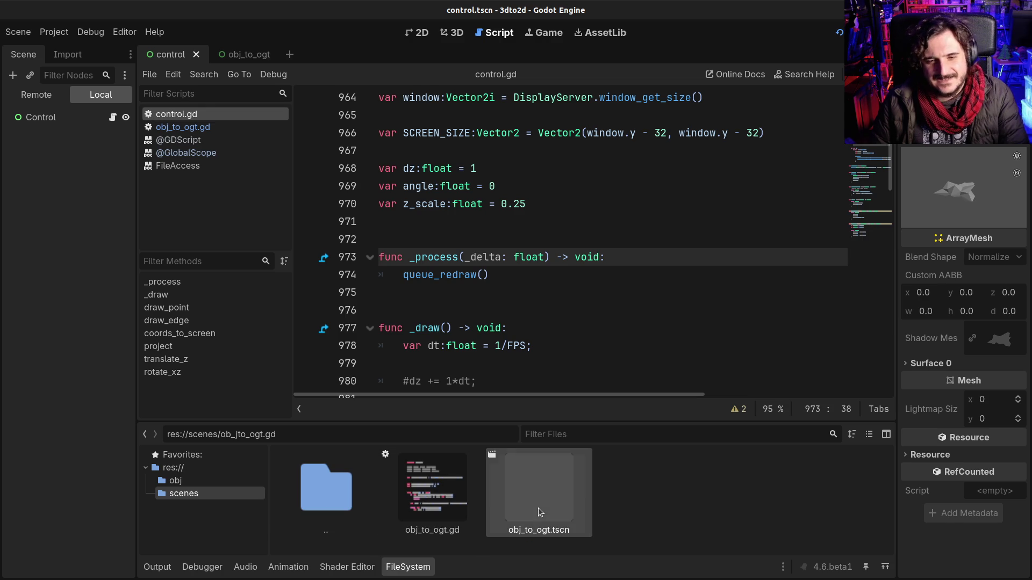
{"action": "key", "text": "F2"}
{"action": "key", "text": "Right"}
{"action": "key", "text": "BackSpace"}
{"action": "key", "text": "BackSpace"}
{"action": "key", "text": "BackSpace"}
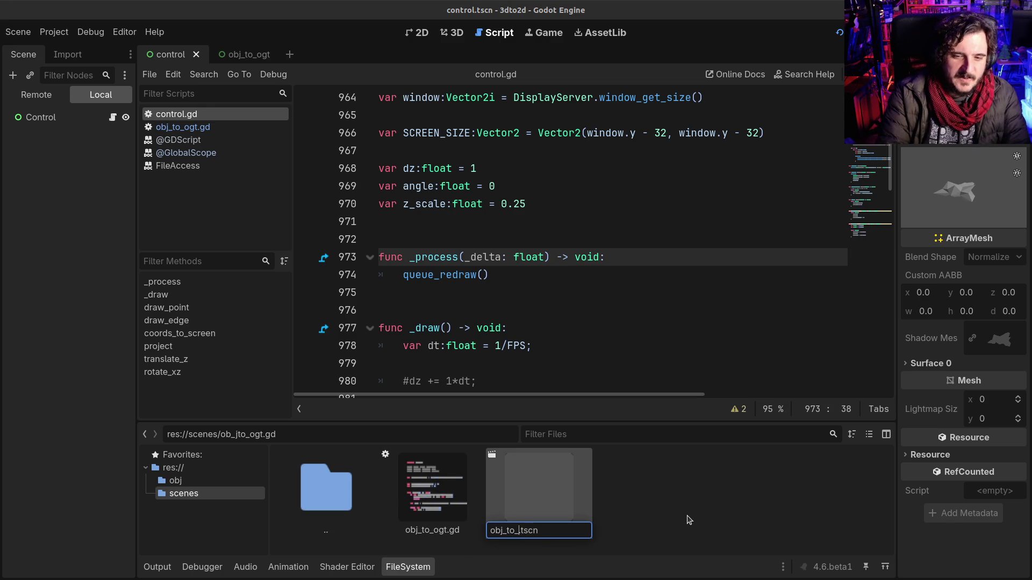
{"action": "type", "text": "glt"}
{"action": "key", "text": "Return"}
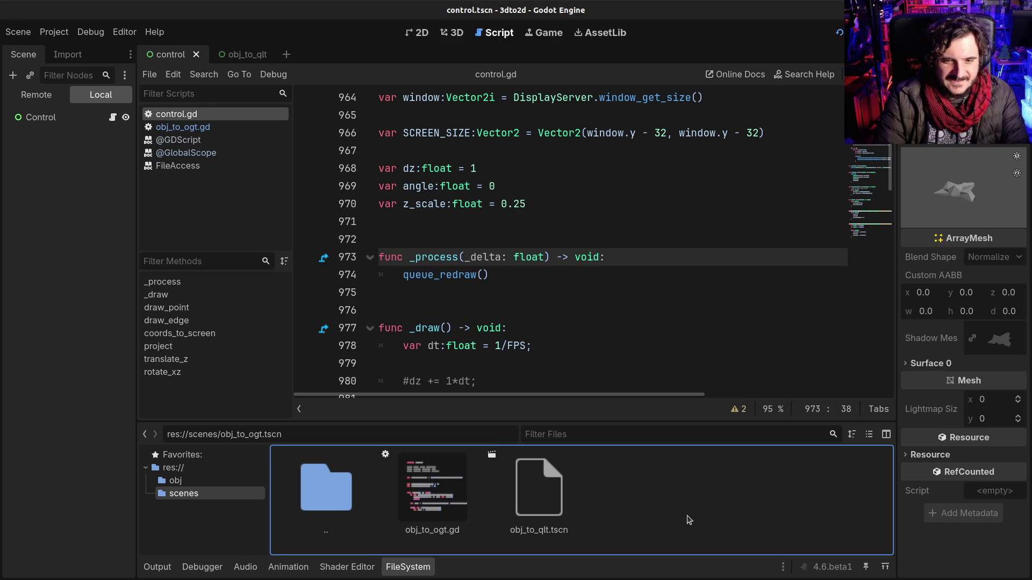
{"action": "key", "text": "F2"}
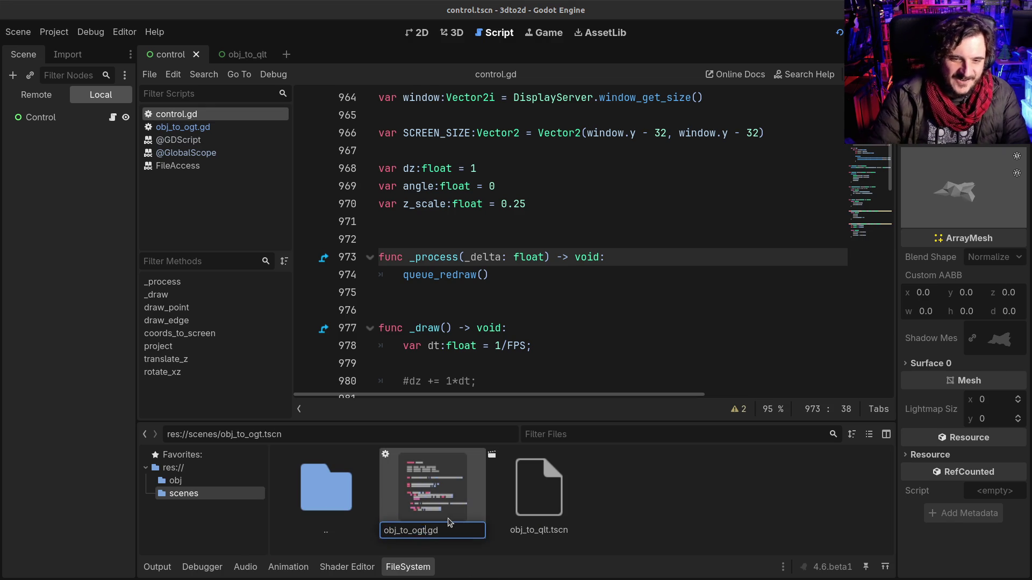
{"action": "type", "text": "t"}
{"action": "key", "text": "Return"}
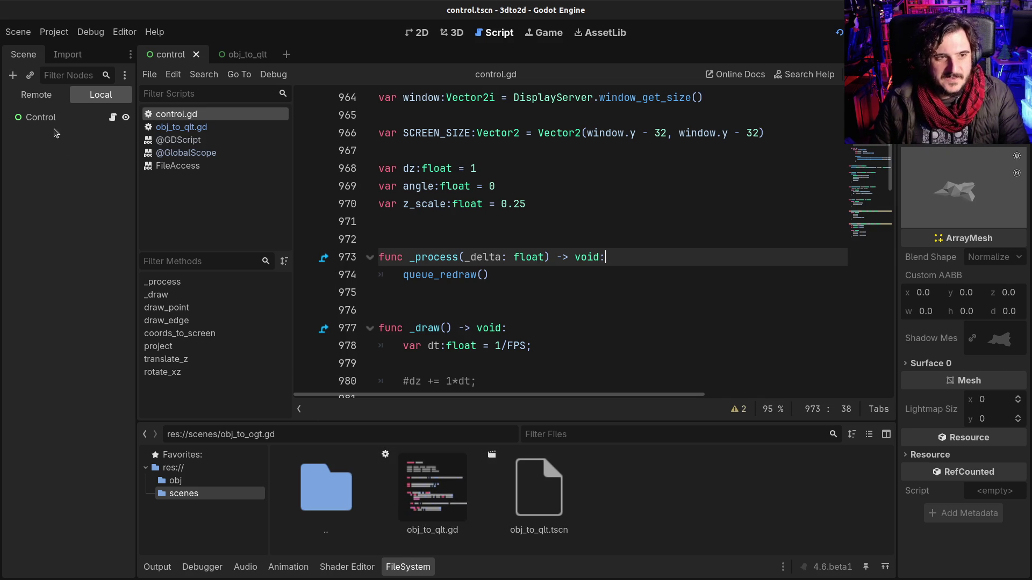
Step: Instance obj_to_qlt.tscn under the Control node, save the scene, and open obj_to_qlt.gd
{"action": "left_click", "coordinate": [38, 117]}
{"action": "mouse_move", "coordinate": [537, 487]}
{"action": "left_mouse_down"}
{"action": "mouse_move", "coordinate": [83, 164]}
{"action": "mouse_move", "coordinate": [41, 119]}
{"action": "left_mouse_up"}
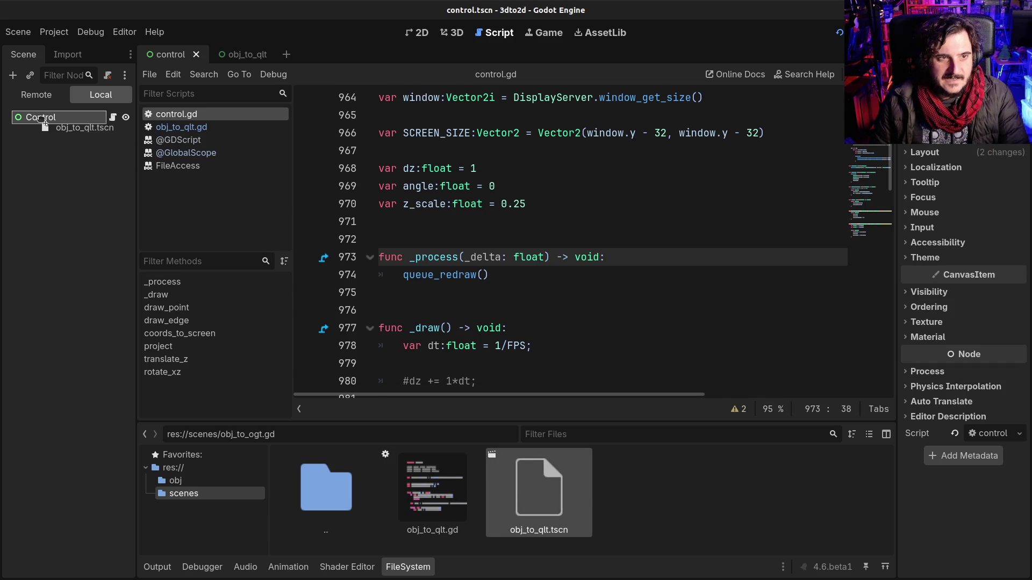
{"action": "key", "text": "ctrl+s"}
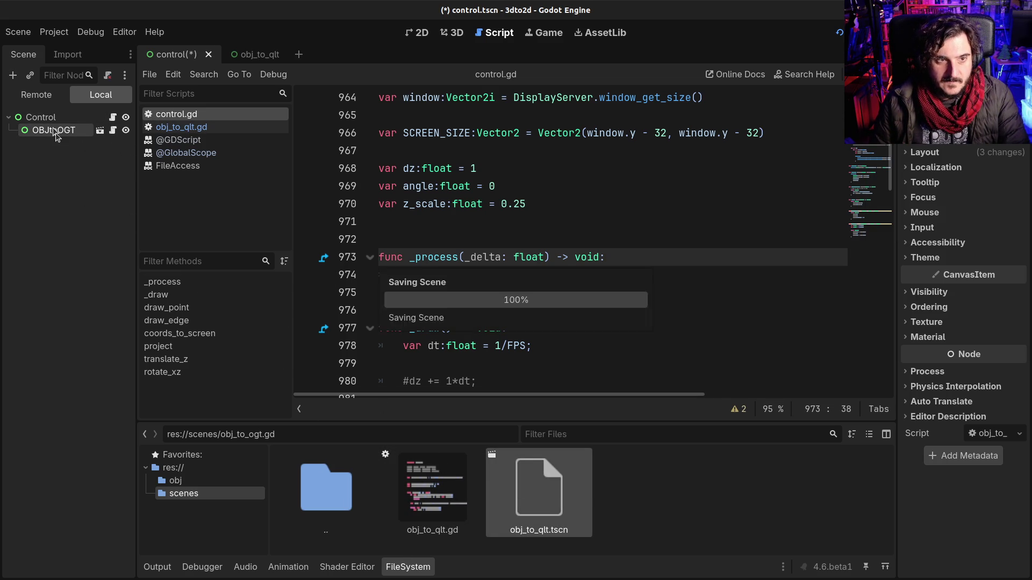
{"action": "left_click", "coordinate": [687, 263]}
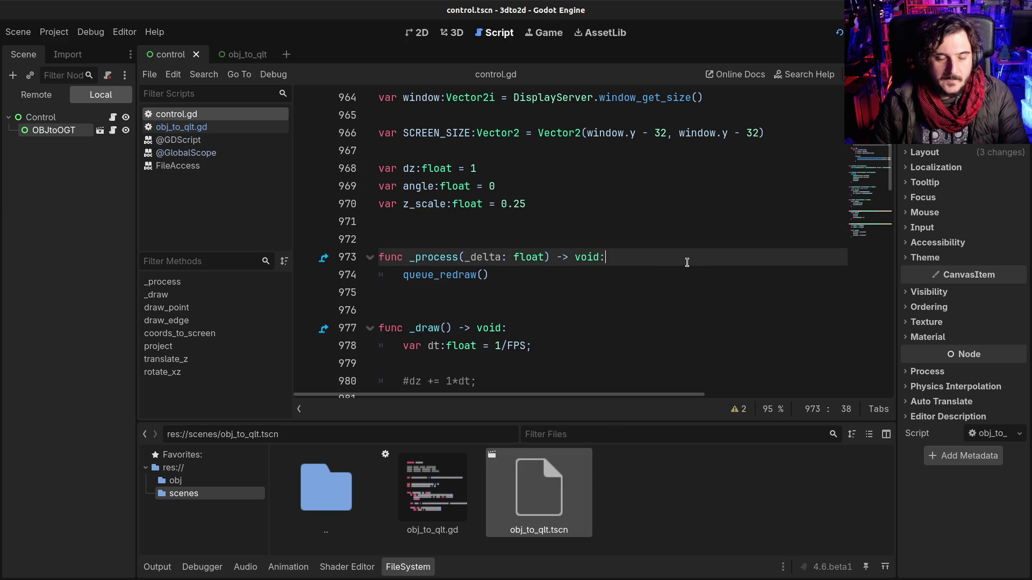
{"action": "scroll", "coordinate": [619, 247], "scroll_direction": "down", "scroll_amount": 4}
{"action": "scroll", "coordinate": [538, 242], "scroll_direction": "up", "scroll_amount": 2}
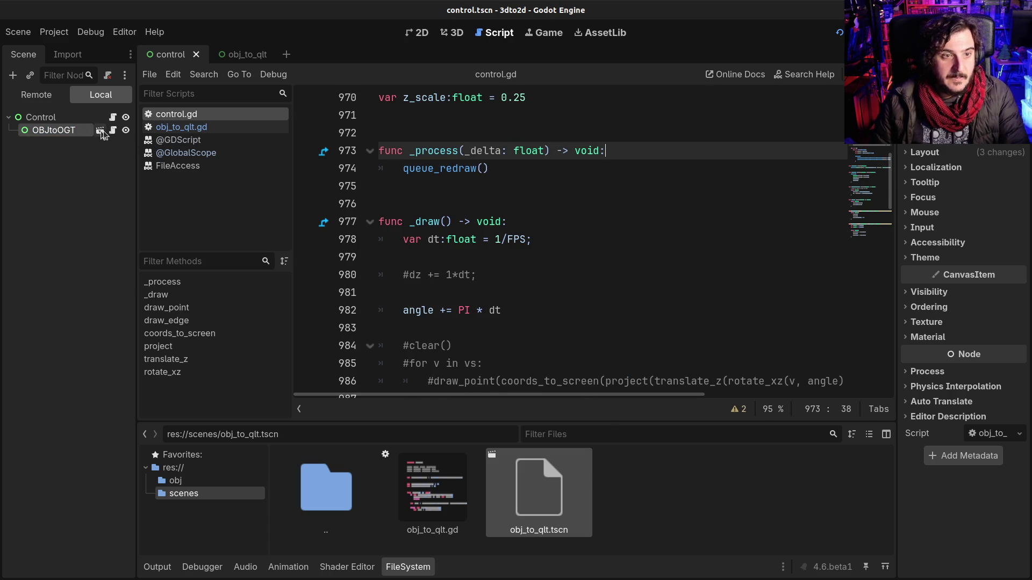
{"action": "left_click", "coordinate": [113, 130]}
Step: Connect OBJtoOGT's parsed signal to a handler on the Control node
{"action": "left_click", "coordinate": [458, 109]}
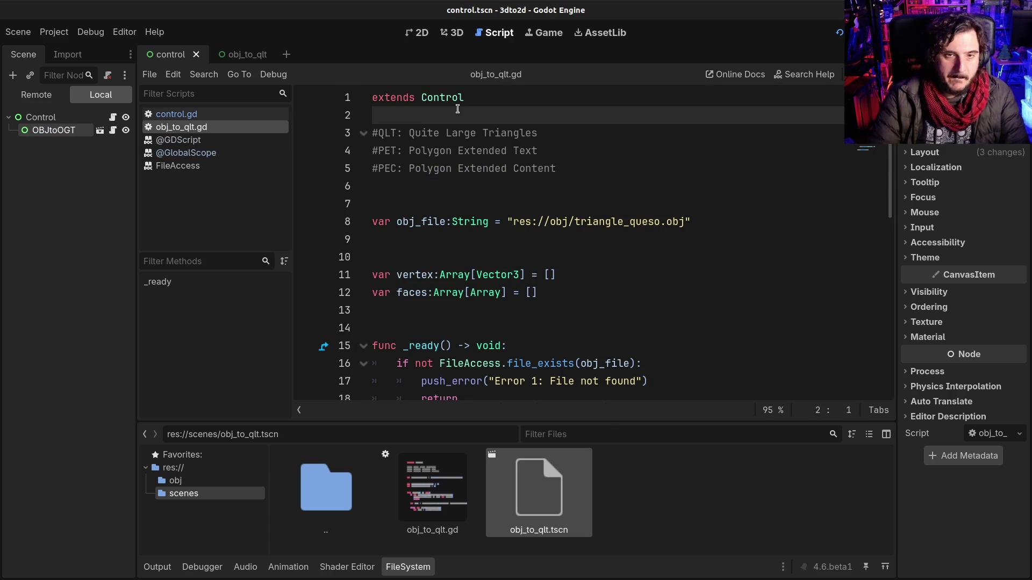
{"action": "key", "text": "Return"}
{"action": "key", "text": "Return"}
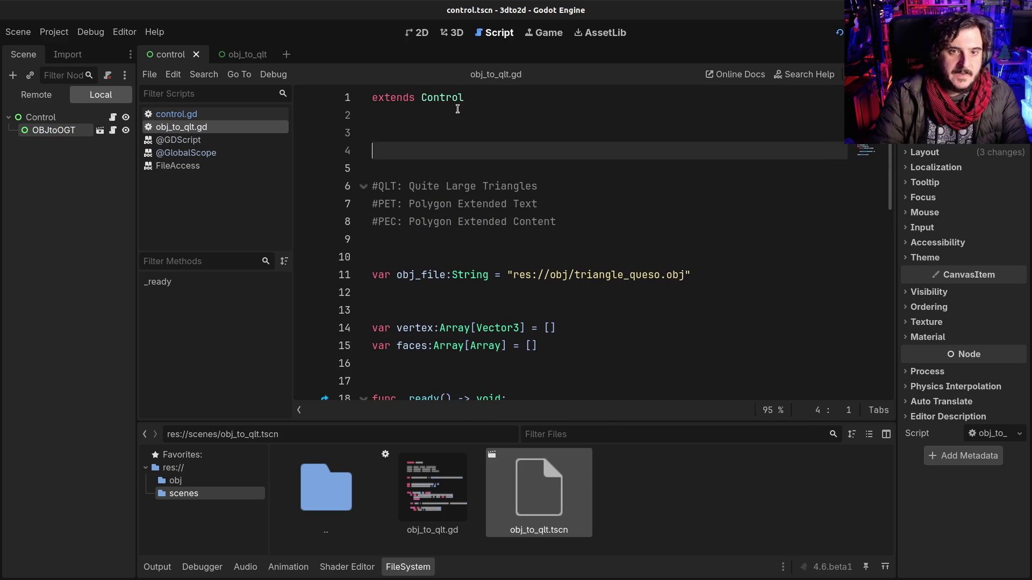
{"action": "type", "text": "ignal fini"}
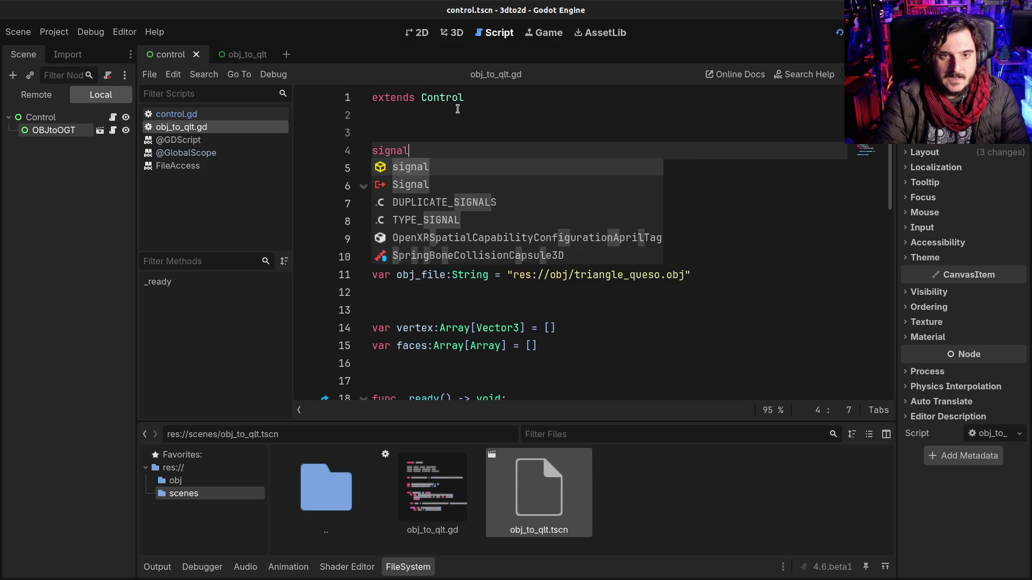
{"action": "type", "text": "shed"}
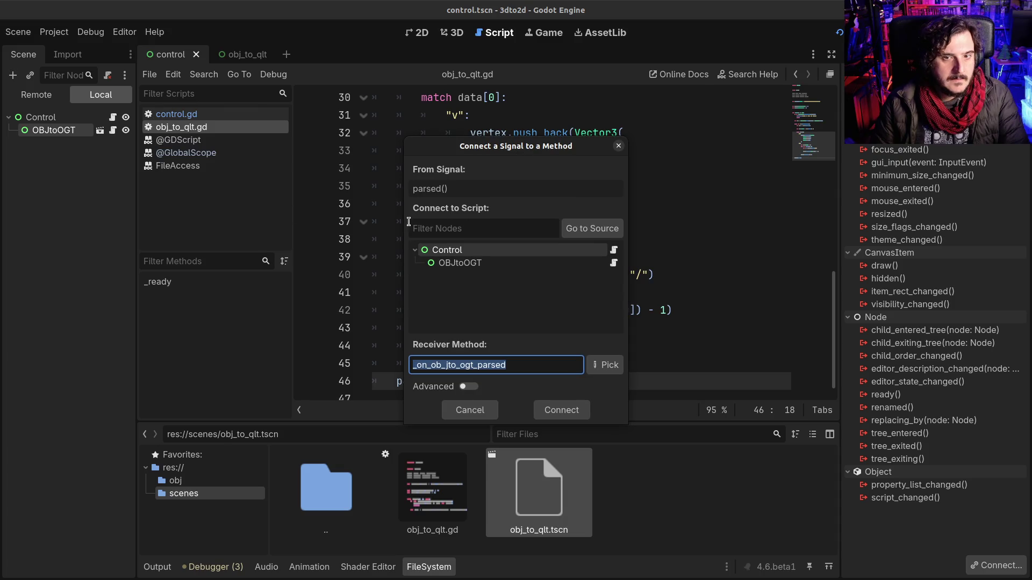
{"action": "double_click", "coordinate": [443, 245]}
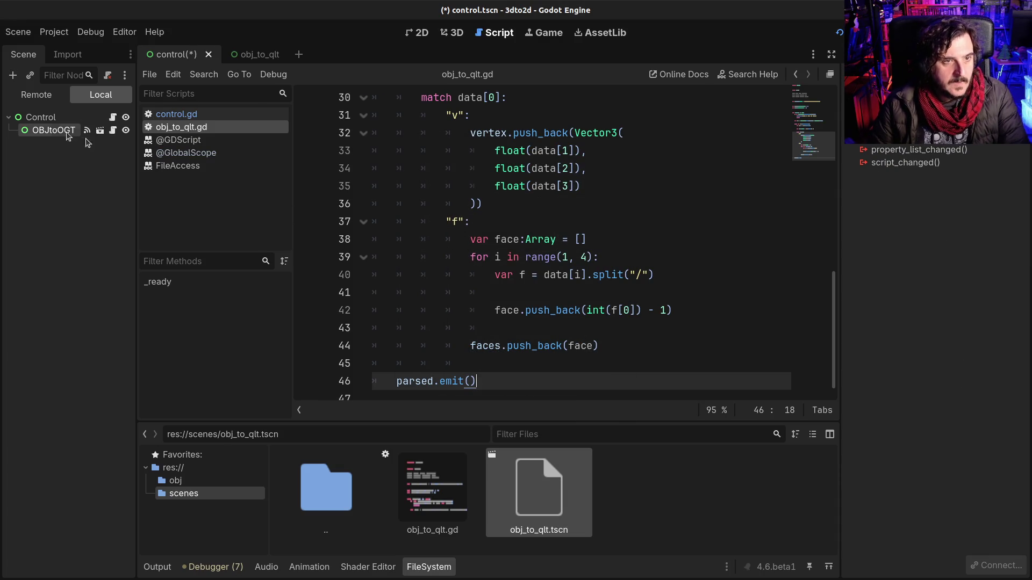
Step: In control.gd, replace the handler's placeholder pass with 'parsed = true'
{"action": "left_click", "coordinate": [42, 118]}
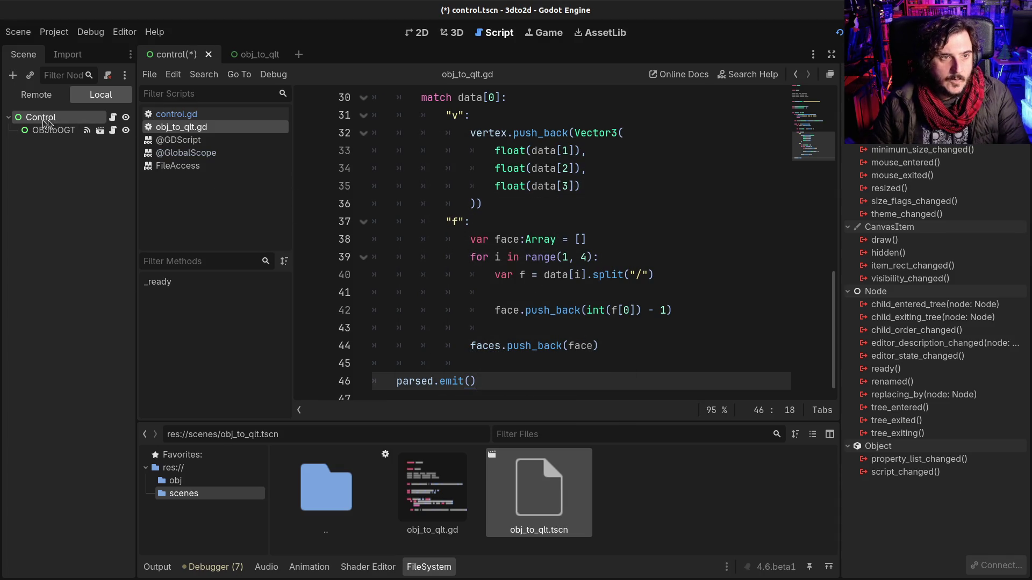
{"action": "left_click", "coordinate": [113, 117]}
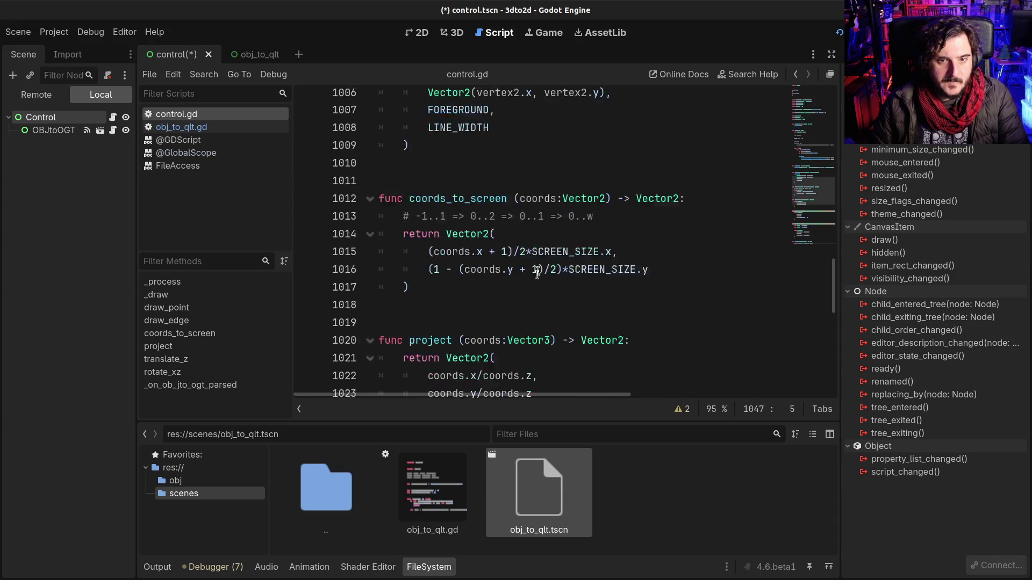
{"action": "left_click", "coordinate": [670, 349]}
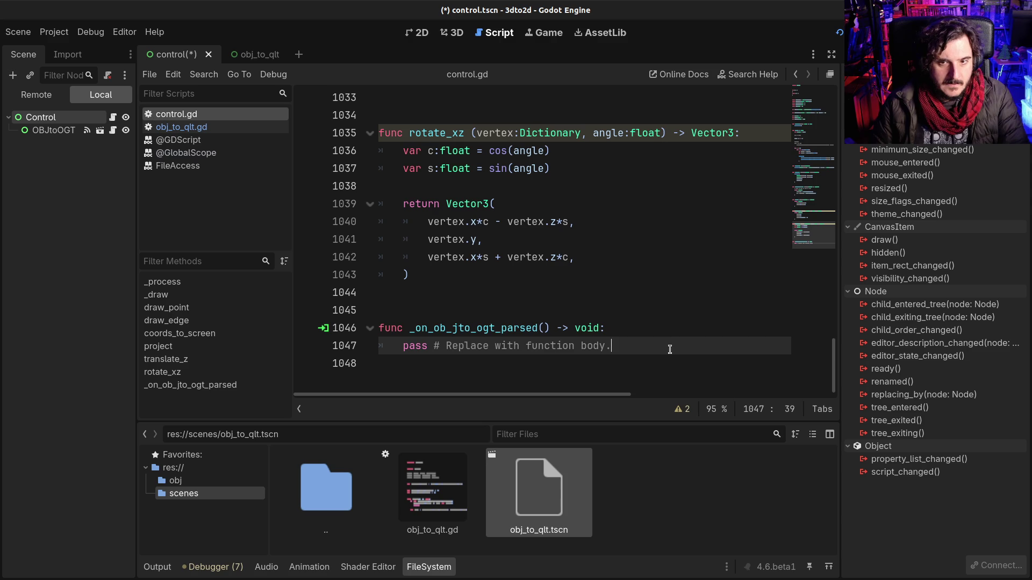
{"action": "key", "text": "shift+Home"}
{"action": "key", "text": "BackSpace"}
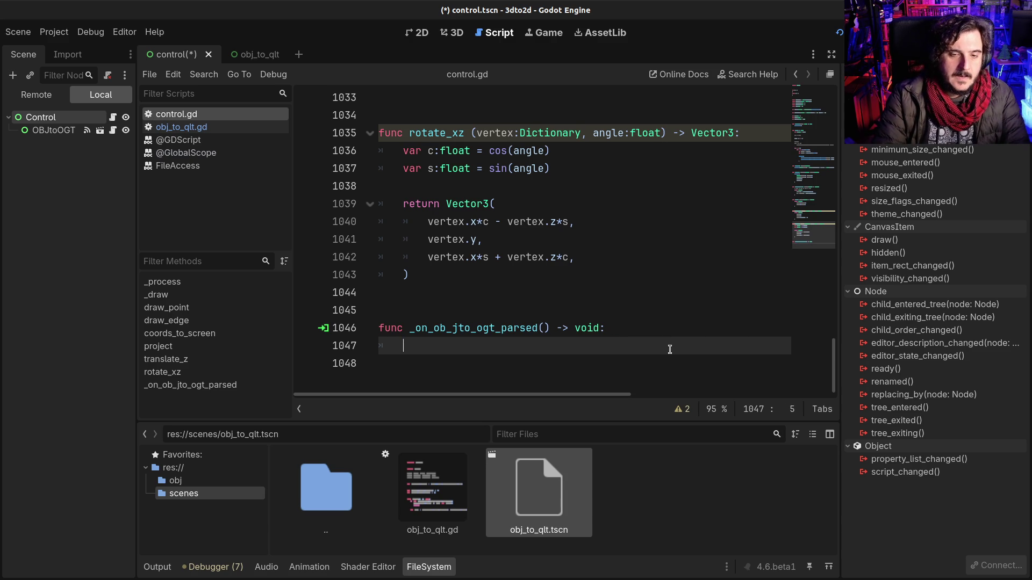
{"action": "type", "text": "parsed ="}
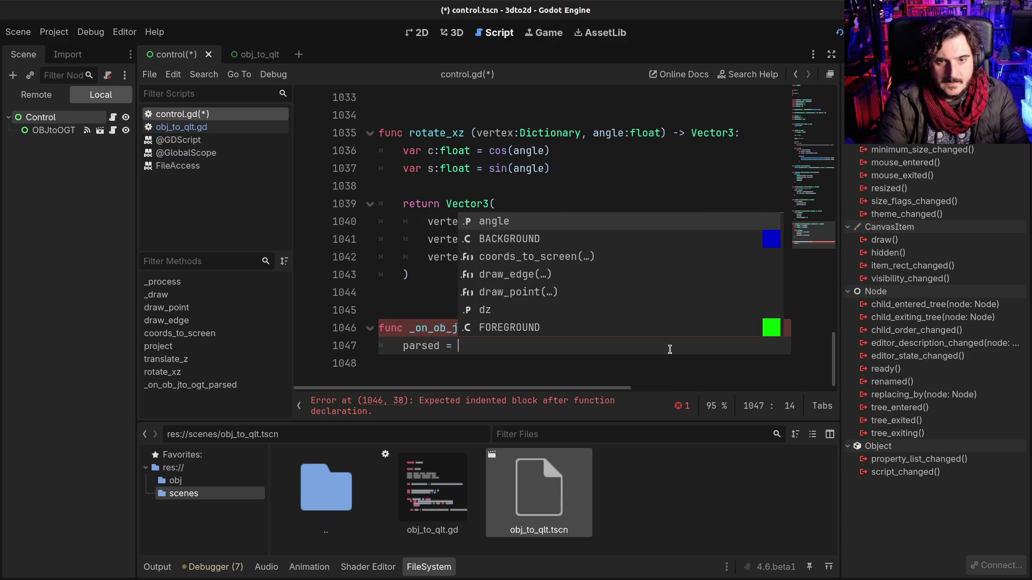
{"action": "key", "text": "BackSpace"}
{"action": "key", "text": "BackSpace"}
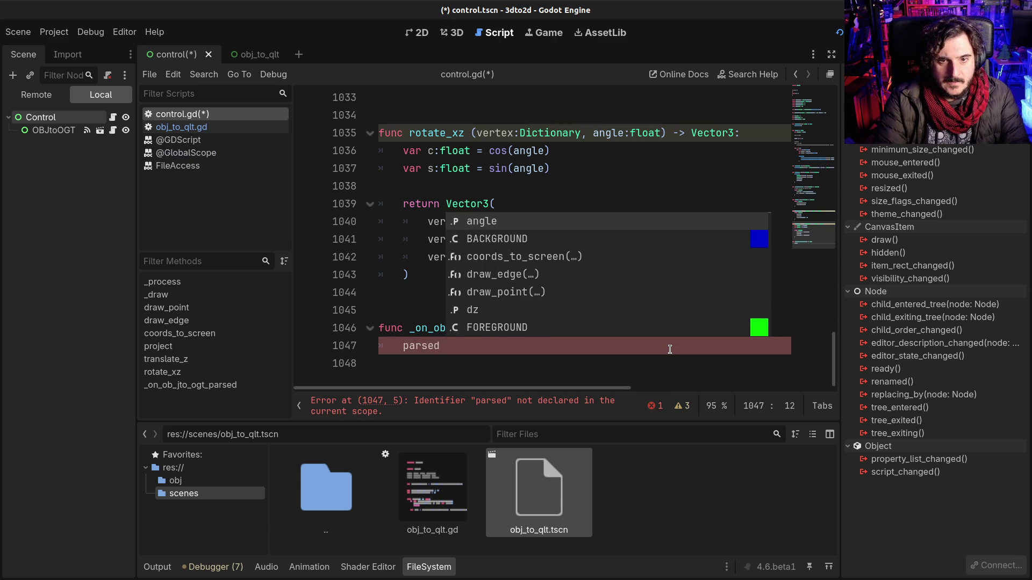
{"action": "type", "text": "=? "}
{"action": "type", "text": "ue"}
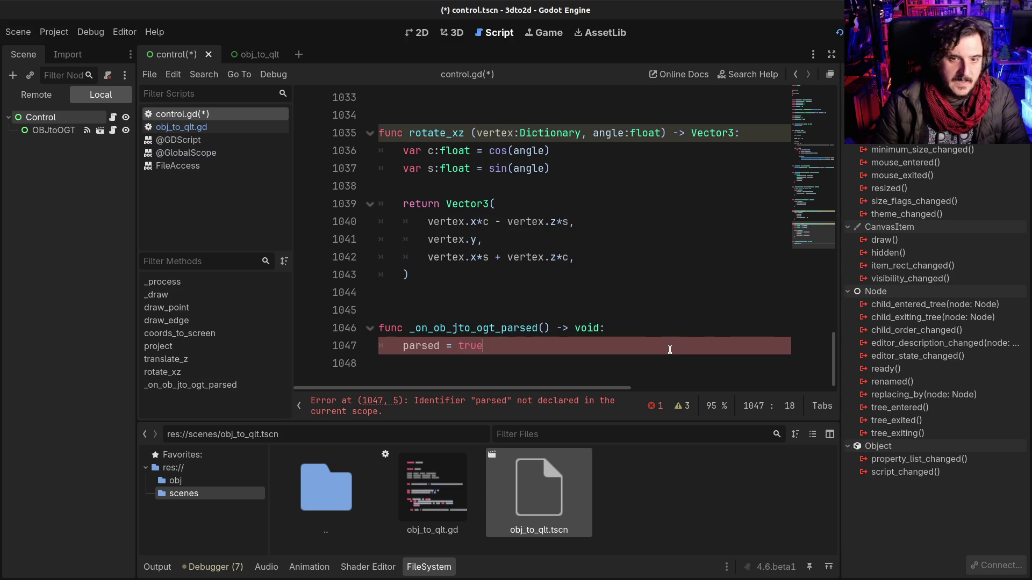
Step: Declare 'var parsed:bool = false' below the z_scale declaration
{"action": "scroll", "coordinate": [669, 349], "scroll_direction": "up", "scroll_amount": 14}
{"action": "scroll", "coordinate": [658, 311], "scroll_direction": "up", "scroll_amount": 11}
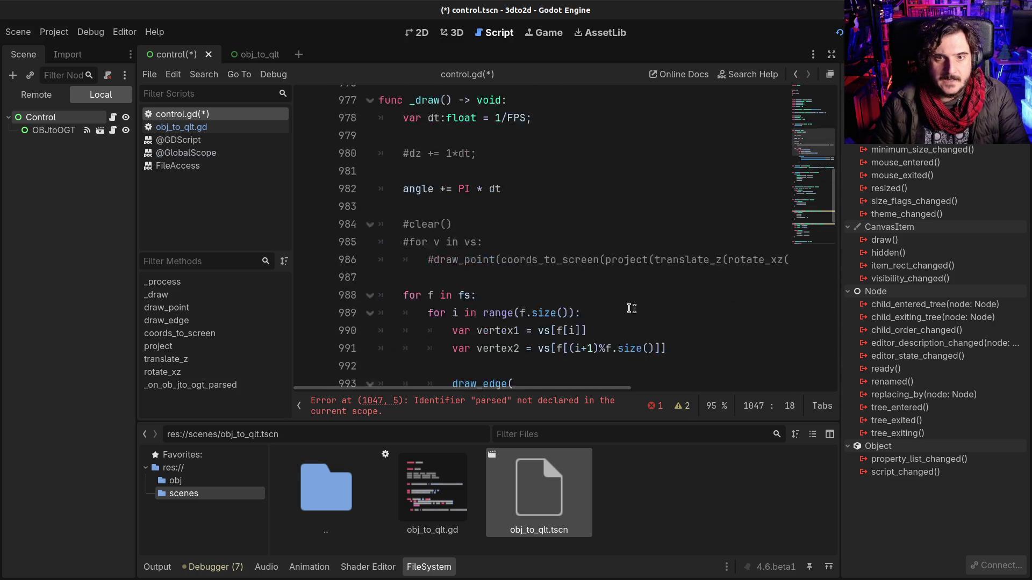
{"action": "left_click", "coordinate": [463, 335]}
{"action": "key", "text": "Return"}
{"action": "key", "text": "Return"}
{"action": "type", "text": "var parsed:f"}
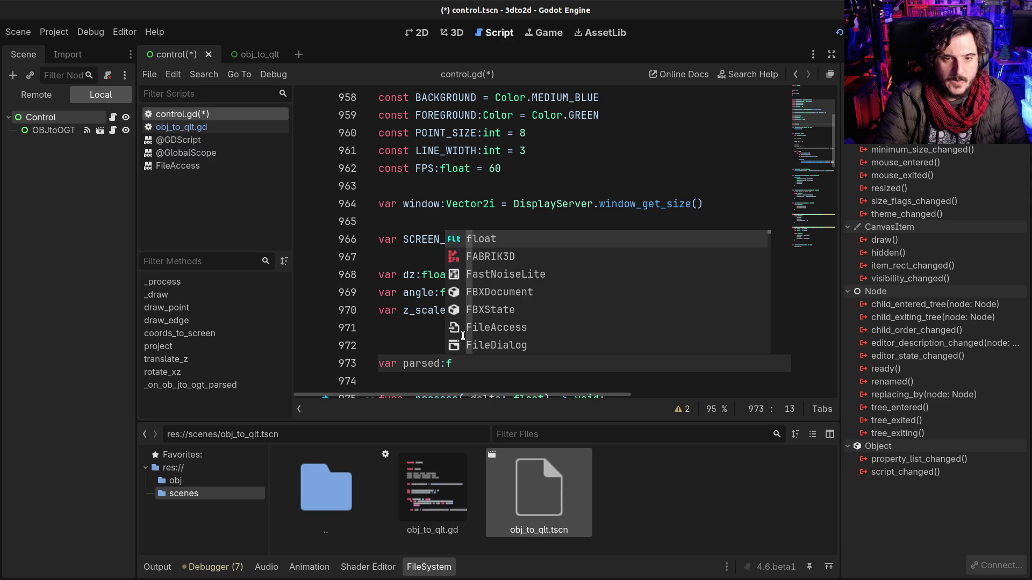
{"action": "key", "text": "BackSpace"}
{"action": "type", "text": "bool"}
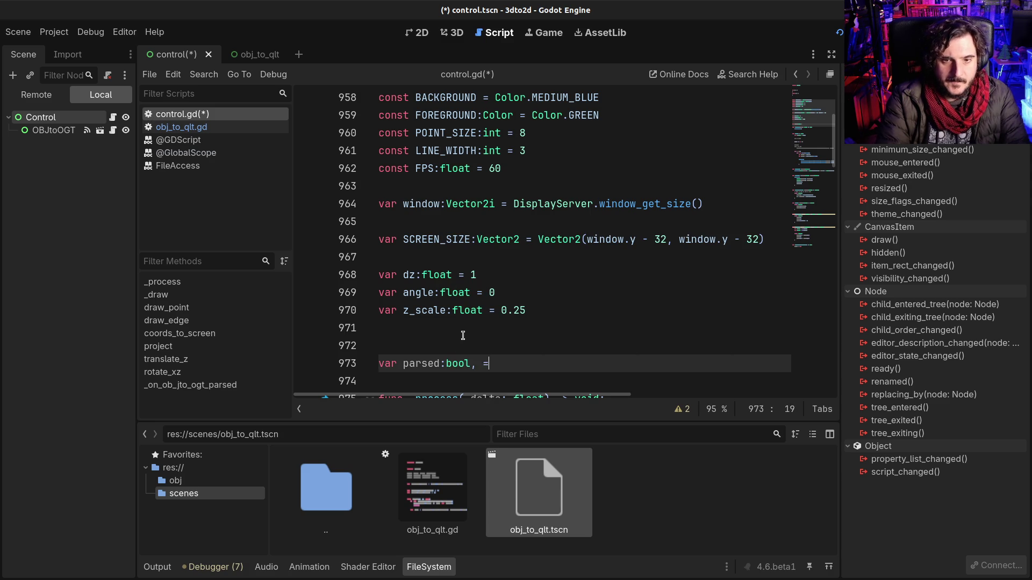
{"action": "type", "text": " = "}
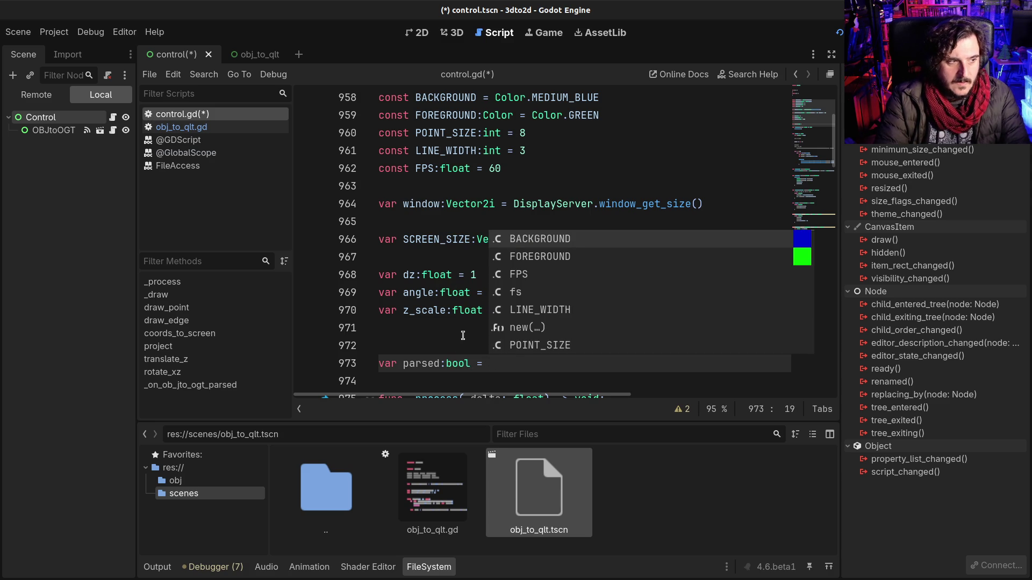
{"action": "type", "text": "false"}
Step: Begin an 'if not parsed:' check at the top of _process
{"action": "scroll", "coordinate": [483, 333], "scroll_direction": "down", "scroll_amount": 2}
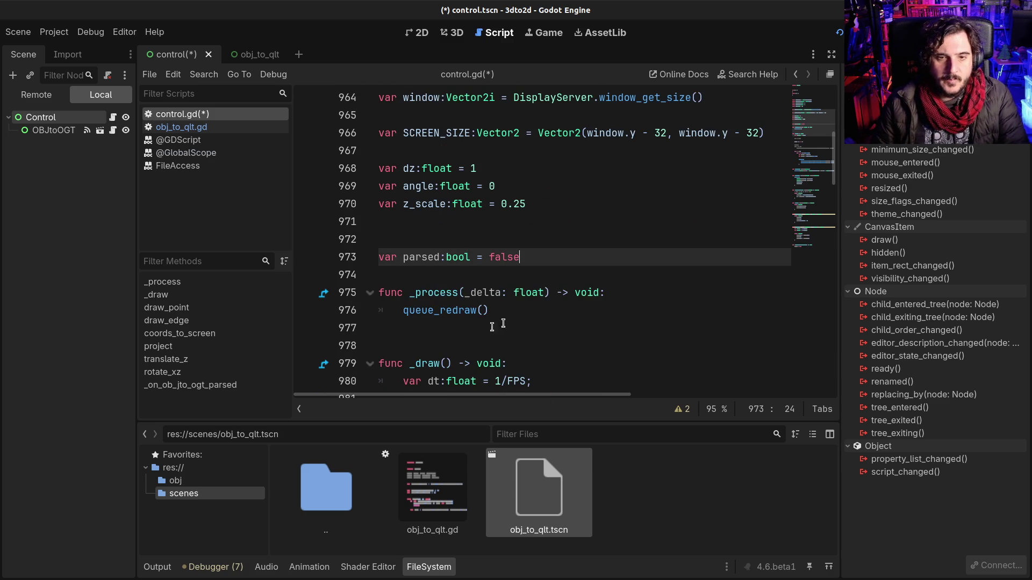
{"action": "left_click", "coordinate": [627, 294]}
{"action": "key", "text": "Return"}
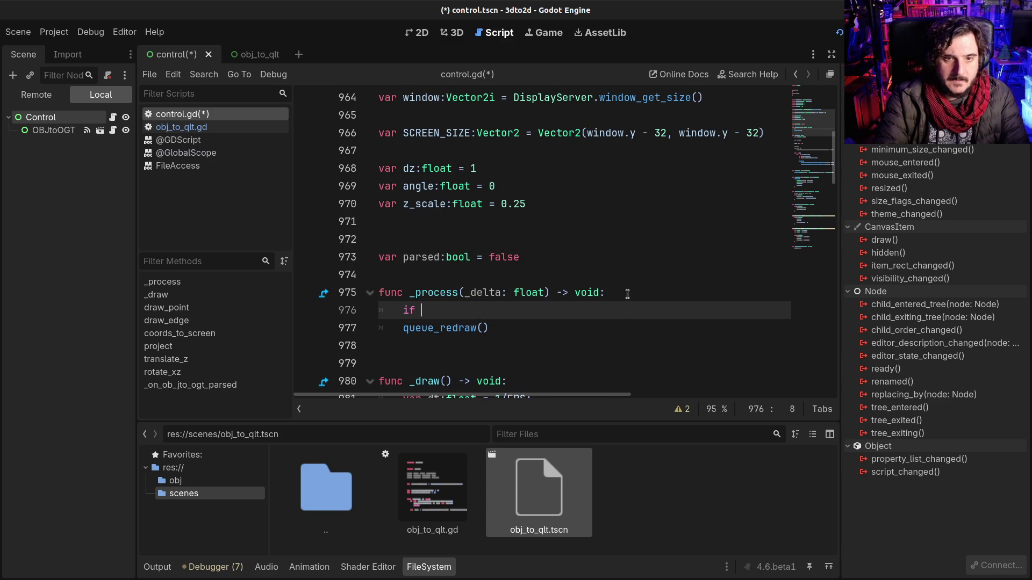
{"action": "type", "text": ":"}
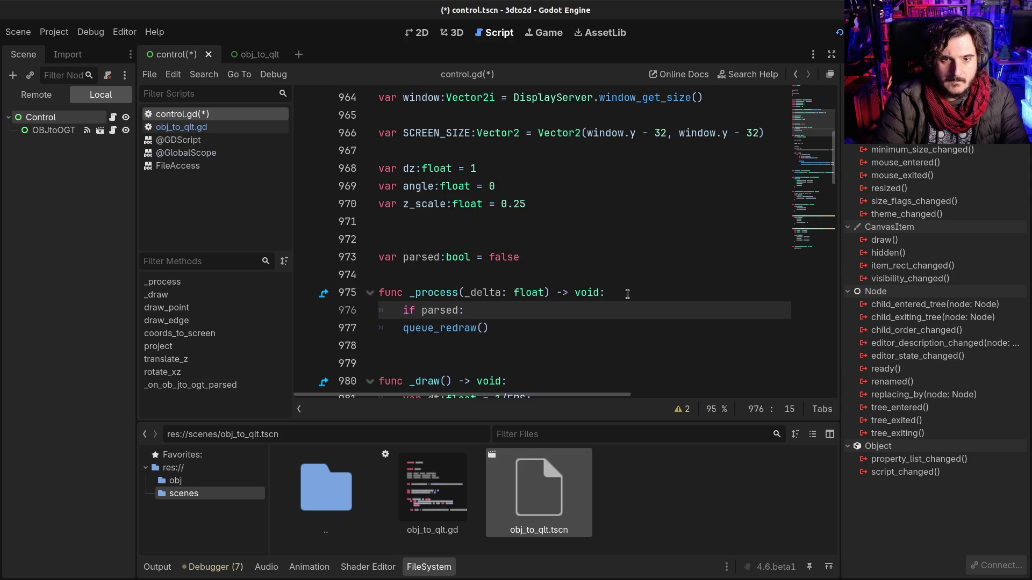
{"action": "key", "text": "Left"}
{"action": "key", "text": "Left"}
Step: Finish the 'if not parsed' condition in _process, then undo it
{"action": "type", "text": "not"}
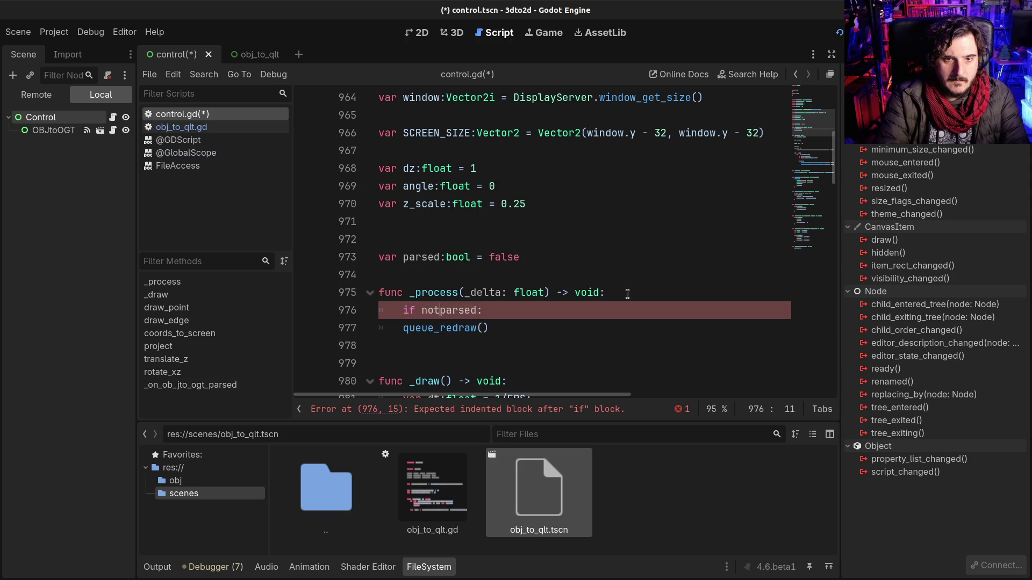
{"action": "key", "text": "Return"}
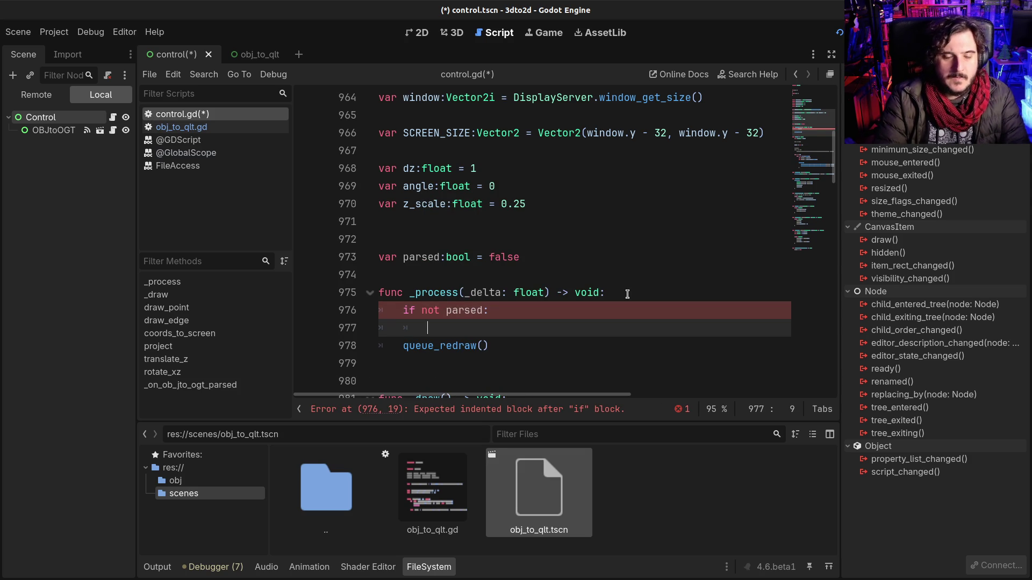
{"action": "key", "text": "ctrl+z"}
{"action": "key", "text": "ctrl+z"}
{"action": "key", "text": "ctrl+z"}
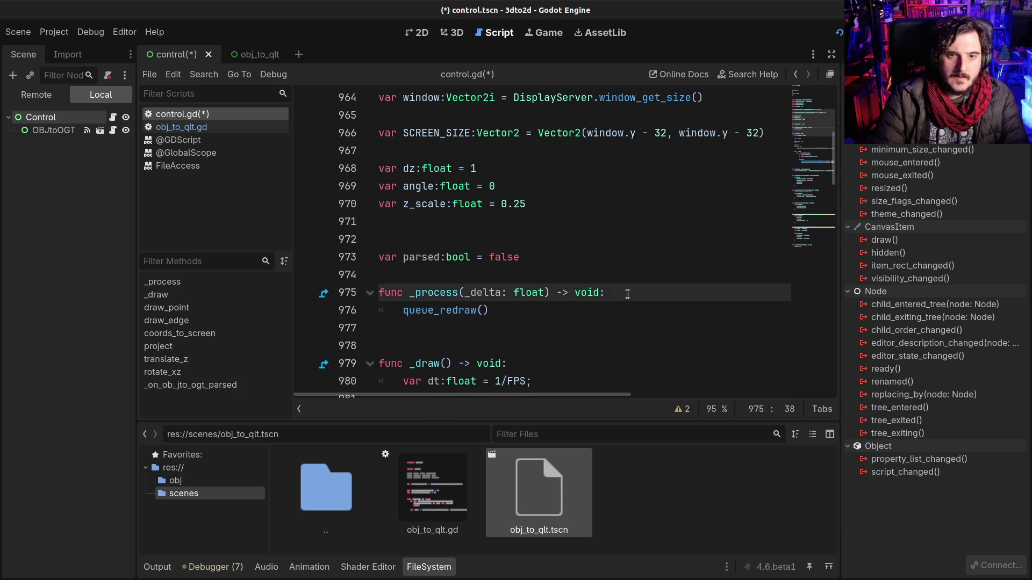
Step: Add a _ready function above _process that calls set_process(false)
{"action": "key", "text": "Up"}
{"action": "key", "text": "Return"}
{"action": "key", "text": "Return"}
{"action": "key", "text": "Up"}
{"action": "type", "text": "fu"}
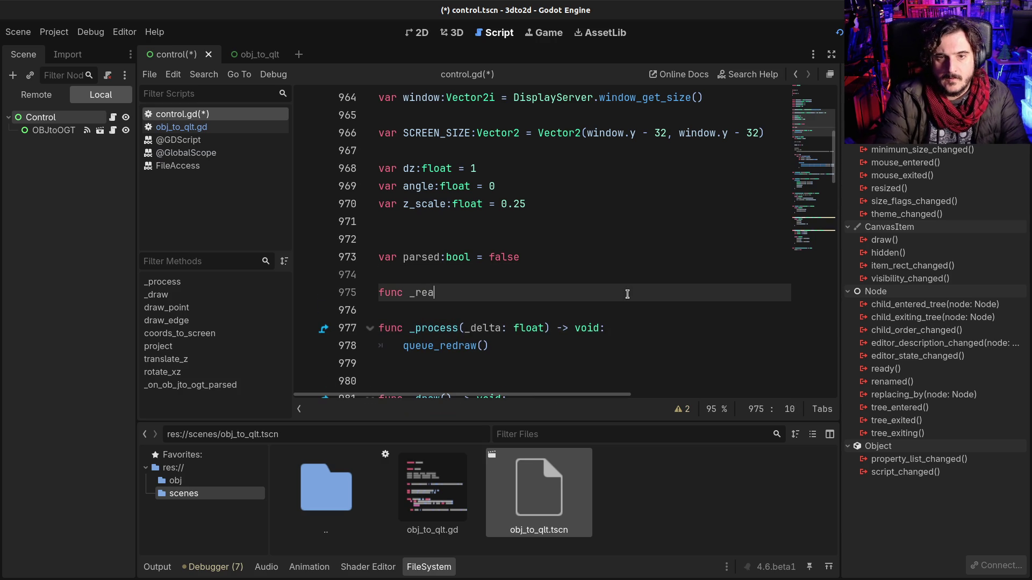
{"action": "key", "text": "Return"}
{"action": "key", "text": "Return"}
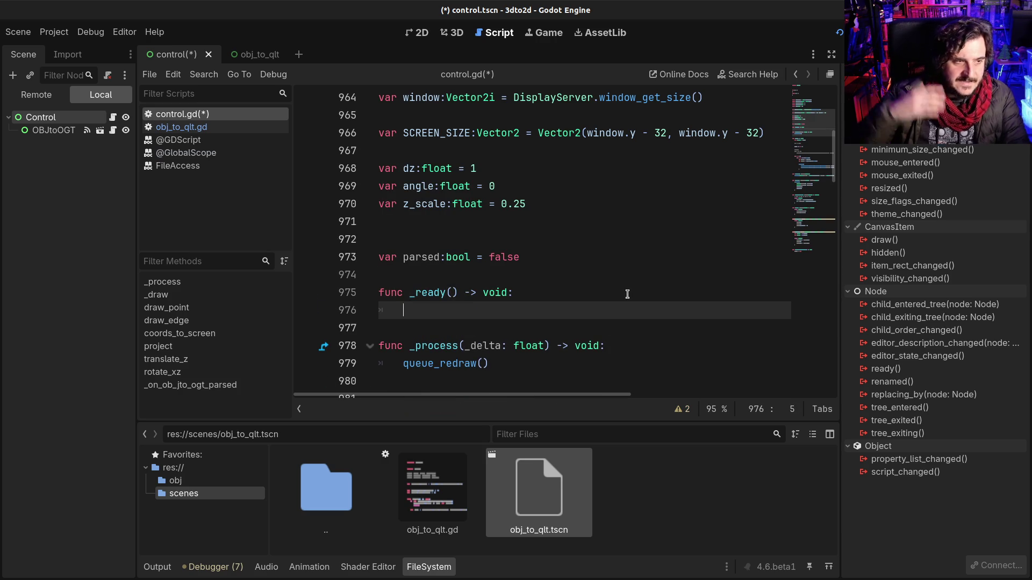
{"action": "scroll", "coordinate": [612, 306], "scroll_direction": "down", "scroll_amount": 2}
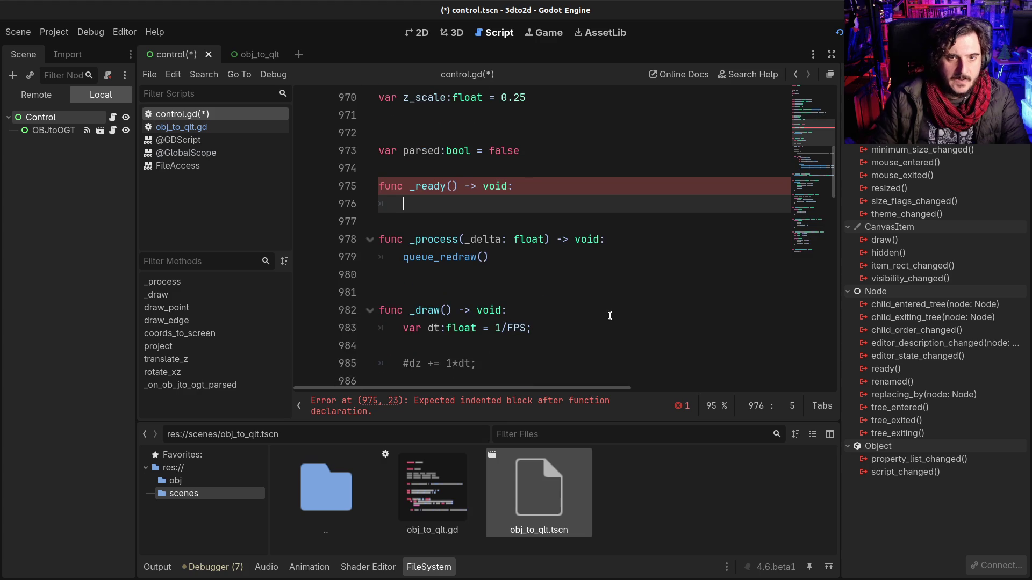
{"action": "type", "text": "_"}
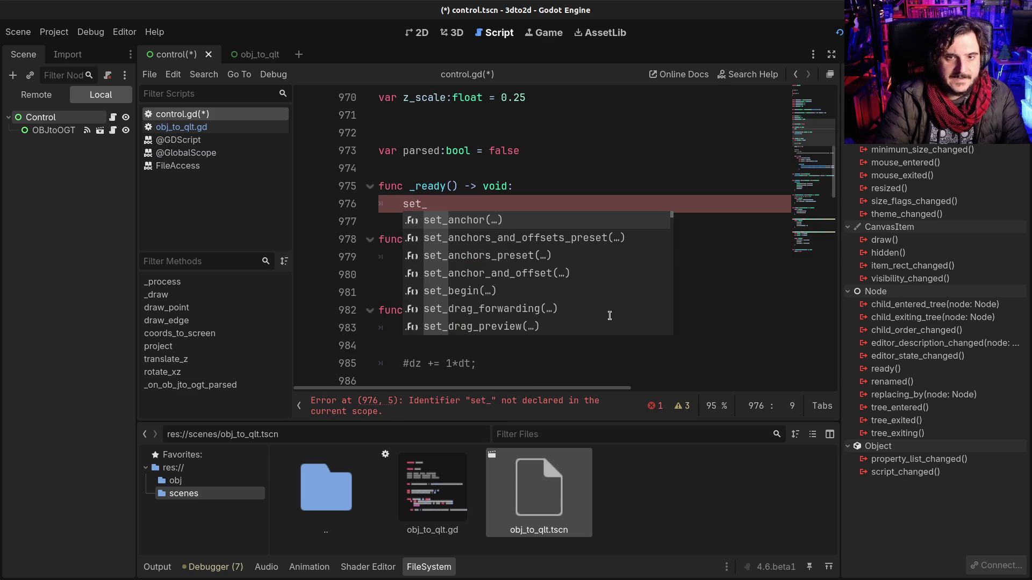
{"action": "type", "text": "proc"}
{"action": "key", "text": "Return"}
{"action": "type", "text": "false"}
Step: Add blank lines around _ready and review the _process body
{"action": "left_click", "coordinate": [393, 168]}
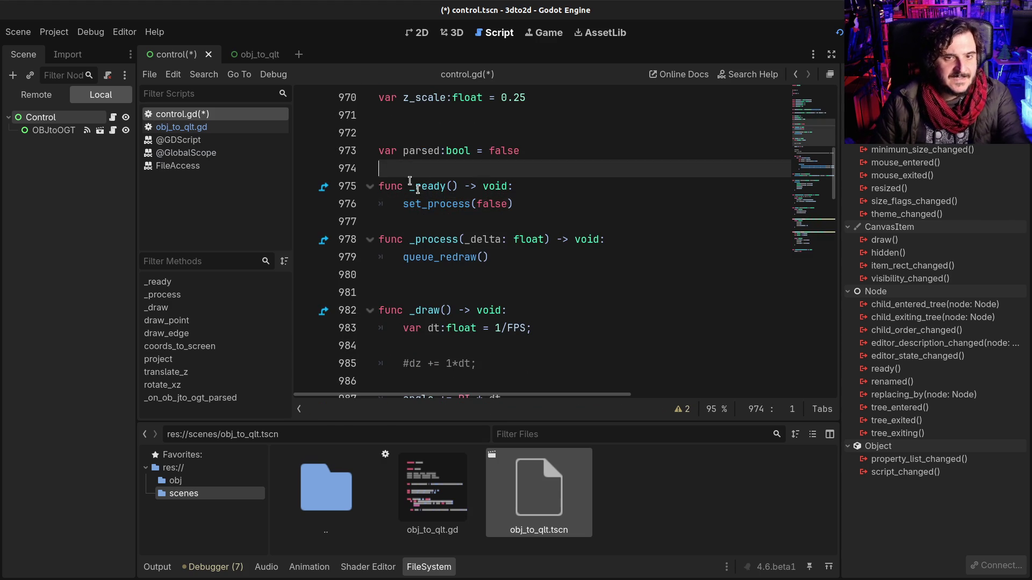
{"action": "key", "text": "Return"}
{"action": "left_click", "coordinate": [422, 235]}
{"action": "key", "text": "Return"}
{"action": "left_click_drag", "start_coordinate": [435, 274], "coordinate": [467, 306]}
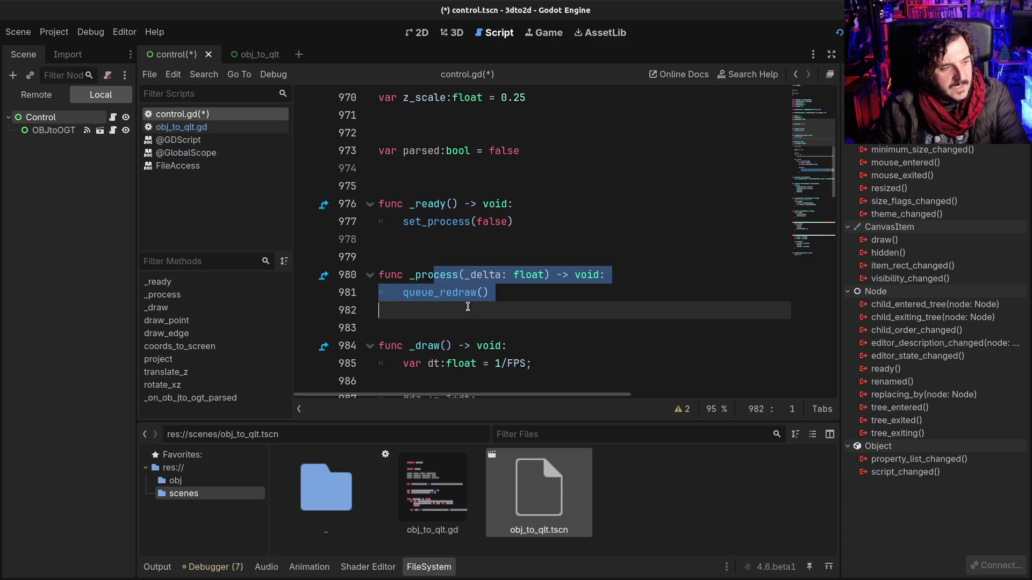
{"action": "left_click", "coordinate": [450, 295], "text": "shift"}
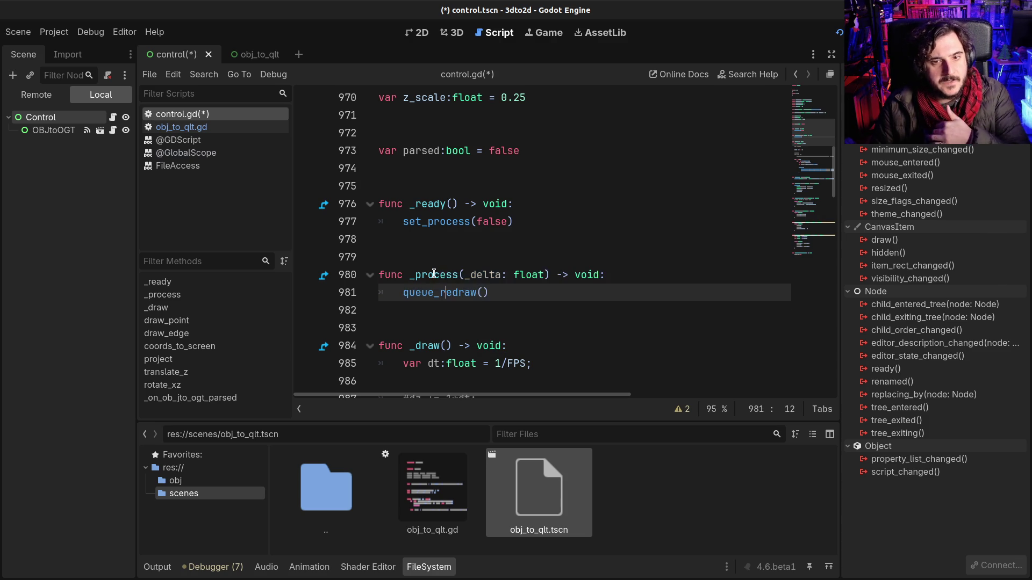
{"action": "left_click", "coordinate": [451, 295]}
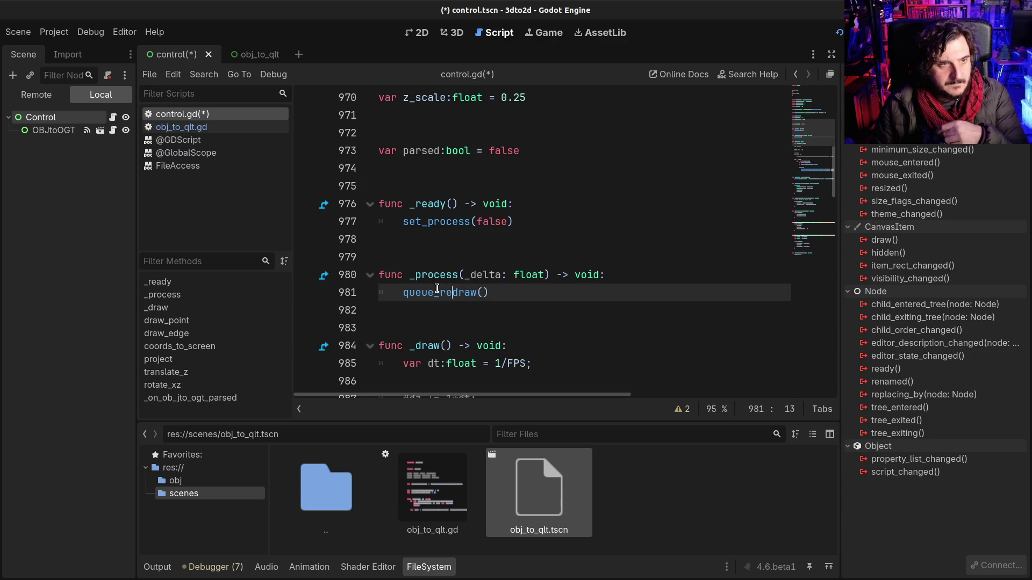
Step: Replace 'parsed = true' in the parsed handler with set_process(false), outdent it, and save
{"action": "left_click", "coordinate": [410, 282]}
{"action": "left_click_drag", "start_coordinate": [410, 222], "coordinate": [530, 221]}
{"action": "left_click", "coordinate": [530, 220]}
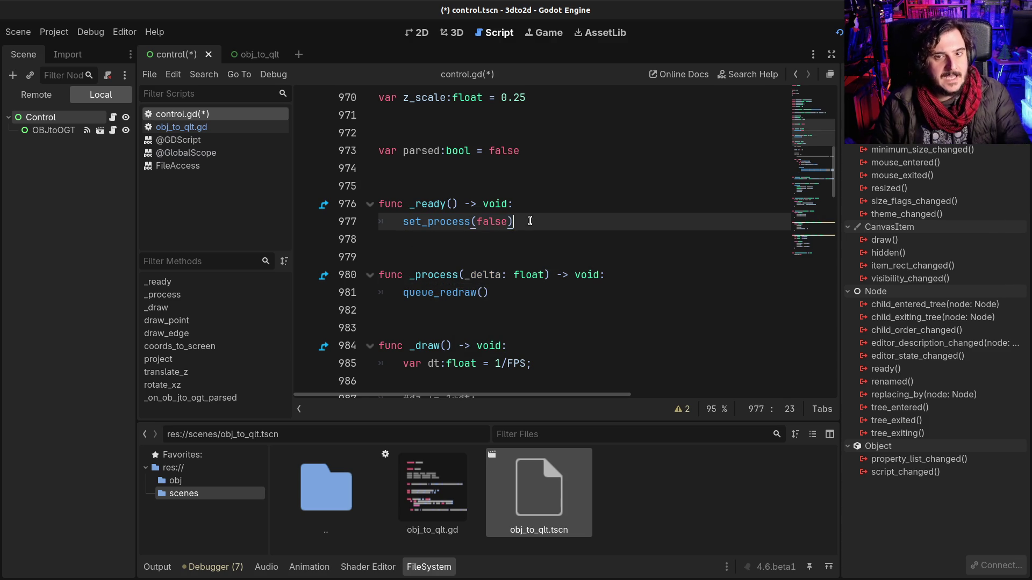
{"action": "left_click", "coordinate": [398, 225], "text": "shift"}
{"action": "key", "text": "shift+Home"}
{"action": "key", "text": "ctrl+c"}
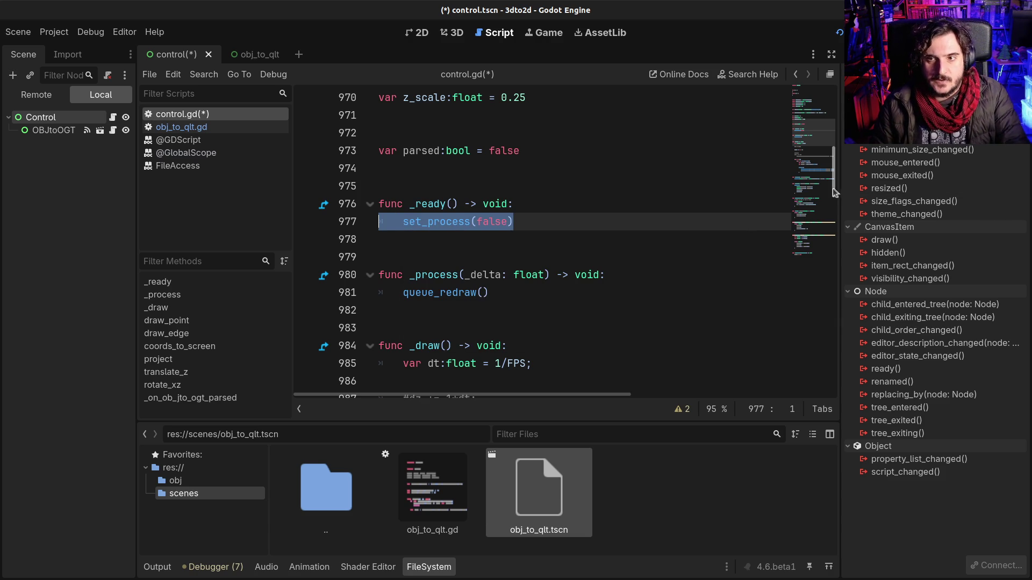
{"action": "scroll", "coordinate": [834, 192], "scroll_direction": "down", "scroll_amount": 20}
{"action": "left_click_drag", "start_coordinate": [402, 350], "coordinate": [528, 350]}
{"action": "key", "text": "ctrl+v"}
{"action": "key", "text": "Home"}
{"action": "key", "text": "BackSpace"}
{"action": "key", "text": "ctrl+s"}
Step: Change 'const fs' to 'var fs' on line 330 and save
{"action": "left_click_drag", "start_coordinate": [833, 371], "coordinate": [841, 111]}
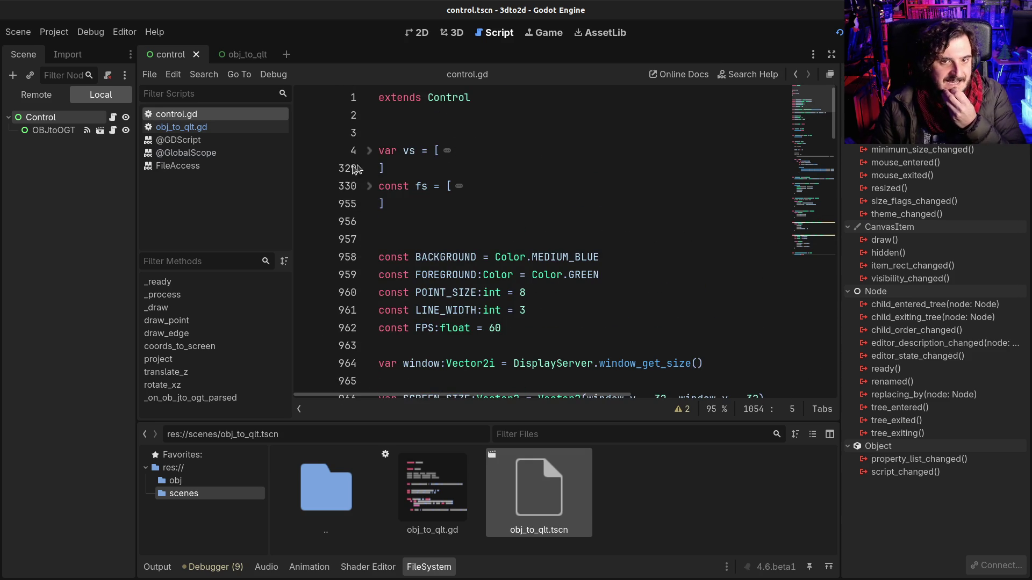
{"action": "double_click", "coordinate": [383, 186]}
{"action": "type", "text": "var"}
{"action": "key", "text": "ctrl+s"}
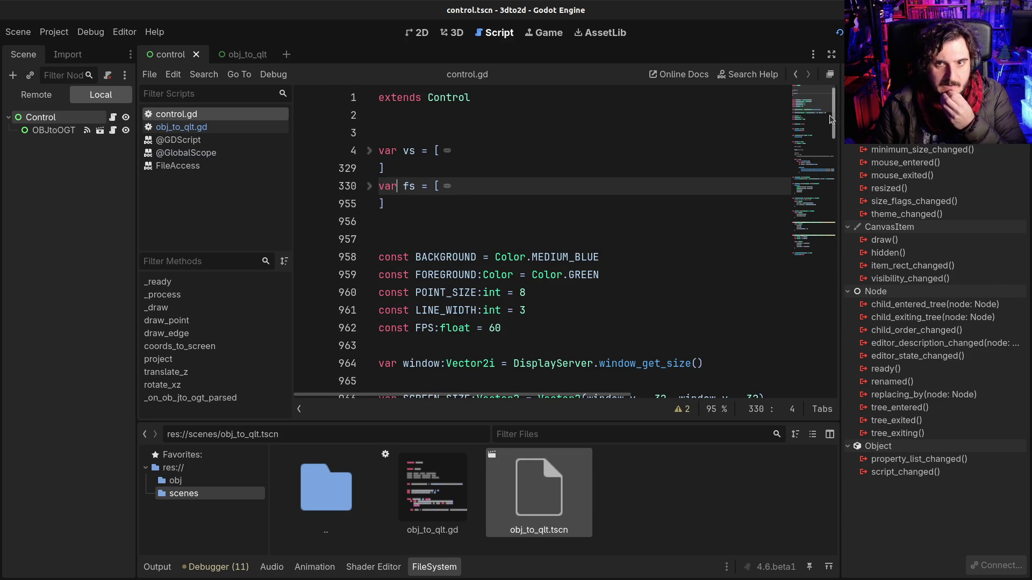
{"action": "left_click_drag", "start_coordinate": [834, 115], "coordinate": [833, 369]}
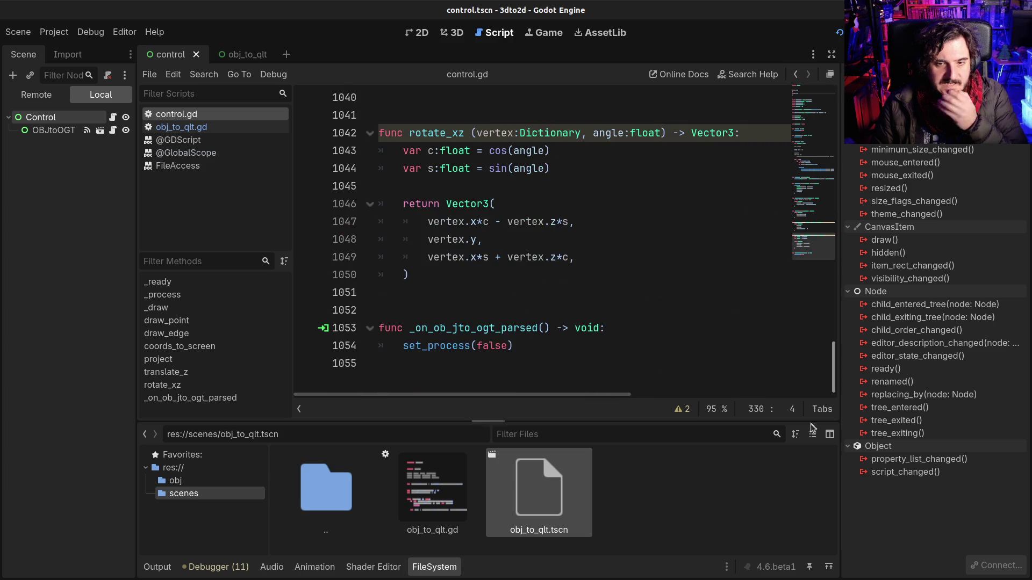
{"action": "left_click", "coordinate": [114, 131]}
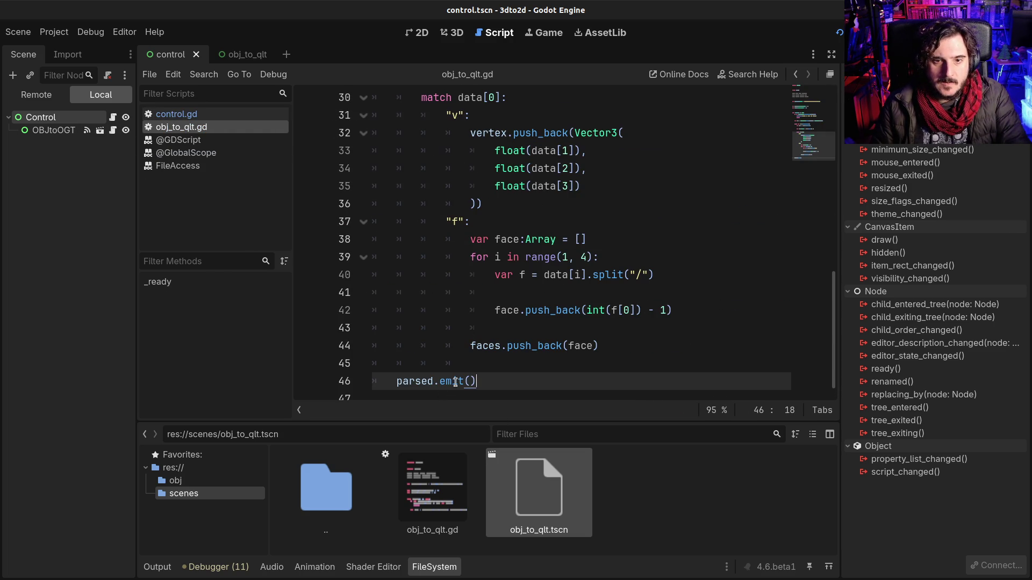
Step: Give the parsed signal parameters vertex:Array[Vector3] and faces:Array[Array], then save
{"action": "left_click_drag", "start_coordinate": [833, 337], "coordinate": [833, 154]}
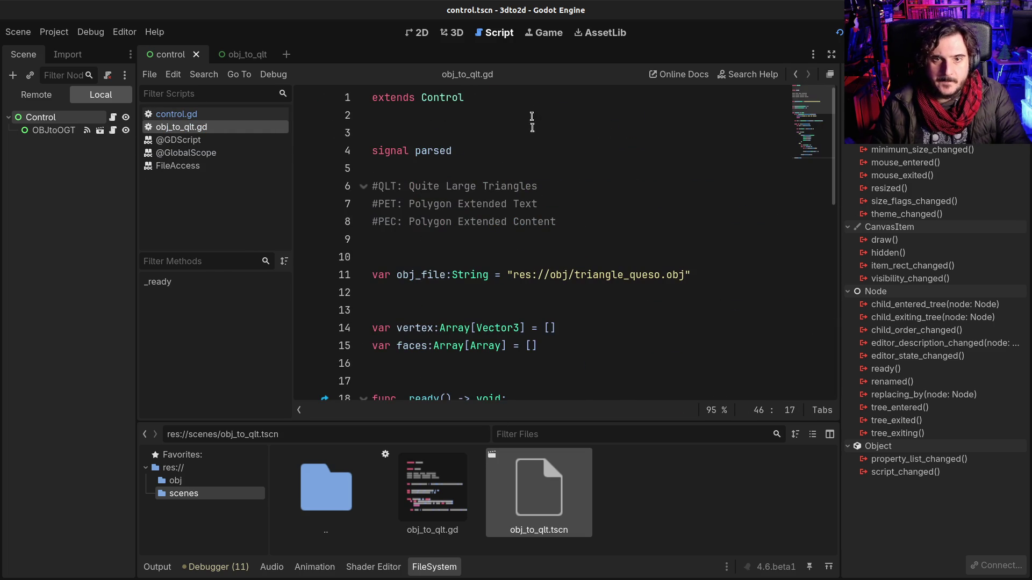
{"action": "left_click", "coordinate": [532, 153]}
{"action": "type", "text": "(ver"}
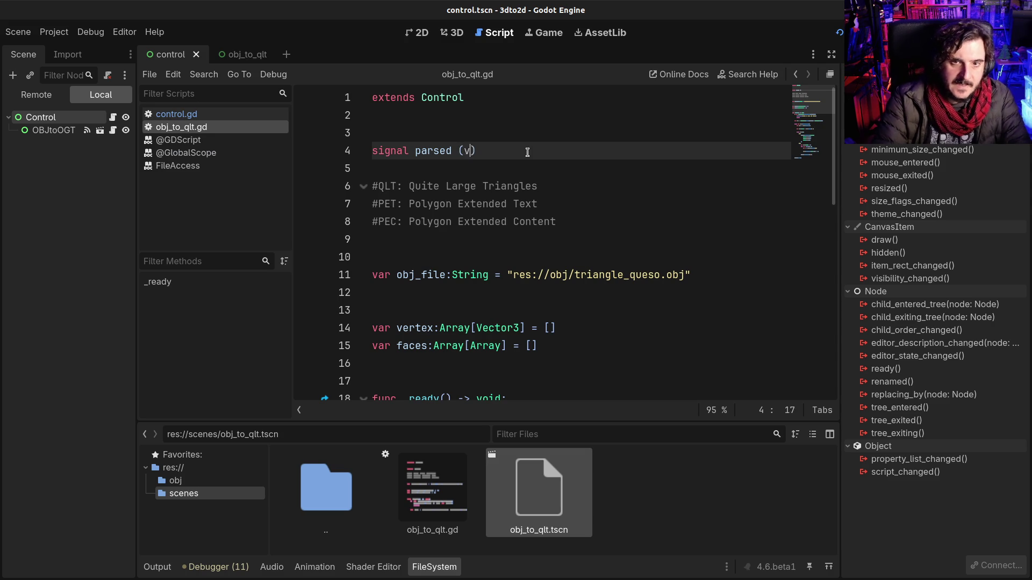
{"action": "type", "text": "tex"}
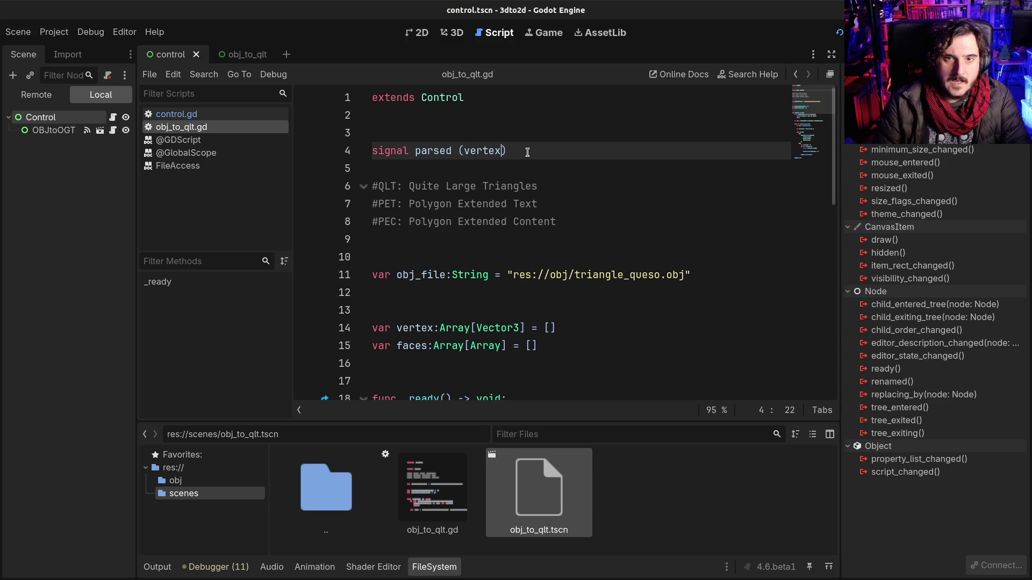
{"action": "left_click", "coordinate": [397, 328]}
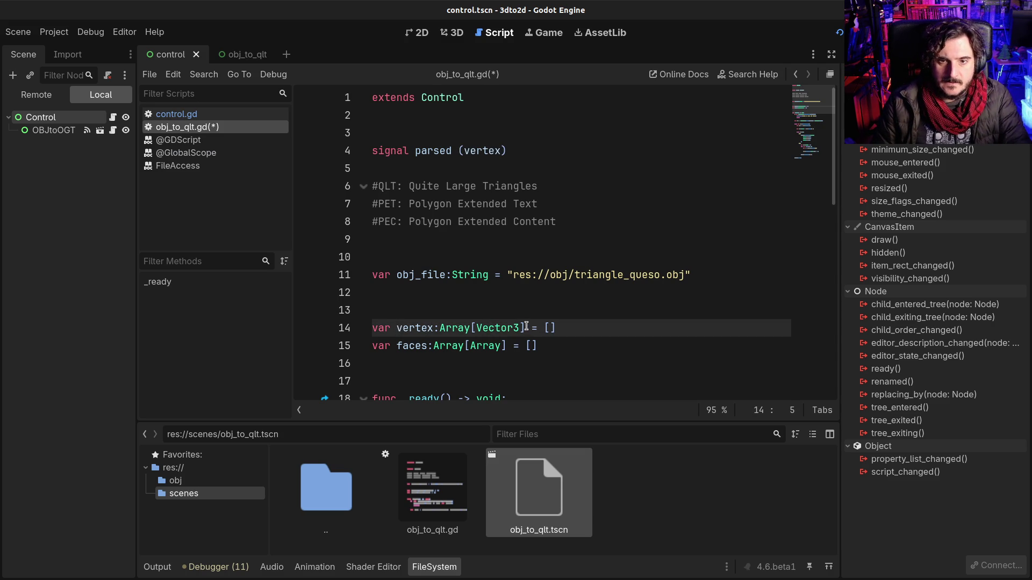
{"action": "left_click", "coordinate": [526, 327], "text": "shift"}
{"action": "key", "text": "ctrl+c"}
{"action": "double_click", "coordinate": [474, 151]}
{"action": "key", "text": "ctrl+v"}
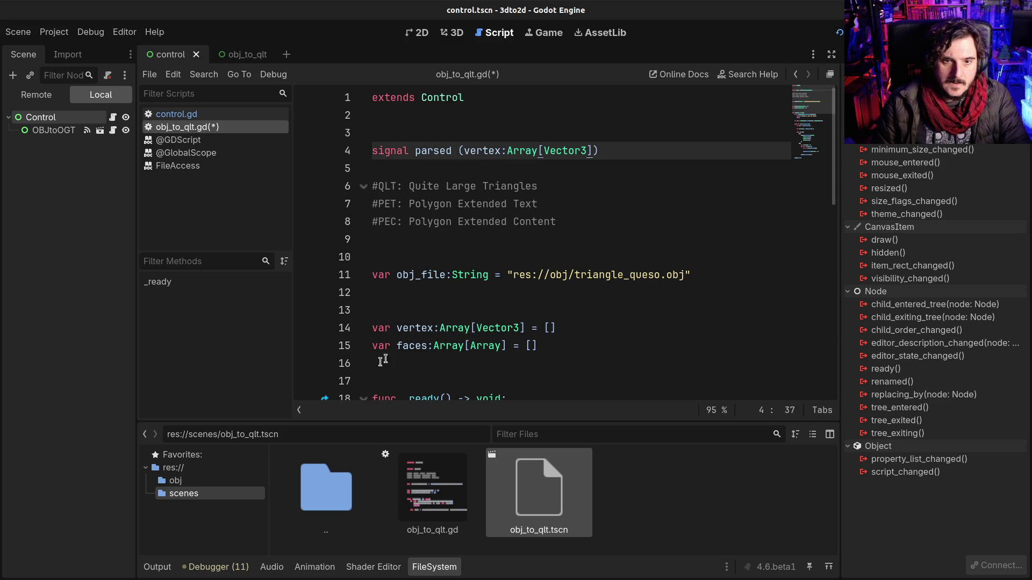
{"action": "left_click", "coordinate": [397, 345]}
{"action": "left_click", "coordinate": [506, 346], "text": "shift"}
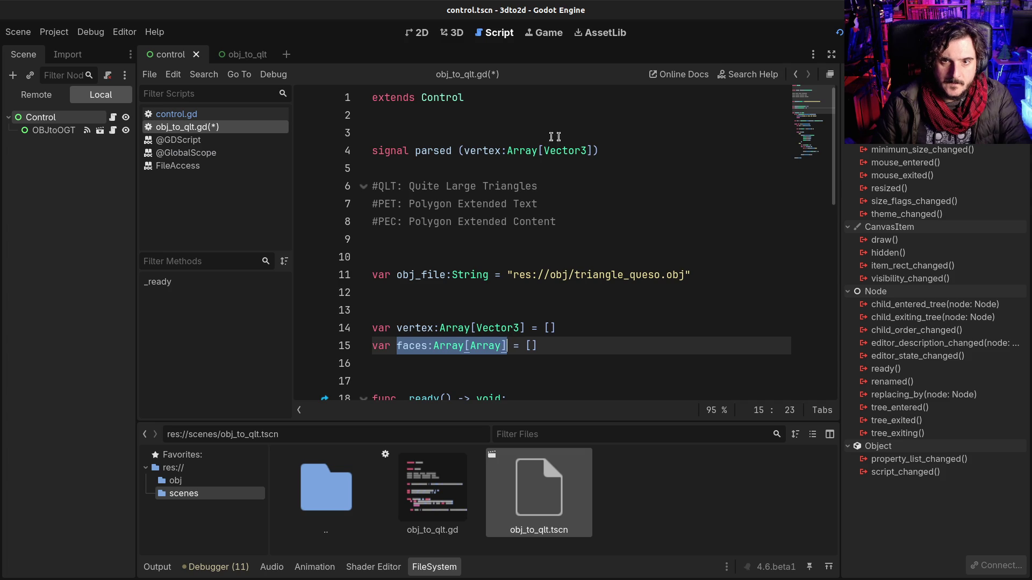
{"action": "left_click", "coordinate": [593, 150]}
{"action": "type", "text": ","}
{"action": "key", "text": "ctrl+v"}
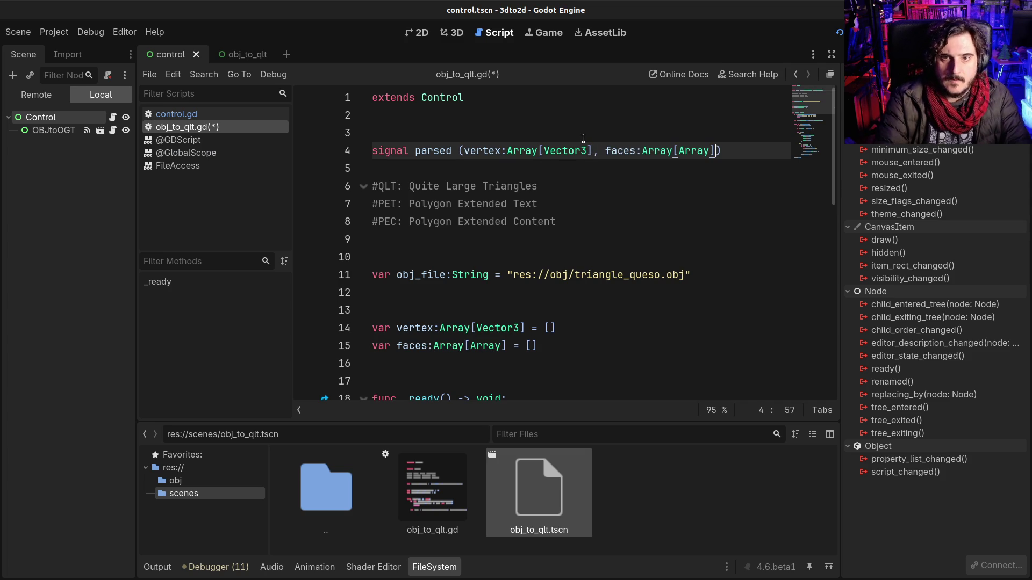
{"action": "key", "text": "ctrl+s"}
Step: Change the final emit call to parsed.emit(vertex, faces) and save
{"action": "left_click", "coordinate": [464, 150]}
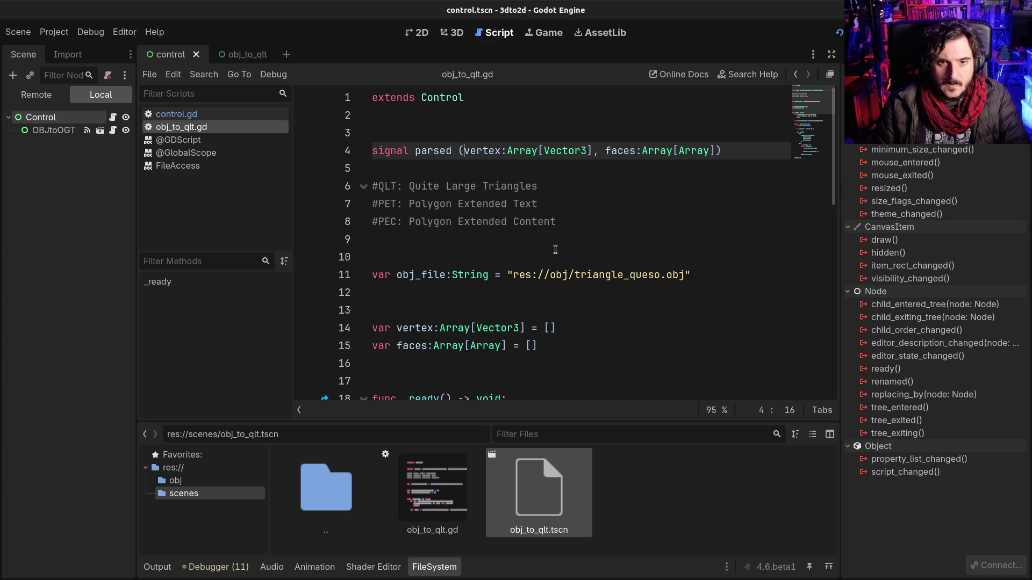
{"action": "scroll", "coordinate": [555, 250], "scroll_direction": "down", "scroll_amount": 10}
{"action": "left_click", "coordinate": [469, 367]}
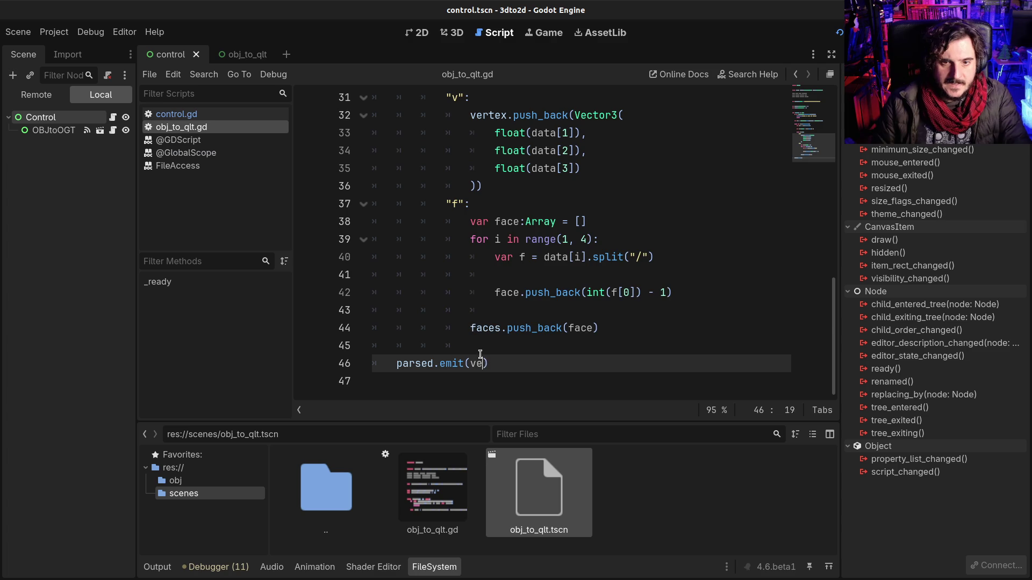
{"action": "type", "text": "vertex,"}
{"action": "key", "text": "Escape"}
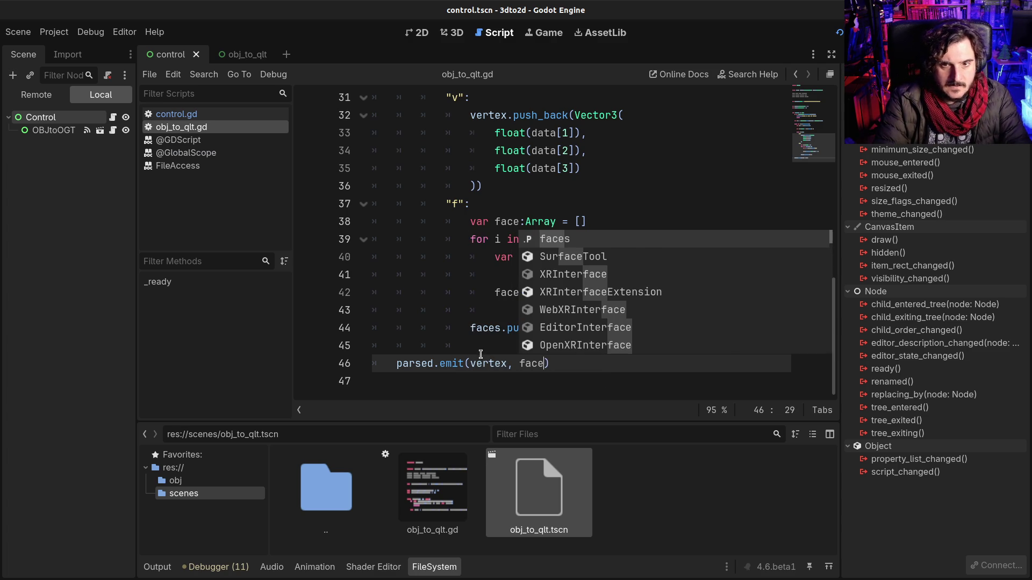
{"action": "type", "text": "s"}
{"action": "key", "text": "ctrl+s"}
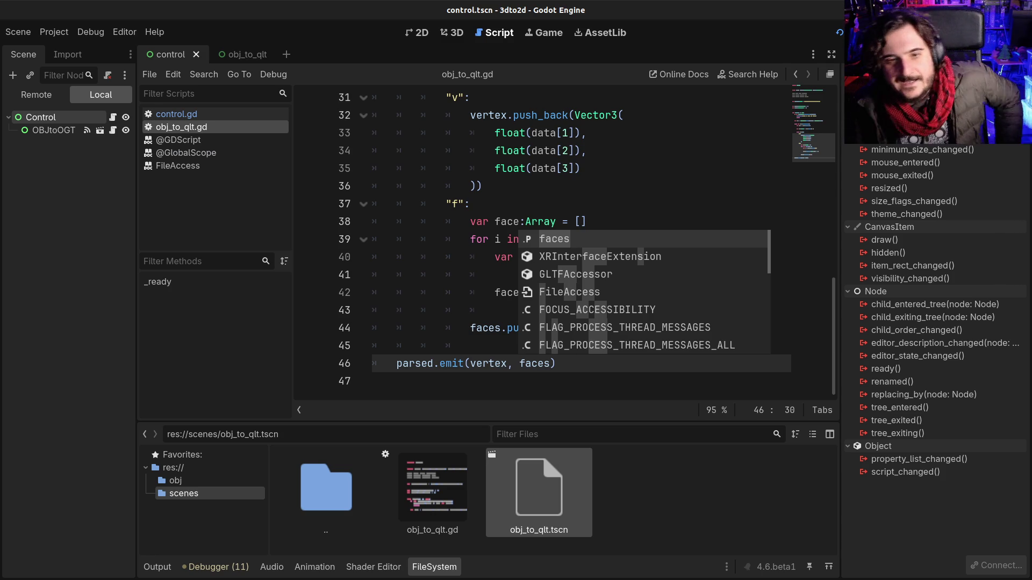
{"action": "left_click", "coordinate": [410, 302]}
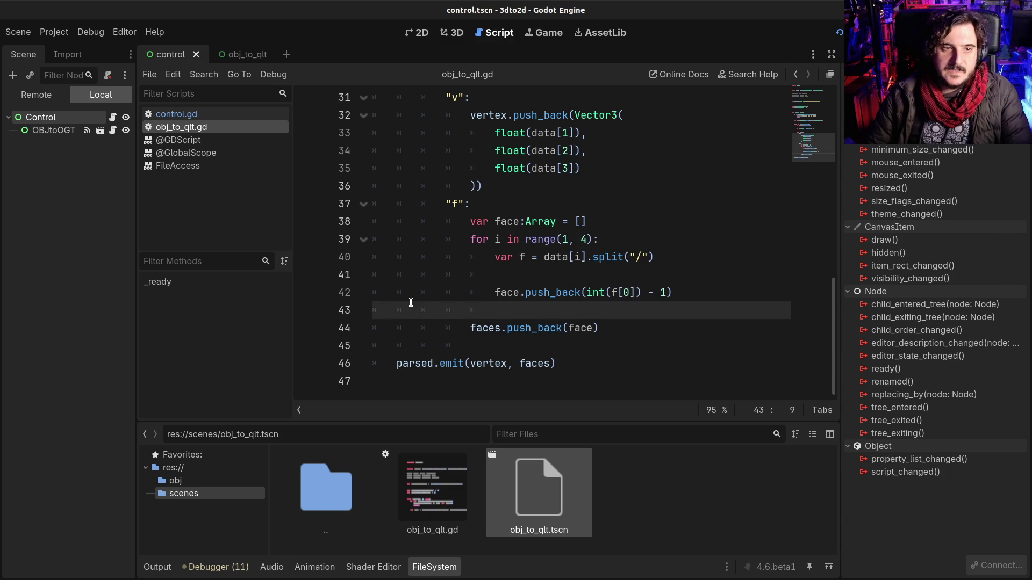
Step: Rename the OBJtoOGT node in the control scene to OBJtoQLT and save the scene
{"action": "left_click", "coordinate": [198, 115]}
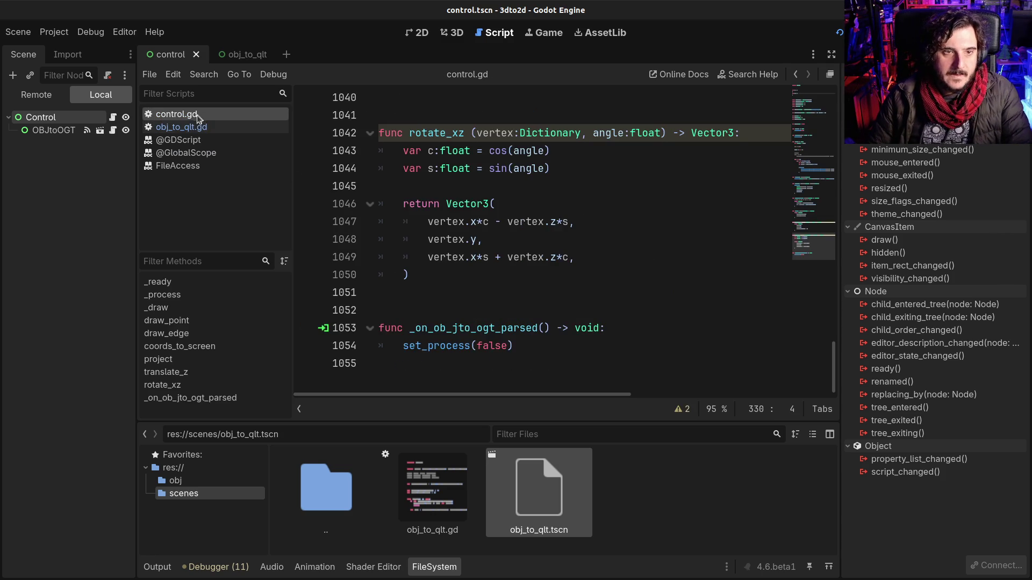
{"action": "left_click", "coordinate": [193, 128]}
{"action": "left_click", "coordinate": [572, 267]}
{"action": "left_click", "coordinate": [63, 134]}
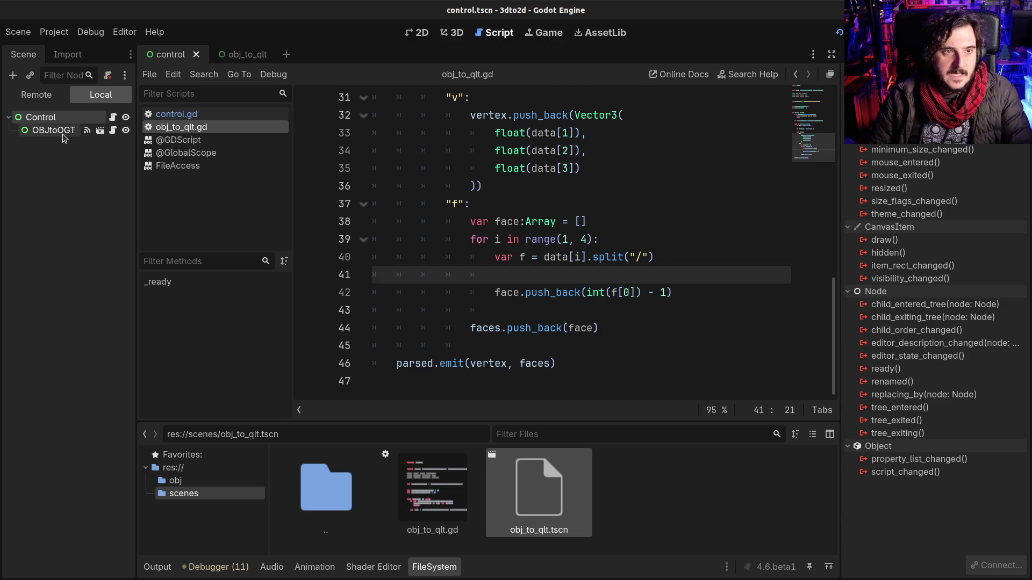
{"action": "left_click", "coordinate": [62, 134]}
{"action": "key", "text": "BackSpace"}
{"action": "key", "text": "BackSpace"}
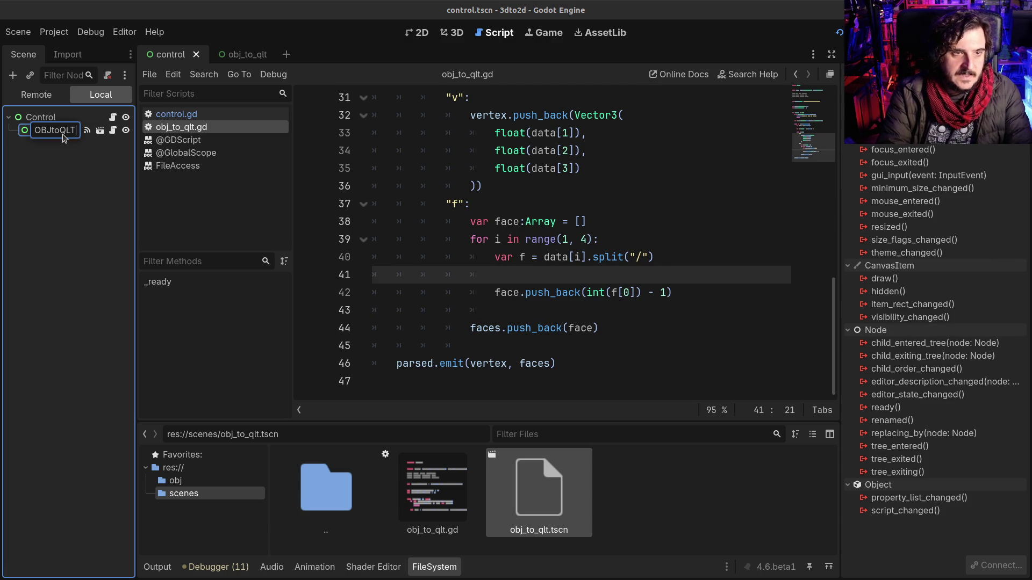
{"action": "key", "text": "Return"}
{"action": "key", "text": "ctrl+s"}
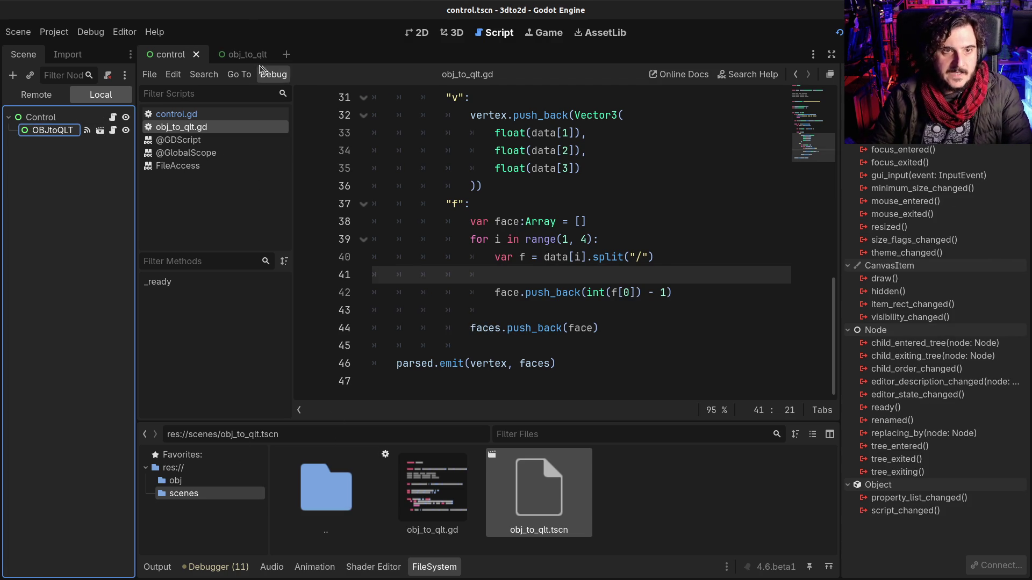
Step: Rename the obj_to_qlt scene's root node to OBJtoQLT and save that scene
{"action": "left_click", "coordinate": [247, 54]}
{"action": "left_click", "coordinate": [69, 118]}
{"action": "double_click", "coordinate": [69, 118]}
{"action": "key", "text": "BackSpace"}
{"action": "key", "text": "Return"}
{"action": "key", "text": "F1"}
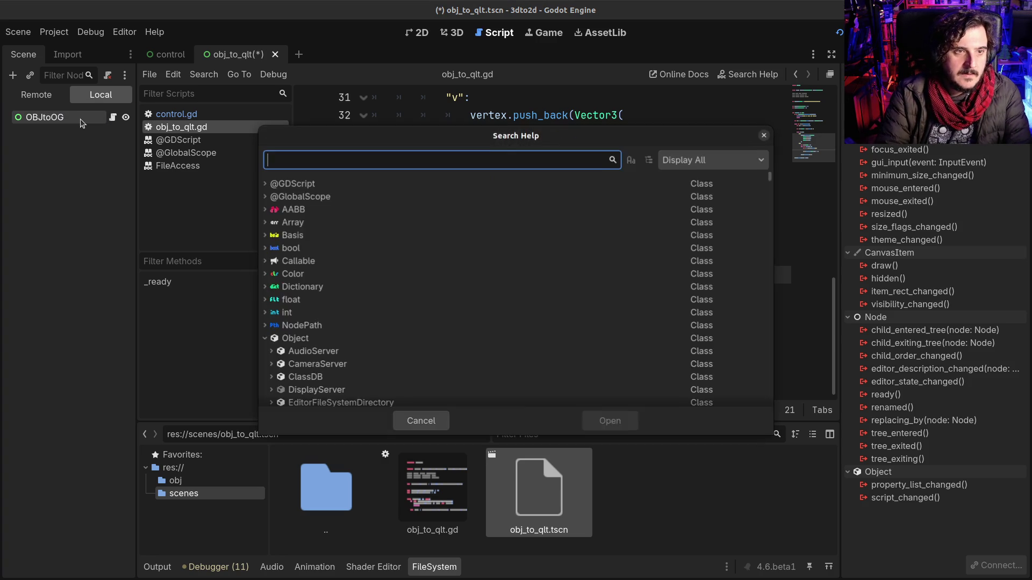
{"action": "key", "text": "Escape"}
{"action": "double_click", "coordinate": [80, 119]}
{"action": "key", "text": "BackSpace"}
{"action": "key", "text": "BackSpace"}
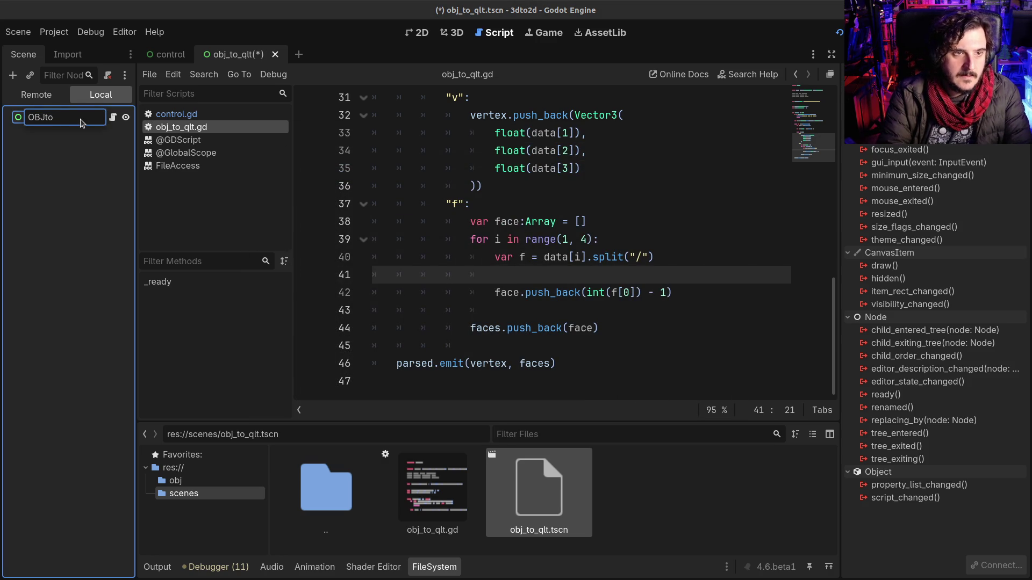
{"action": "type", "text": "T"}
{"action": "key", "text": "Return"}
{"action": "key", "text": "ctrl+s"}
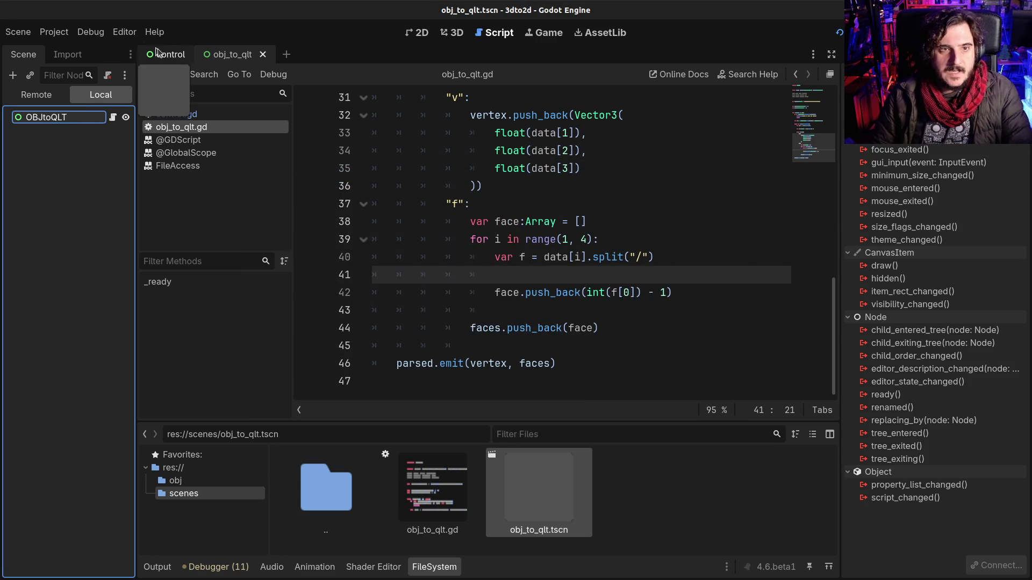
Step: Back in the control scene, review the OBJtoQLT script's parsed emit call on line 46
{"action": "key", "text": "ctrl+Tab"}
{"action": "left_click", "coordinate": [50, 129]}
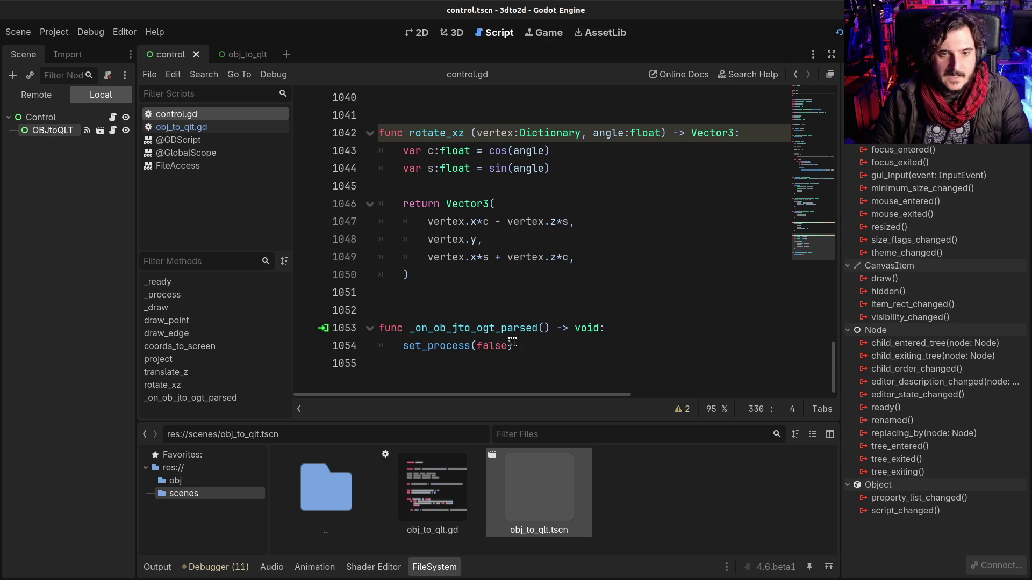
{"action": "left_click", "coordinate": [494, 345]}
{"action": "left_click", "coordinate": [112, 131]}
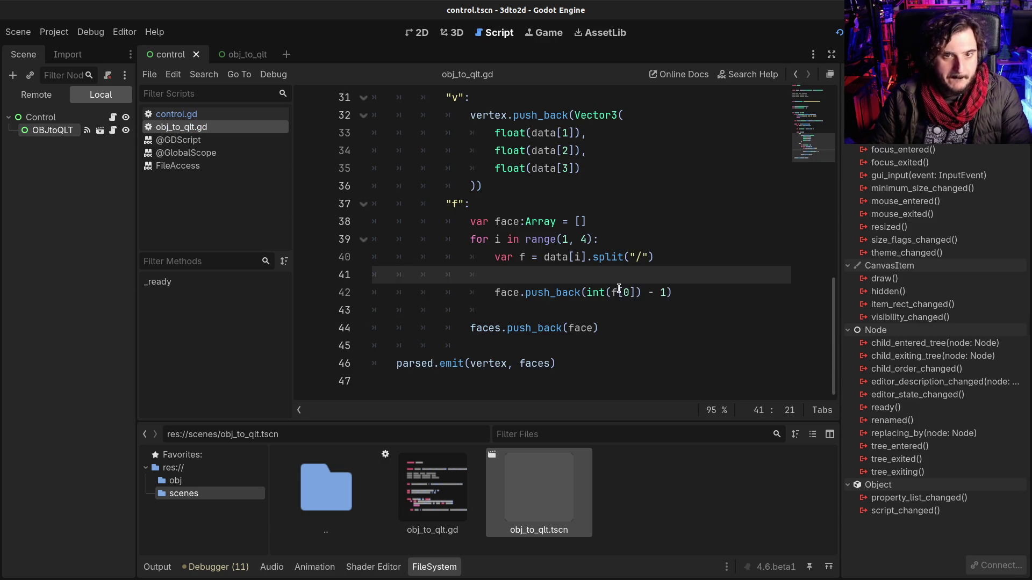
{"action": "left_click_drag", "start_coordinate": [422, 363], "coordinate": [556, 363]}
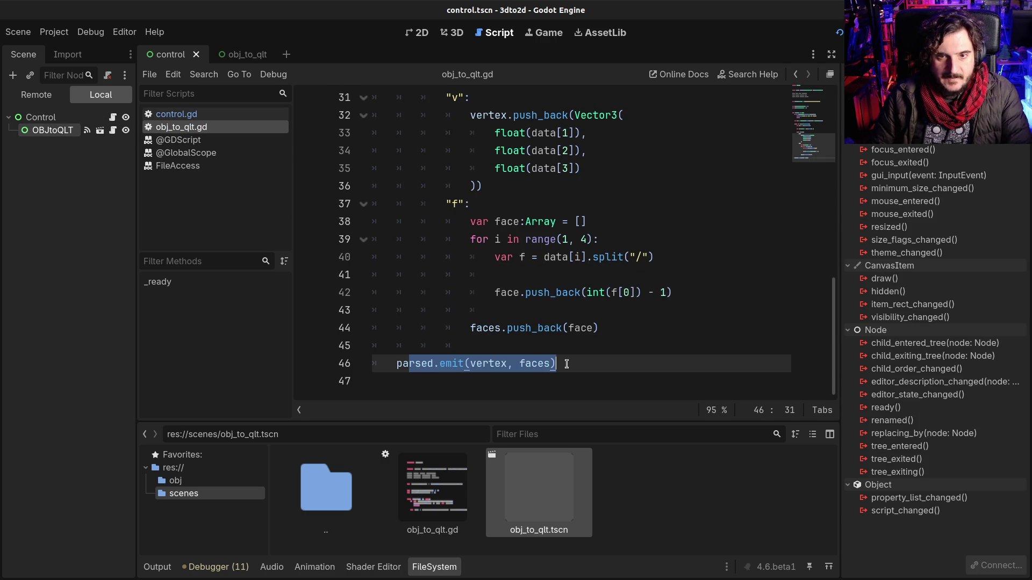
Step: Disconnect the old parsed connection and reconnect parsed to _on_ob_jto_qlt_parsed
{"action": "left_click", "coordinate": [913, 137]}
{"action": "right_click", "coordinate": [913, 137]}
{"action": "left_click", "coordinate": [924, 161]}
{"action": "left_click", "coordinate": [996, 565]}
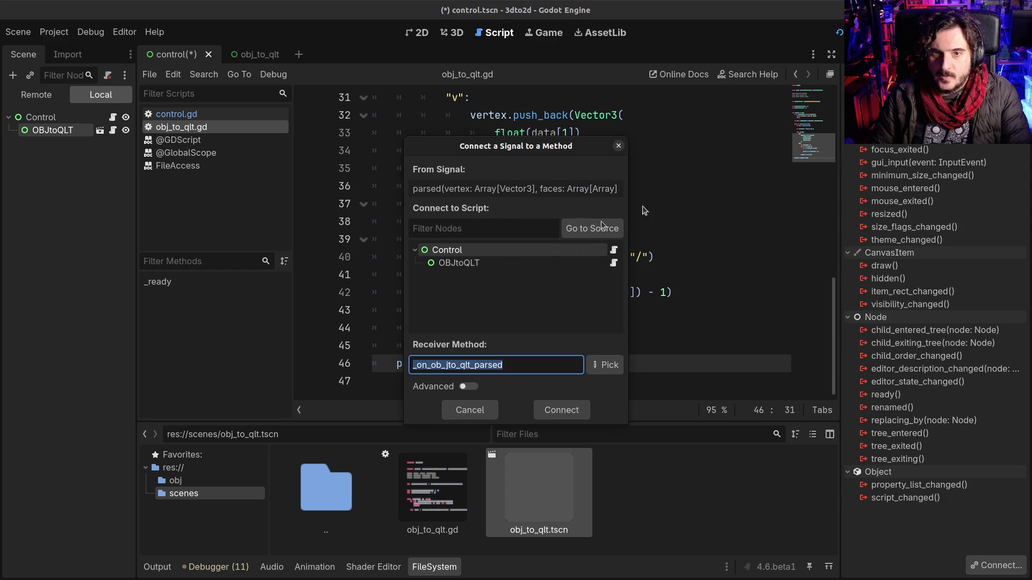
{"action": "left_click", "coordinate": [559, 416]}
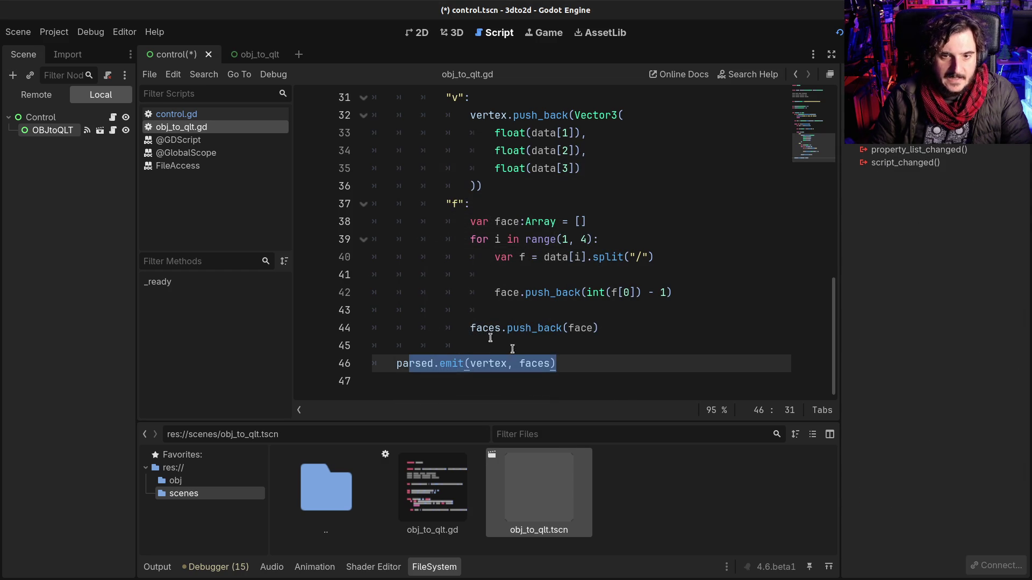
Step: Move set_process(false) into the new handler and delete the empty old handler
{"action": "left_click_drag", "start_coordinate": [514, 275], "coordinate": [401, 276]}
{"action": "key", "text": "ctrl+x"}
{"action": "mouse_move", "coordinate": [403, 346]}
{"action": "left_mouse_down"}
{"action": "mouse_move", "coordinate": [623, 346]}
{"action": "mouse_move", "coordinate": [613, 346]}
{"action": "left_mouse_up"}
{"action": "key", "text": "ctrl+v"}
{"action": "mouse_move", "coordinate": [607, 294]}
{"action": "left_mouse_down"}
{"action": "mouse_move", "coordinate": [387, 260]}
{"action": "mouse_move", "coordinate": [354, 246]}
{"action": "left_mouse_up"}
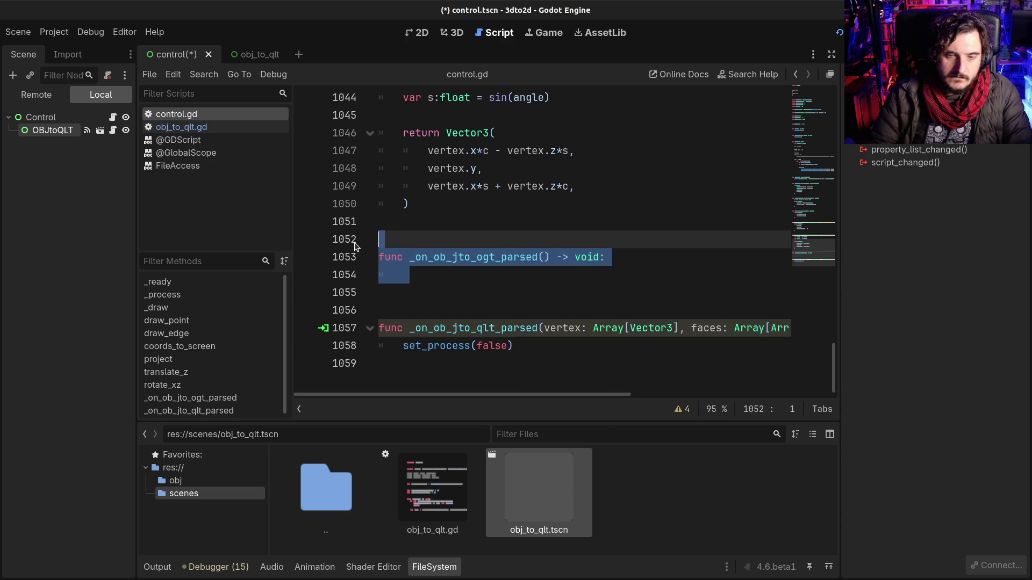
{"action": "key", "text": "BackSpace"}
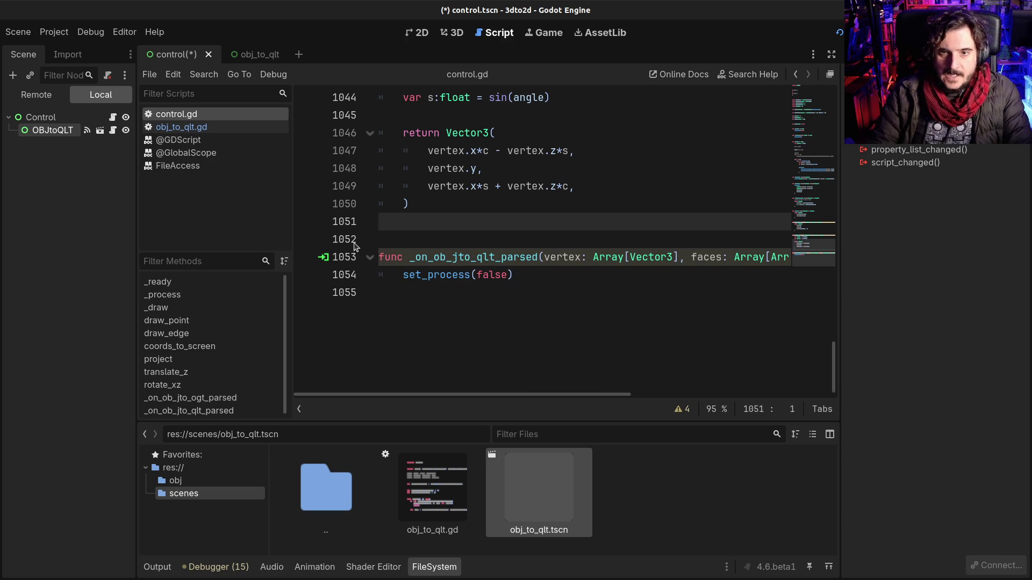
Step: Add 'vs = vertex' and 'fs = faces' above set_process(false) and save control.gd
{"action": "key", "text": "Down"}
{"action": "key", "text": "Down"}
{"action": "key", "text": "Down"}
{"action": "key", "text": "Home"}
{"action": "key", "text": "Return"}
{"action": "key", "text": "Up"}
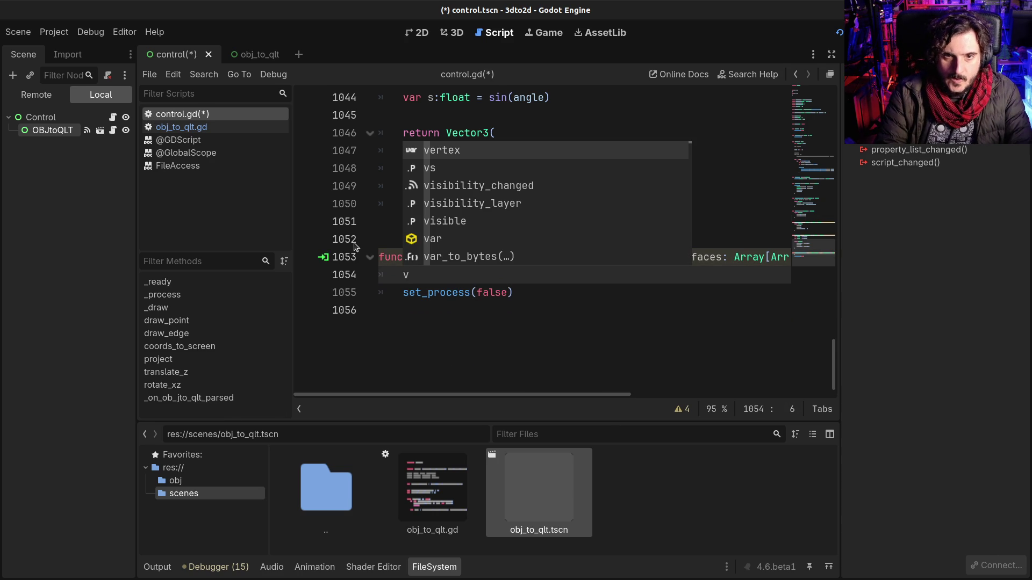
{"action": "type", "text": "s = vertex"}
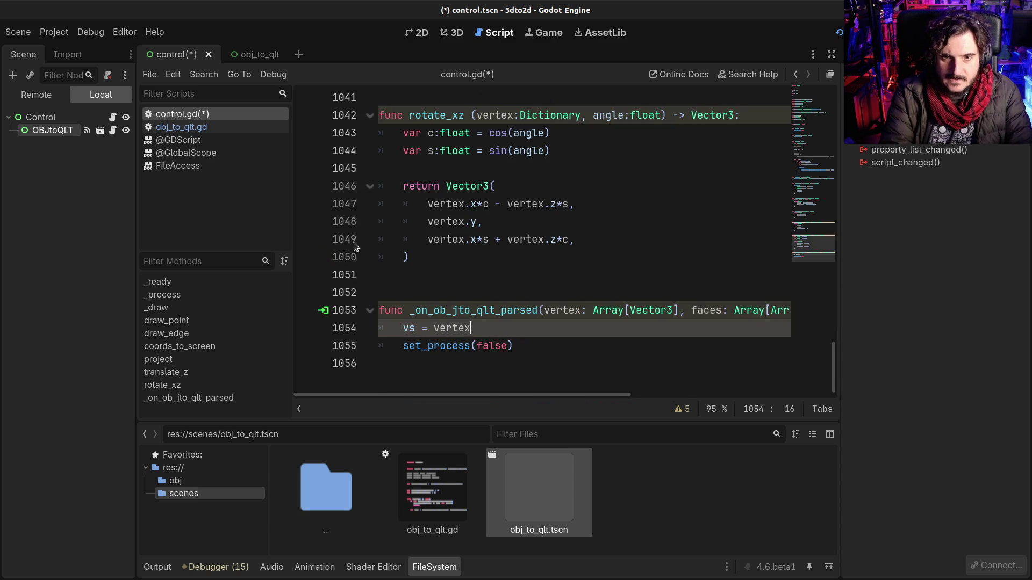
{"action": "key", "text": "Return"}
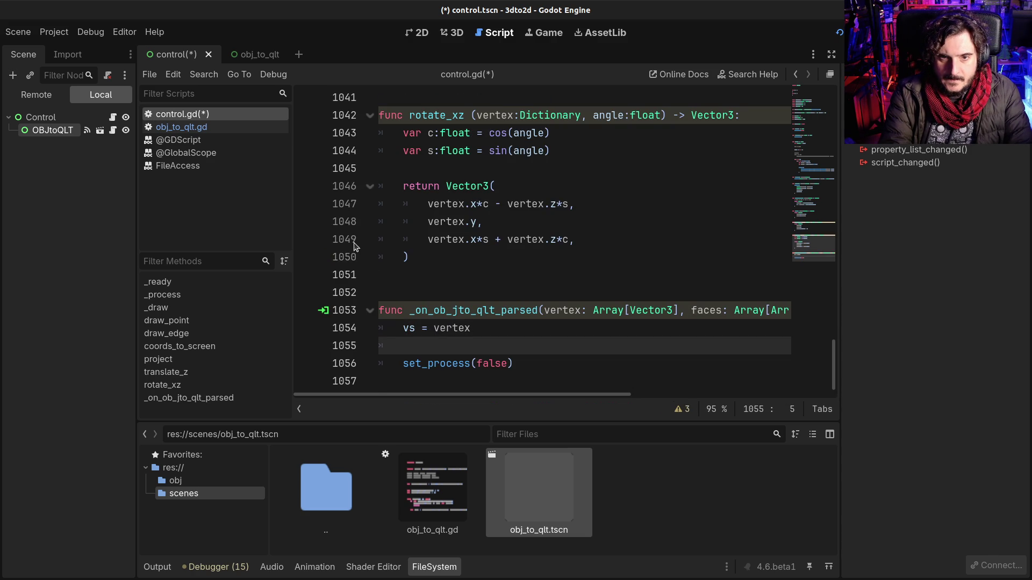
{"action": "type", "text": "f"}
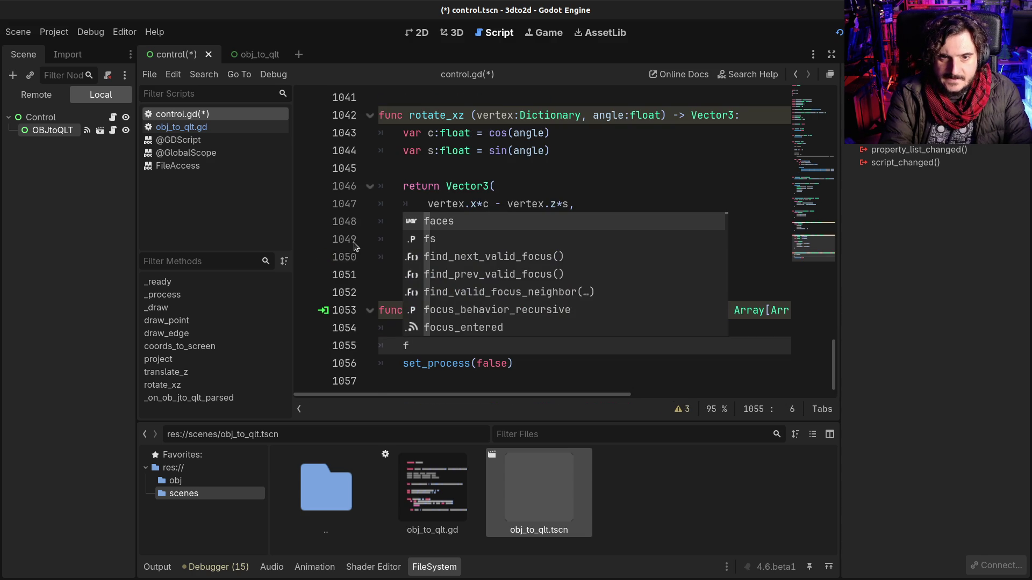
{"action": "key", "text": "Down"}
{"action": "key", "text": "Return"}
{"action": "type", "text": "="}
{"action": "key", "text": "Escape"}
{"action": "type", "text": "s"}
{"action": "key", "text": "ctrl+s"}
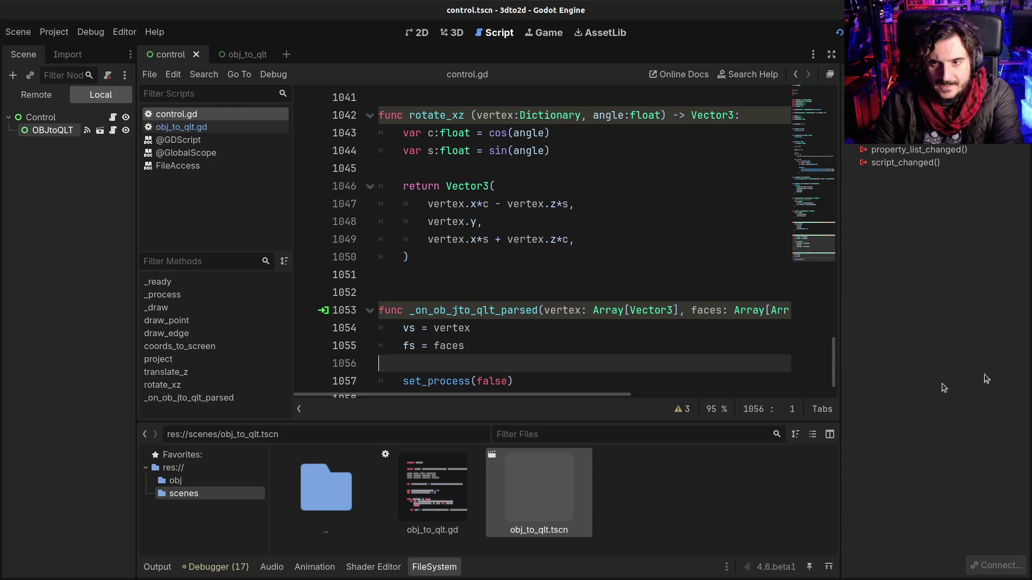
{"action": "left_click_drag", "start_coordinate": [833, 362], "coordinate": [832, 113]}
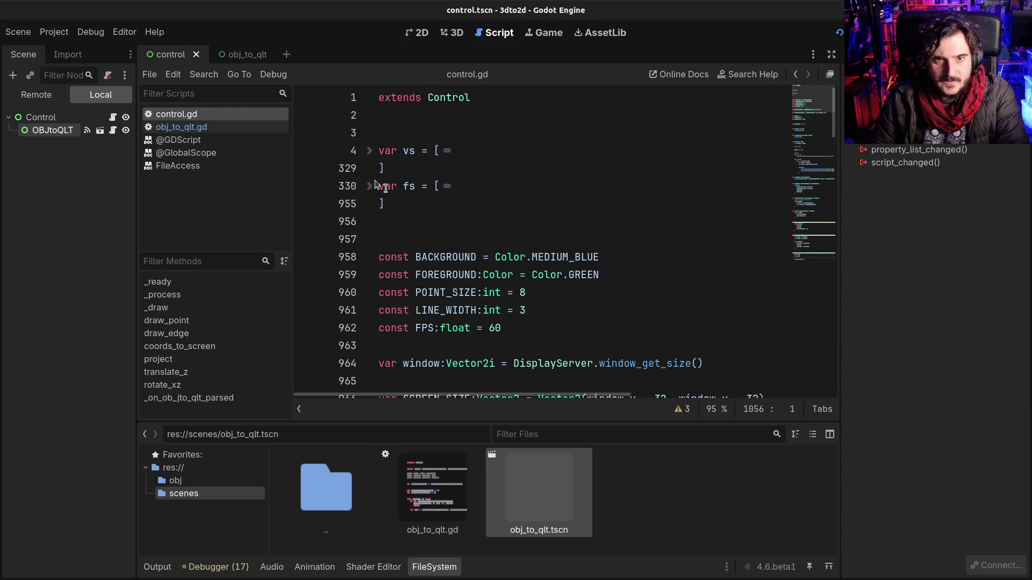
{"action": "left_click", "coordinate": [369, 151]}
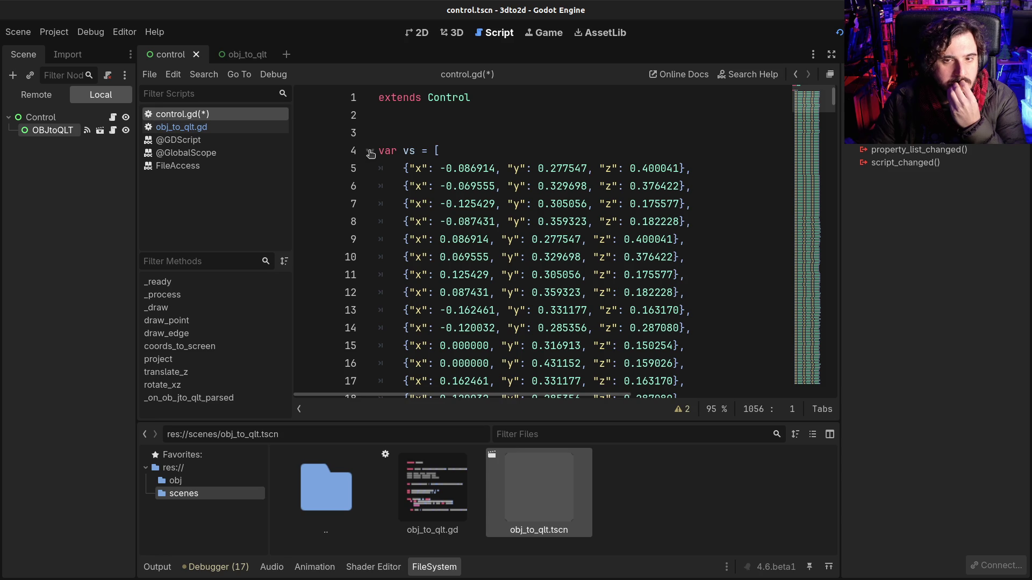
{"action": "left_click", "coordinate": [370, 151]}
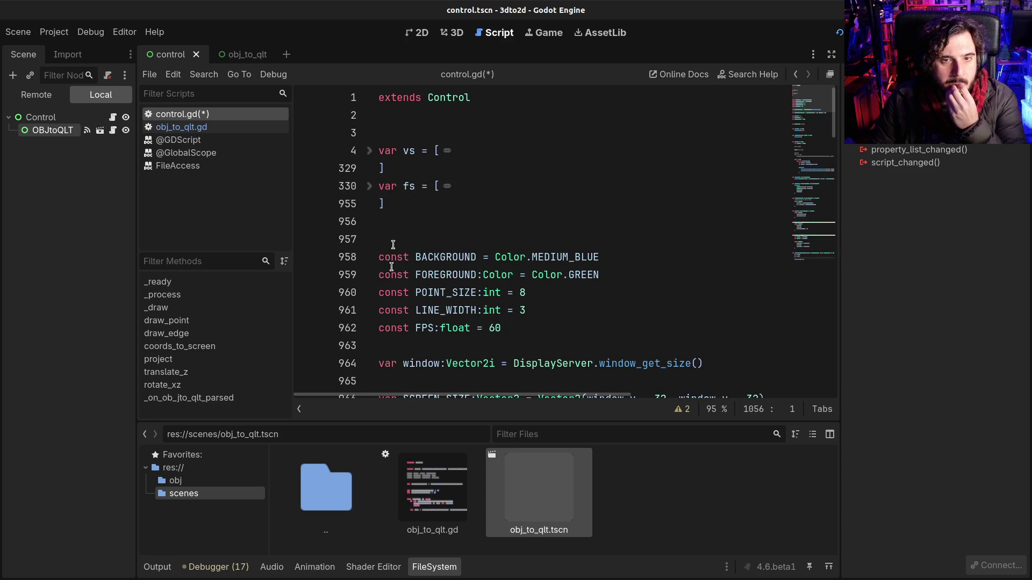
{"action": "scroll", "coordinate": [393, 238], "scroll_direction": "down", "scroll_amount": 7}
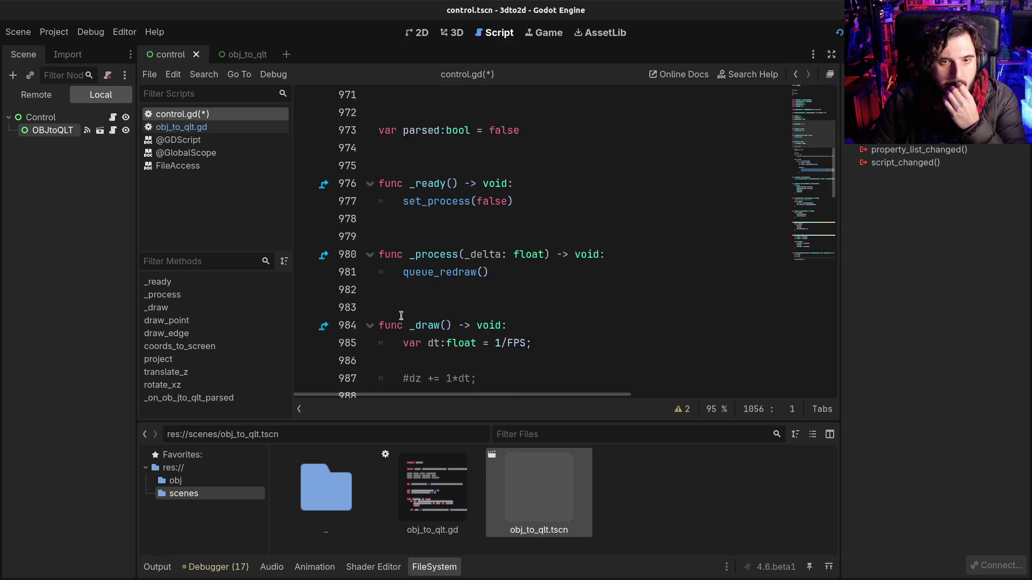
{"action": "scroll", "coordinate": [401, 315], "scroll_direction": "down", "scroll_amount": 5}
{"action": "scroll", "coordinate": [449, 257], "scroll_direction": "up", "scroll_amount": 1}
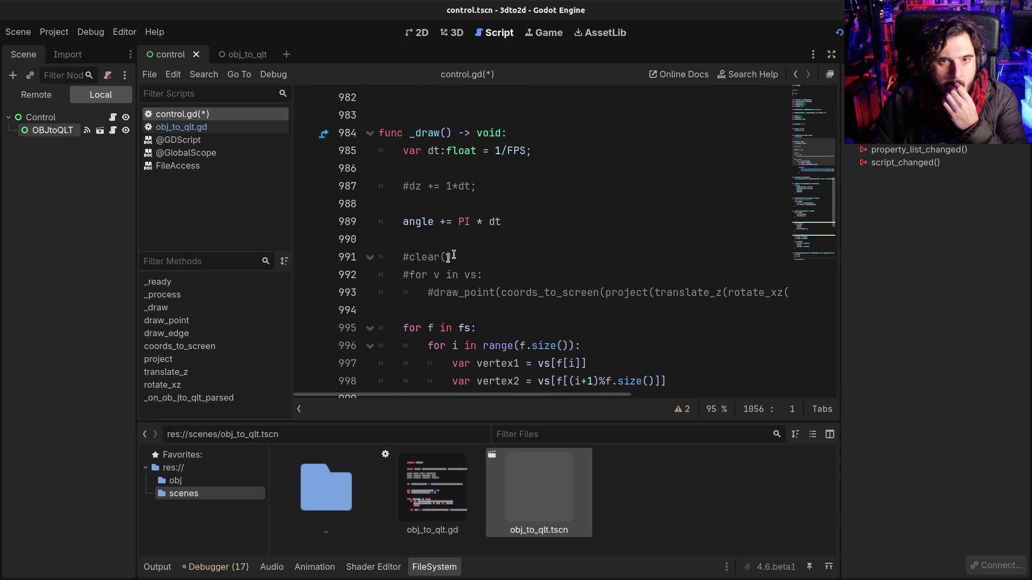
{"action": "scroll", "coordinate": [473, 261], "scroll_direction": "down", "scroll_amount": 1}
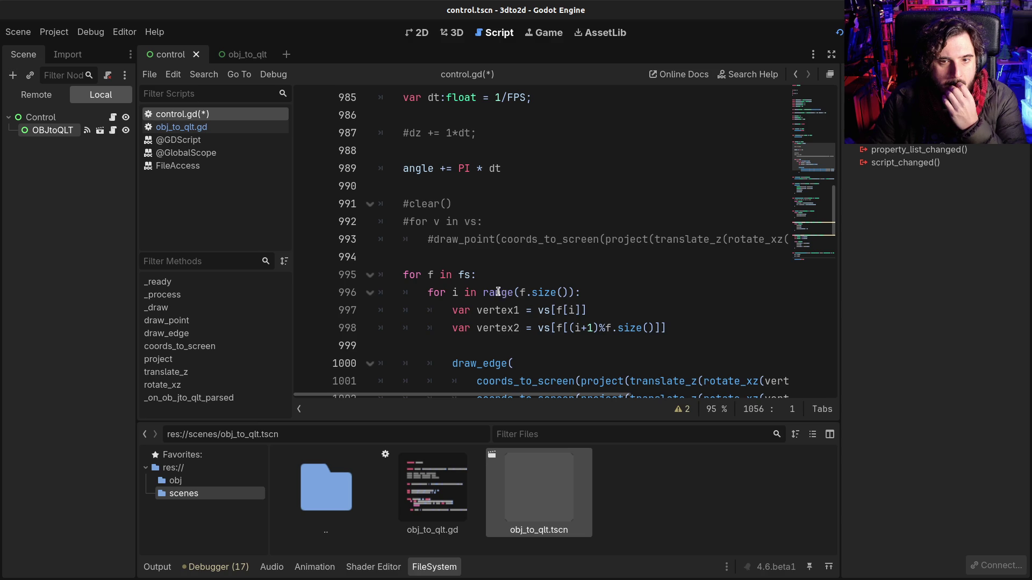
{"action": "left_click_drag", "start_coordinate": [499, 310], "coordinate": [587, 310]}
{"action": "left_click", "coordinate": [585, 310]}
{"action": "left_click", "coordinate": [554, 328]}
{"action": "scroll", "coordinate": [585, 316], "scroll_direction": "down", "scroll_amount": 1}
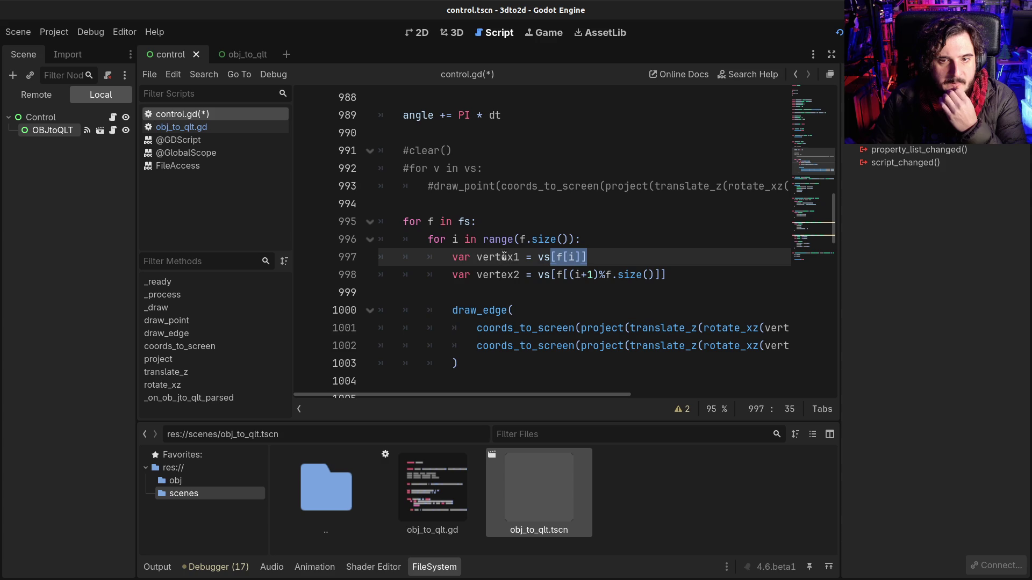
{"action": "double_click", "coordinate": [543, 257]}
{"action": "left_click", "coordinate": [489, 310]}
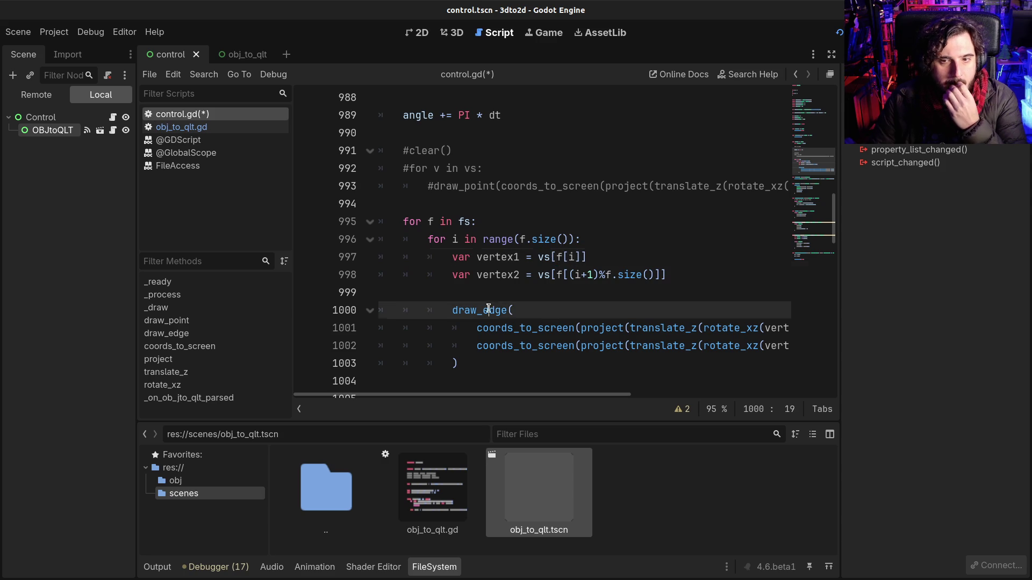
{"action": "mouse_move", "coordinate": [543, 394]}
{"action": "left_mouse_down"}
{"action": "mouse_move", "coordinate": [774, 385]}
{"action": "mouse_move", "coordinate": [654, 394]}
{"action": "left_mouse_up"}
{"action": "double_click", "coordinate": [616, 328]}
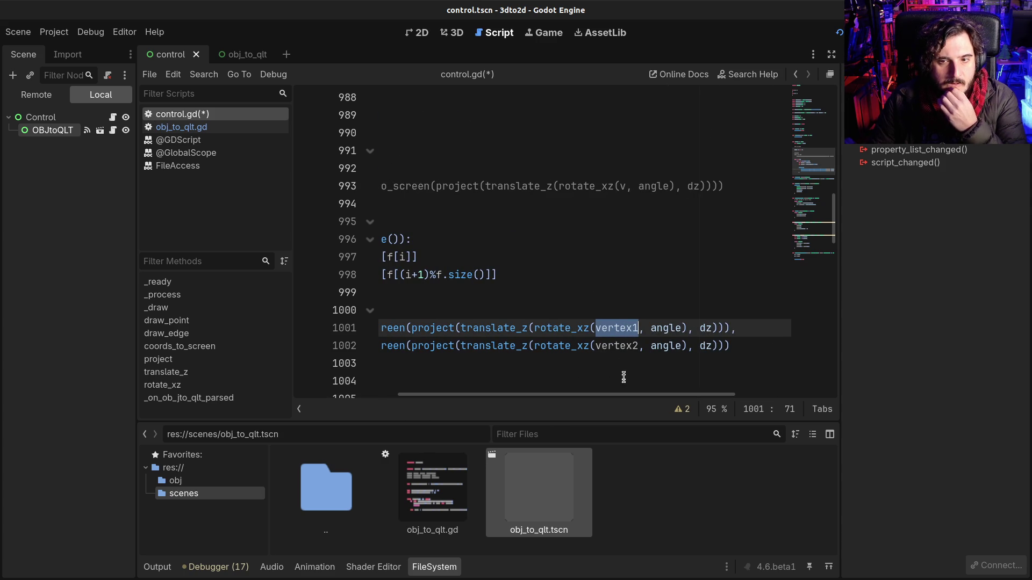
{"action": "left_click_drag", "start_coordinate": [563, 393], "coordinate": [401, 385]}
{"action": "scroll", "coordinate": [462, 291], "scroll_direction": "down", "scroll_amount": 2}
{"action": "scroll", "coordinate": [462, 292], "scroll_direction": "down", "scroll_amount": 3}
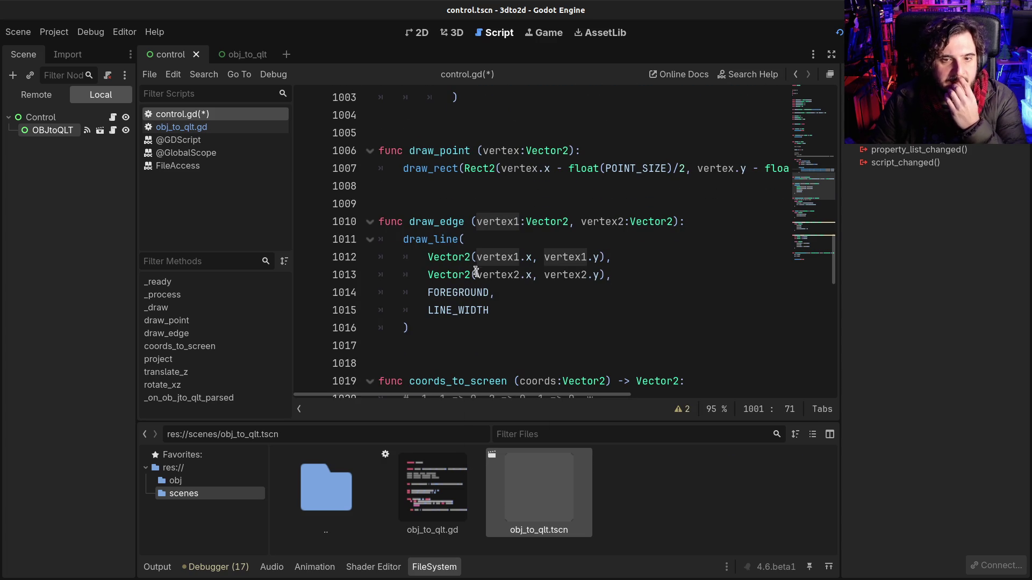
{"action": "scroll", "coordinate": [507, 237], "scroll_direction": "up", "scroll_amount": 4}
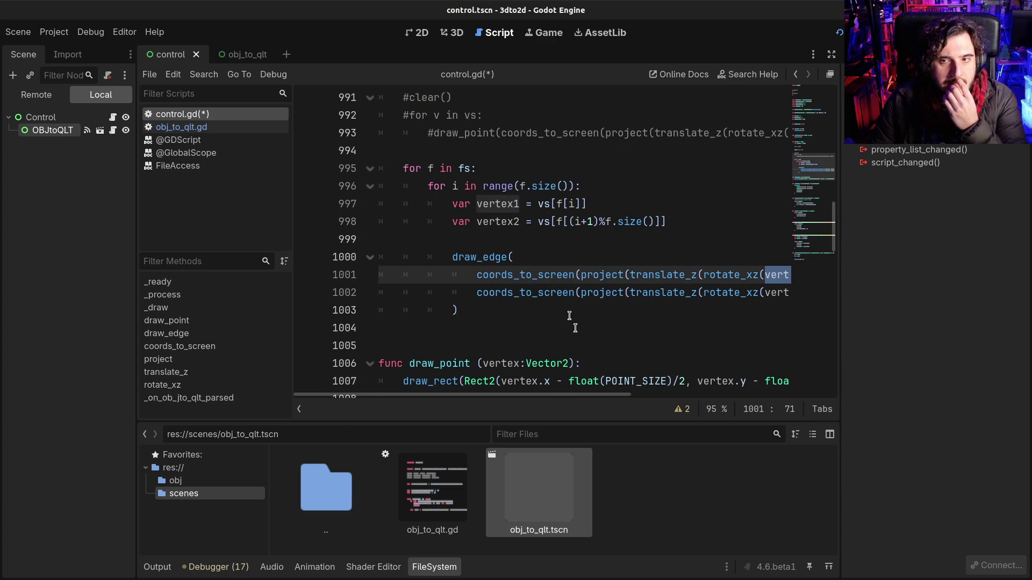
{"action": "scroll", "coordinate": [540, 332], "scroll_direction": "down", "scroll_amount": 11}
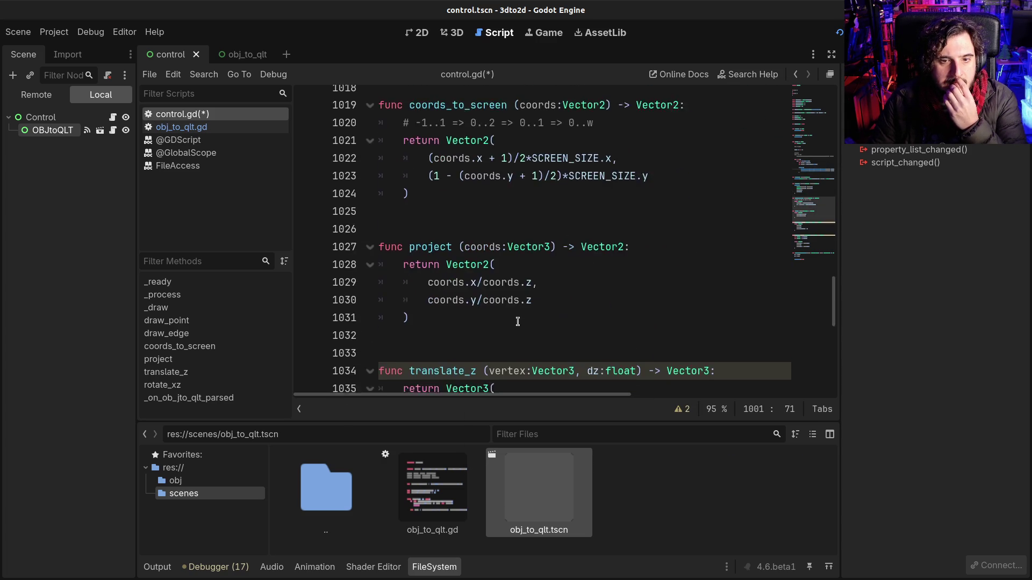
{"action": "scroll", "coordinate": [461, 281], "scroll_direction": "down", "scroll_amount": 4}
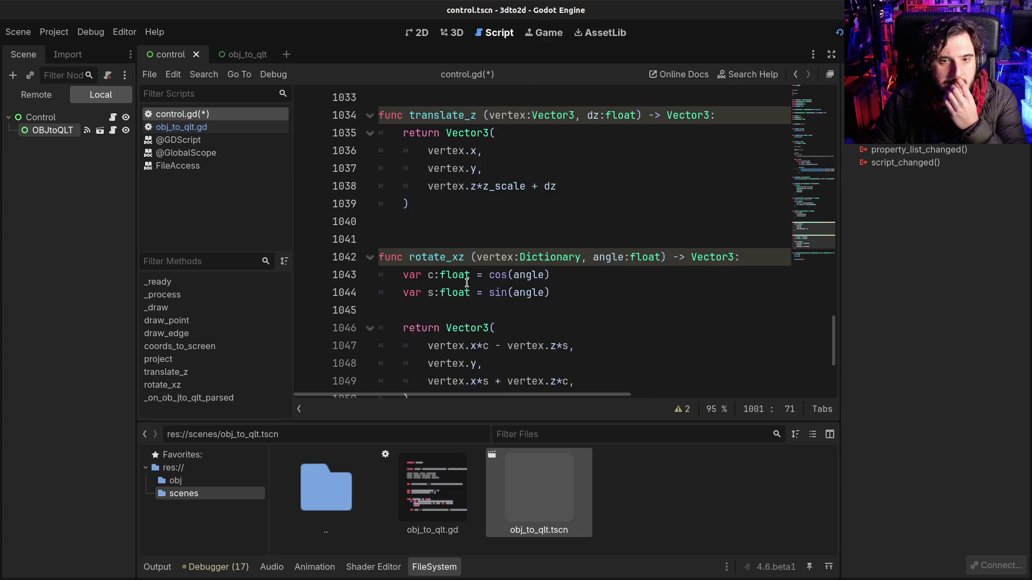
{"action": "left_click", "coordinate": [437, 293]}
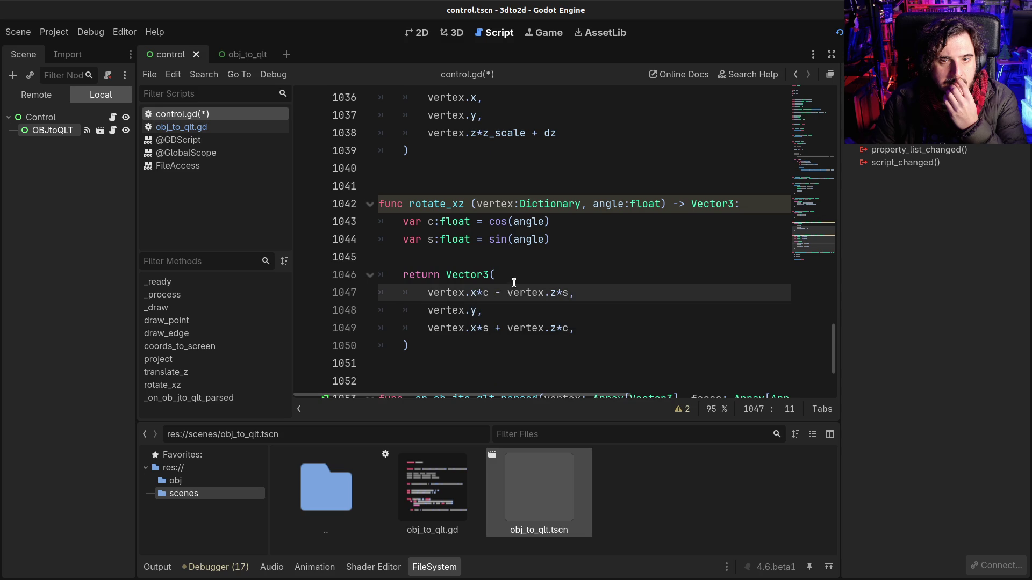
{"action": "left_click", "coordinate": [507, 204]}
{"action": "double_click", "coordinate": [496, 203]}
{"action": "double_click", "coordinate": [556, 204]}
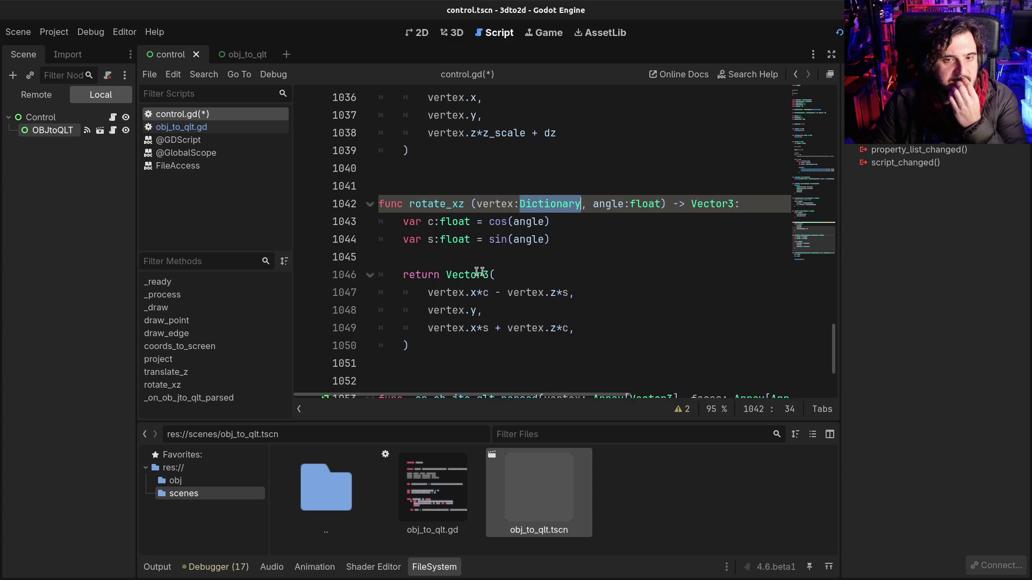
{"action": "left_click", "coordinate": [498, 204]}
{"action": "left_click", "coordinate": [538, 204]}
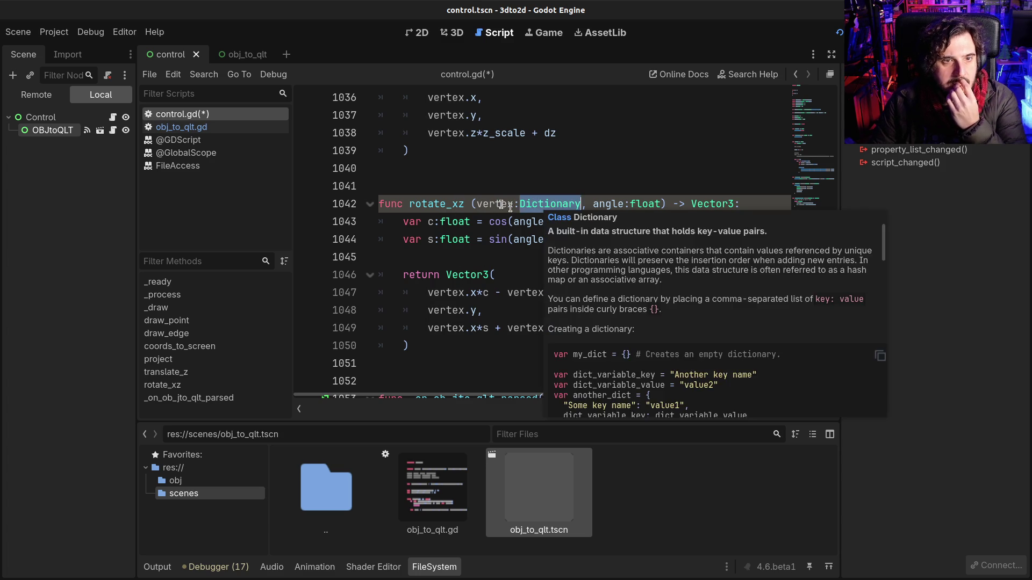
{"action": "double_click", "coordinate": [538, 204]}
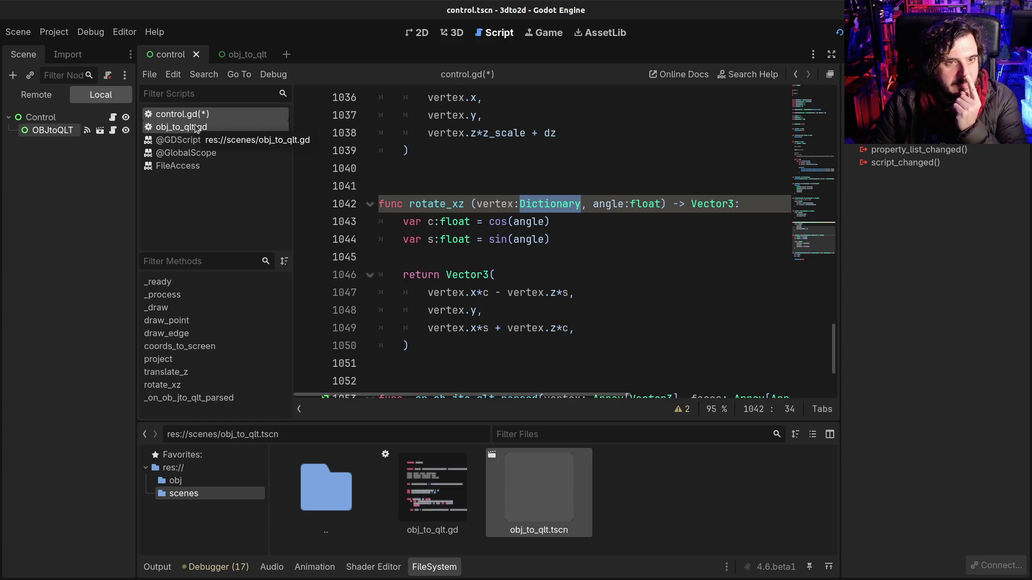
Step: Change the parsed signal and vertex array types from Vector3 to Dictionary in obj_to_qlt.gd
{"action": "left_click", "coordinate": [195, 127]}
{"action": "left_click", "coordinate": [475, 203]}
{"action": "scroll", "coordinate": [579, 283], "scroll_direction": "up", "scroll_amount": 3}
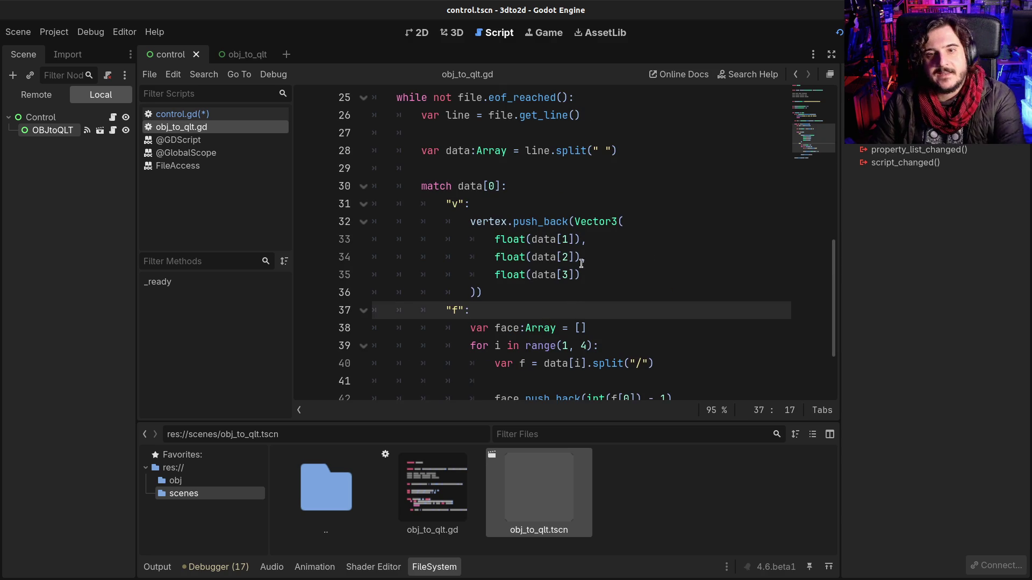
{"action": "scroll", "coordinate": [580, 260], "scroll_direction": "up", "scroll_amount": 8}
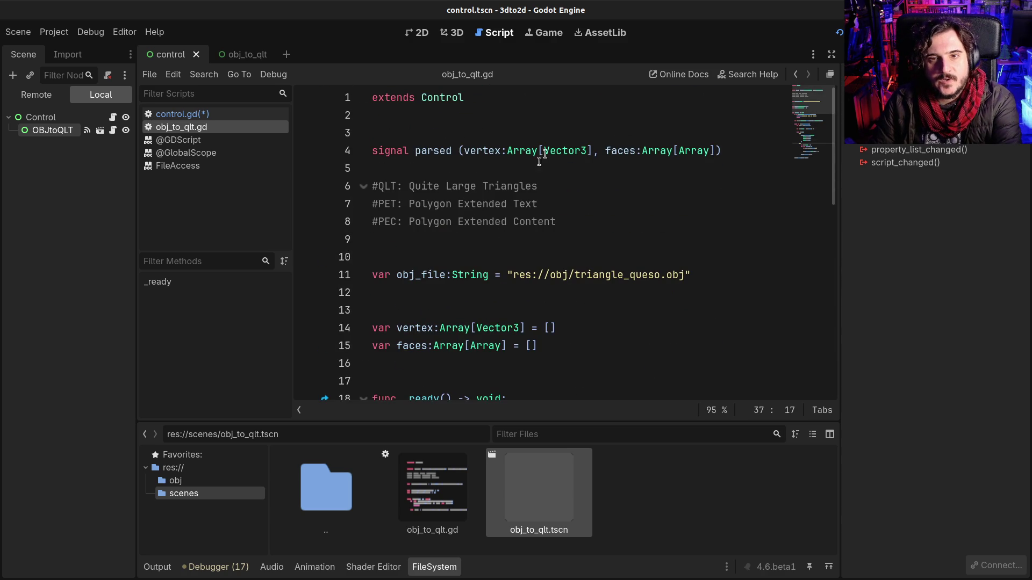
{"action": "double_click", "coordinate": [553, 150]}
{"action": "type", "text": "Dict"}
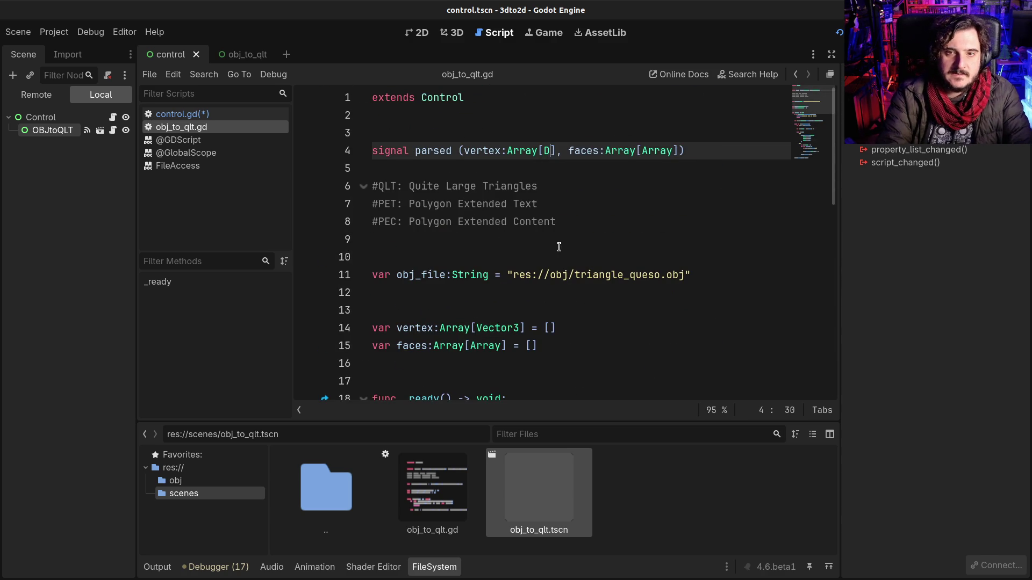
{"action": "key", "text": "Return"}
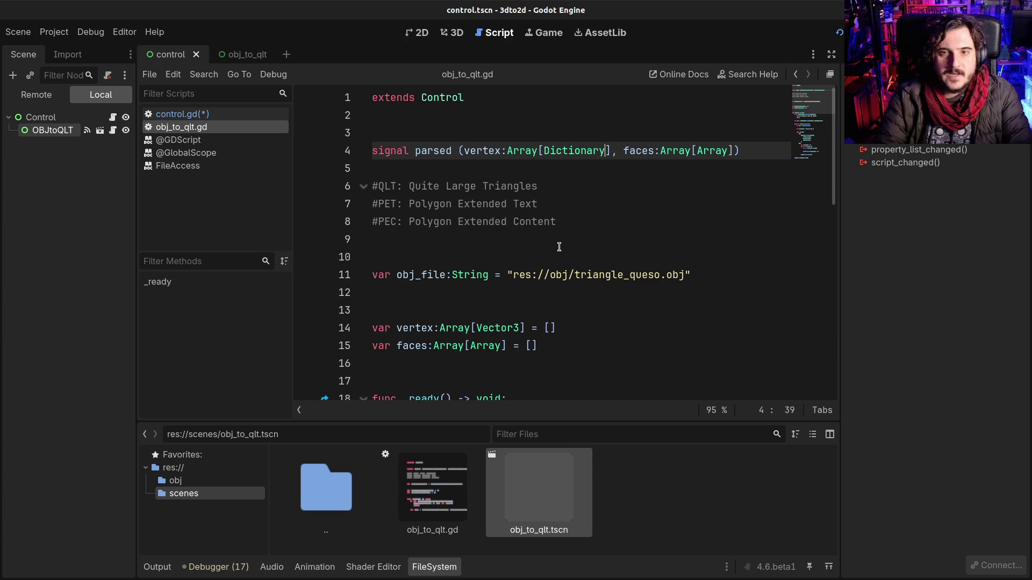
{"action": "double_click", "coordinate": [573, 150]}
{"action": "key", "text": "ctrl+c"}
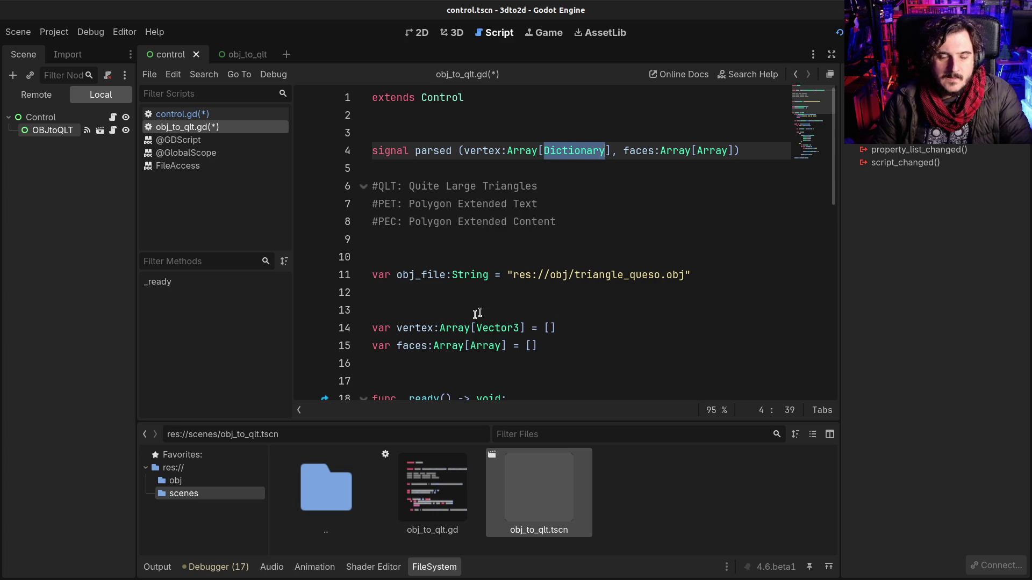
{"action": "double_click", "coordinate": [483, 325]}
{"action": "key", "text": "ctrl+v"}
Step: Replace the Vector3 constructor in the vertex push_back with a dictionary and key the first coordinate "x":
{"action": "scroll", "coordinate": [602, 349], "scroll_direction": "down", "scroll_amount": 5}
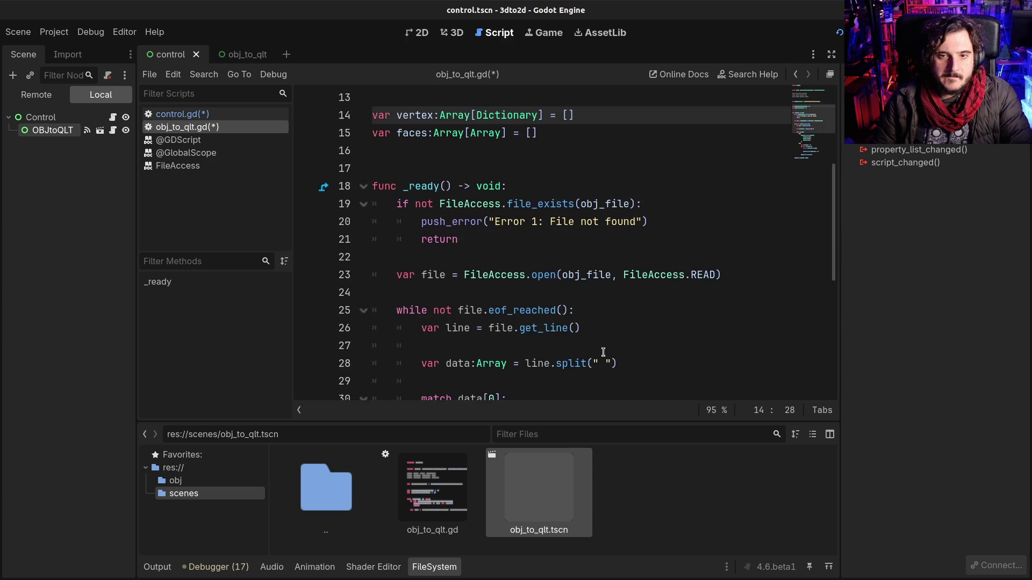
{"action": "scroll", "coordinate": [602, 349], "scroll_direction": "down", "scroll_amount": 2}
{"action": "double_click", "coordinate": [597, 274]}
{"action": "key", "text": "Delete"}
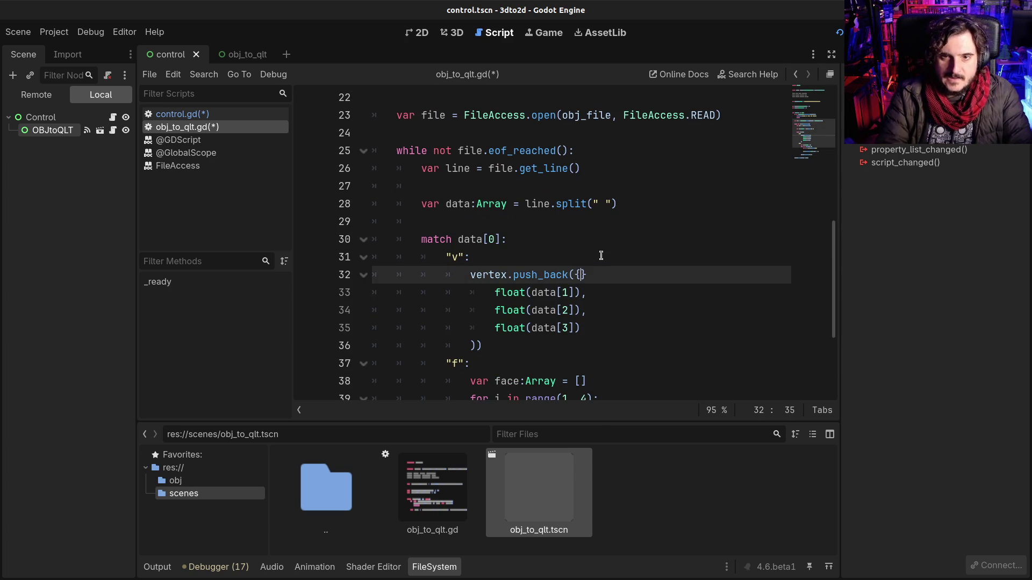
{"action": "key", "text": "Delete"}
{"action": "key", "text": "Down"}
{"action": "key", "text": "Down"}
{"action": "key", "text": "Down"}
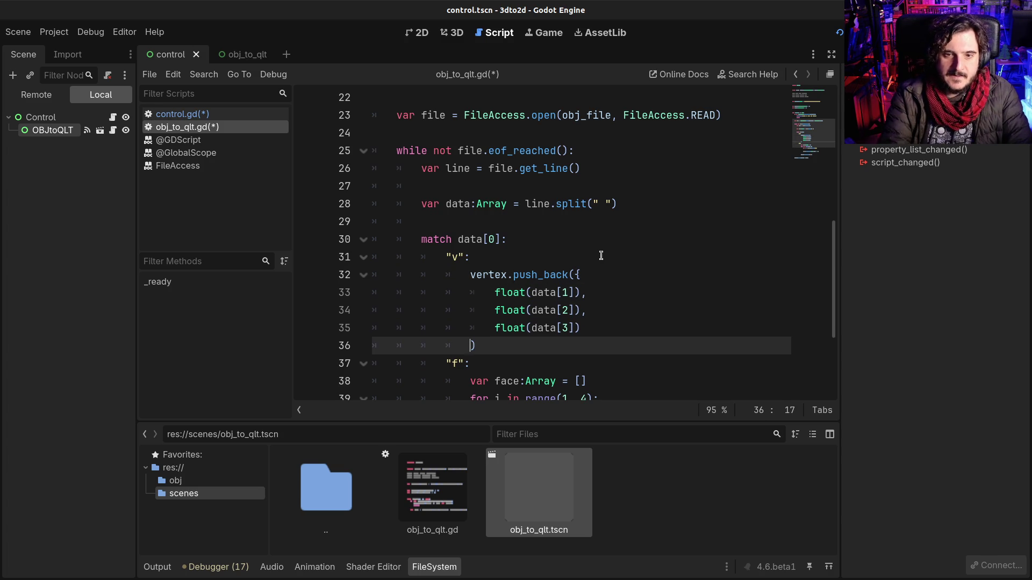
{"action": "key", "text": "Up"}
{"action": "key", "text": "Up"}
{"action": "key", "text": "Up"}
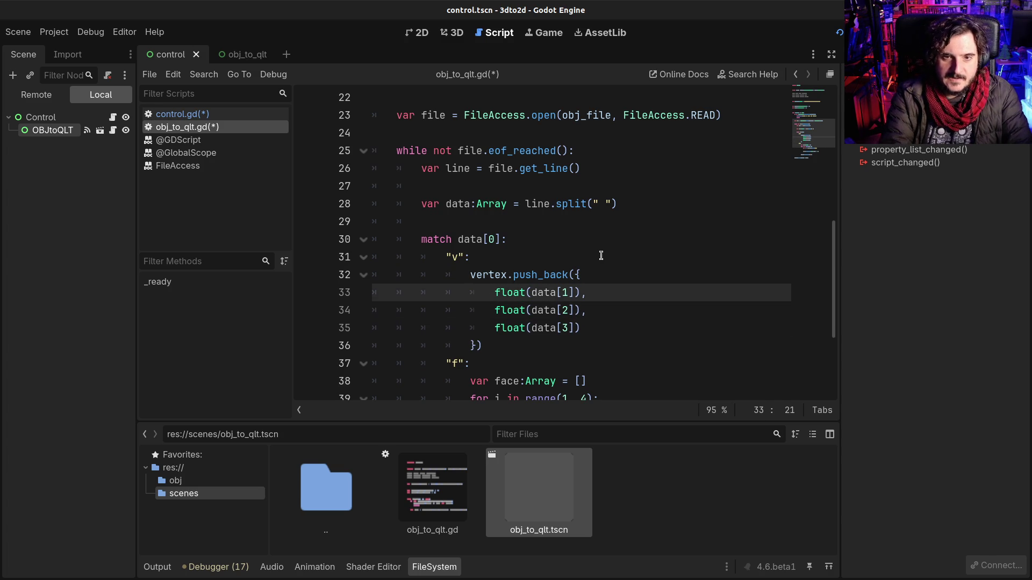
{"action": "type", "text": "\"x\""}
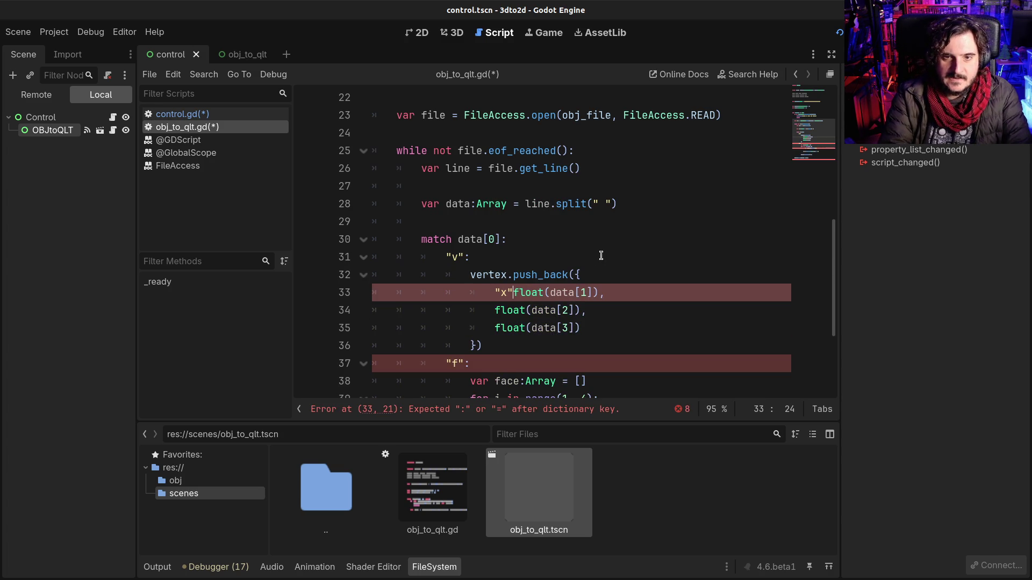
{"action": "type", "text": ":"}
Step: Prefix the second and third coordinates with "y": and "z": and save the script
{"action": "key", "text": "shift+Left"}
{"action": "key", "text": "shift+Left"}
{"action": "key", "text": "shift+Left"}
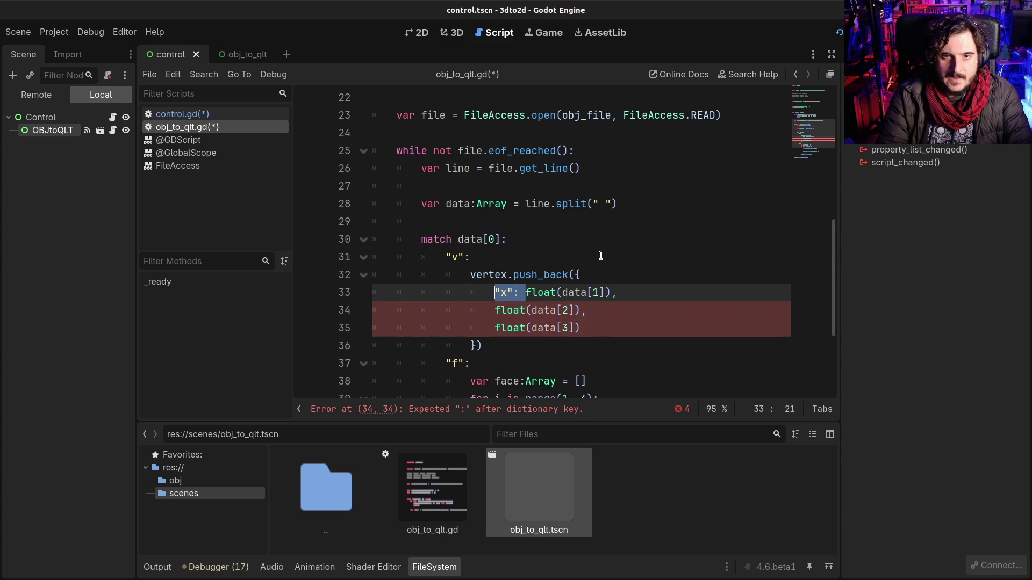
{"action": "key", "text": "ctrl+c"}
{"action": "key", "text": "Down"}
{"action": "key", "text": "ctrl+v"}
{"action": "key", "text": "Down"}
{"action": "key", "text": "ctrl+v"}
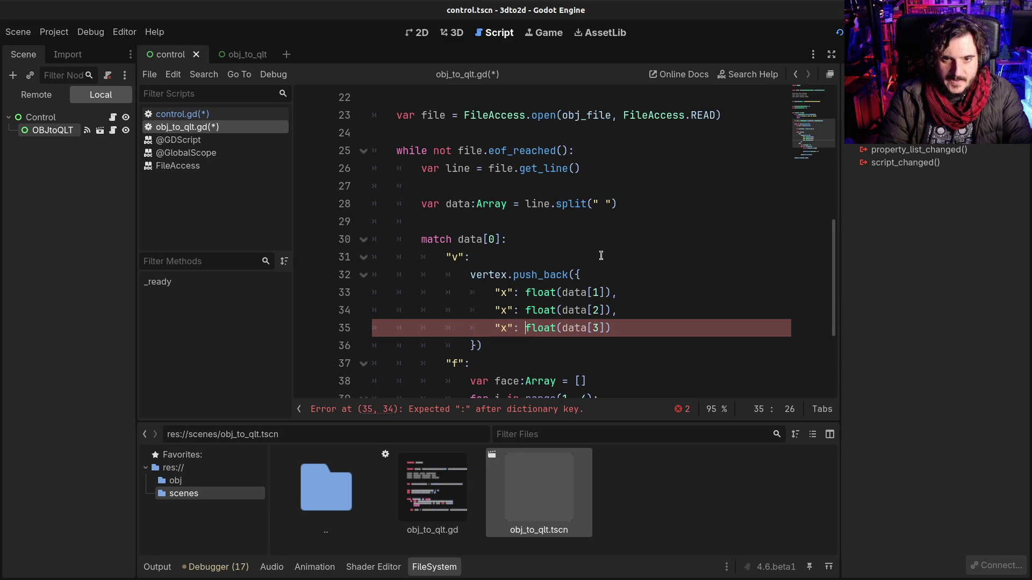
{"action": "key", "text": "Up"}
{"action": "key", "text": "Left"}
{"action": "key", "text": "Left"}
{"action": "key", "text": "Left"}
{"action": "key", "text": "BackSpace"}
{"action": "type", "text": "y"}
{"action": "key", "text": "Down"}
{"action": "key", "text": "BackSpace"}
{"action": "type", "text": "z"}
{"action": "key", "text": "ctrl+s"}
{"action": "left_click", "coordinate": [581, 274]}
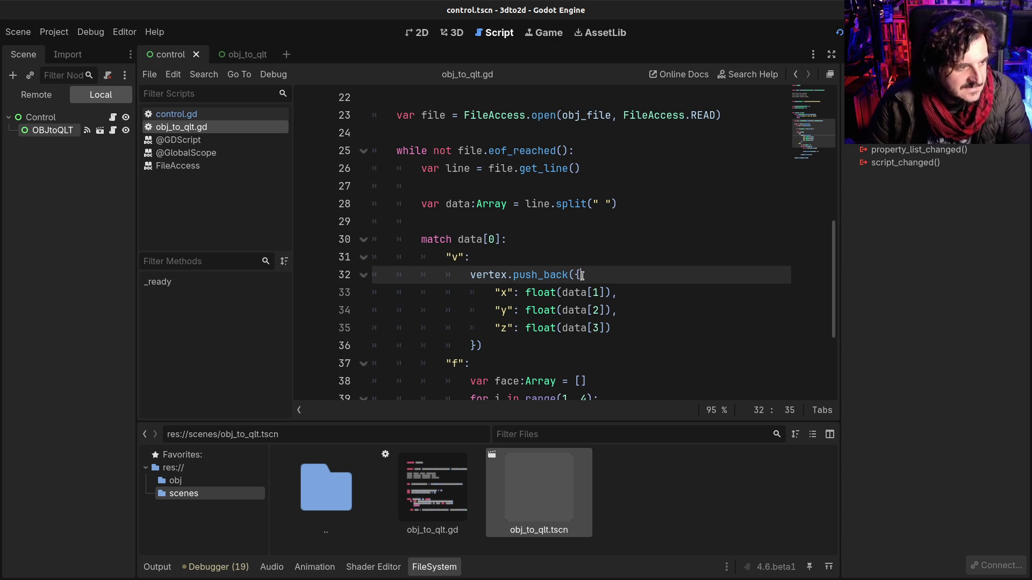
Step: Review obj_to_qlt.gd's parsing code and select the Dictionary type in the parsed signal
{"action": "left_click", "coordinate": [524, 257]}
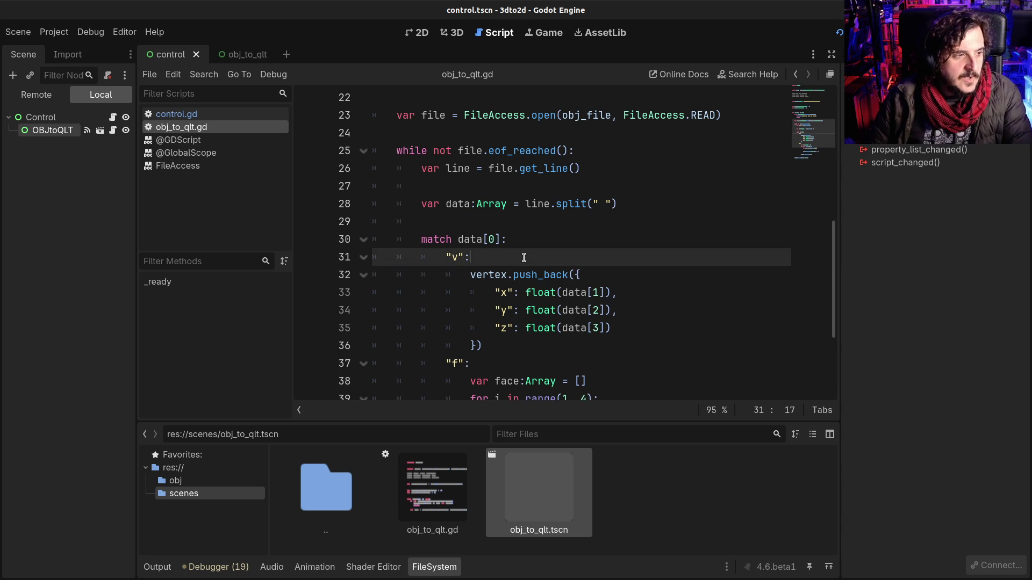
{"action": "scroll", "coordinate": [524, 257], "scroll_direction": "down", "scroll_amount": 3}
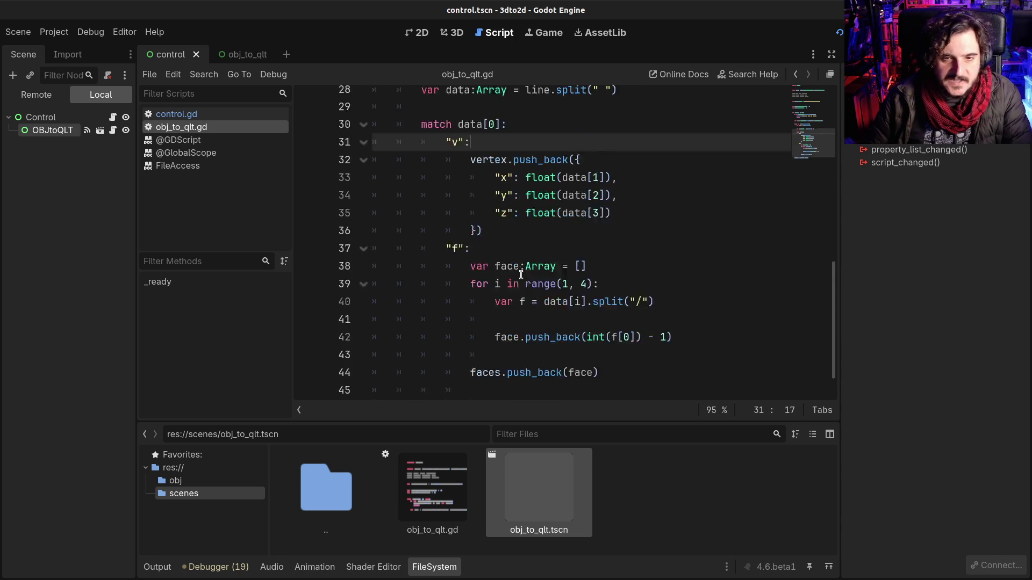
{"action": "left_click", "coordinate": [524, 308]}
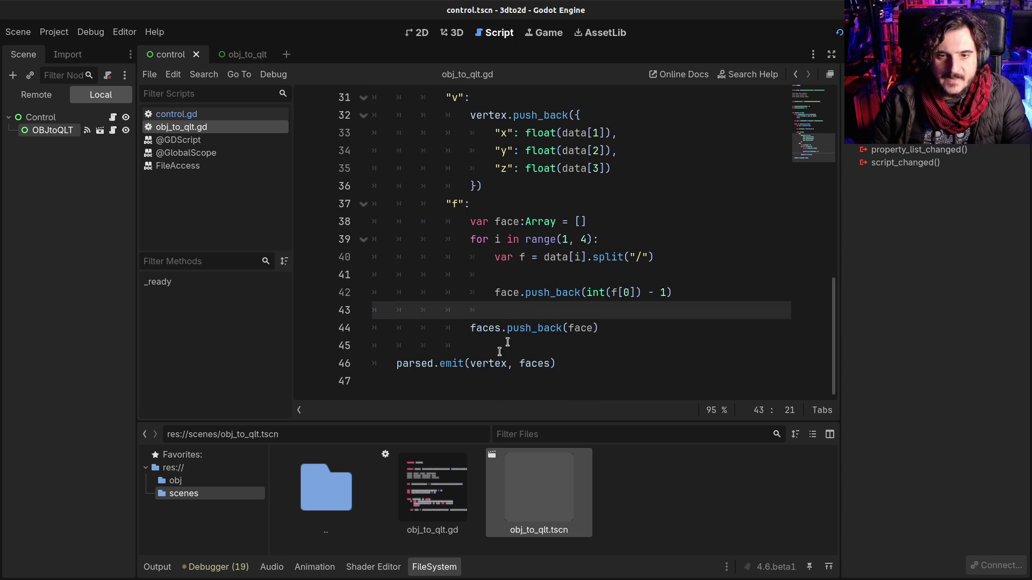
{"action": "left_click", "coordinate": [475, 361]}
{"action": "scroll", "coordinate": [530, 323], "scroll_direction": "up", "scroll_amount": 10}
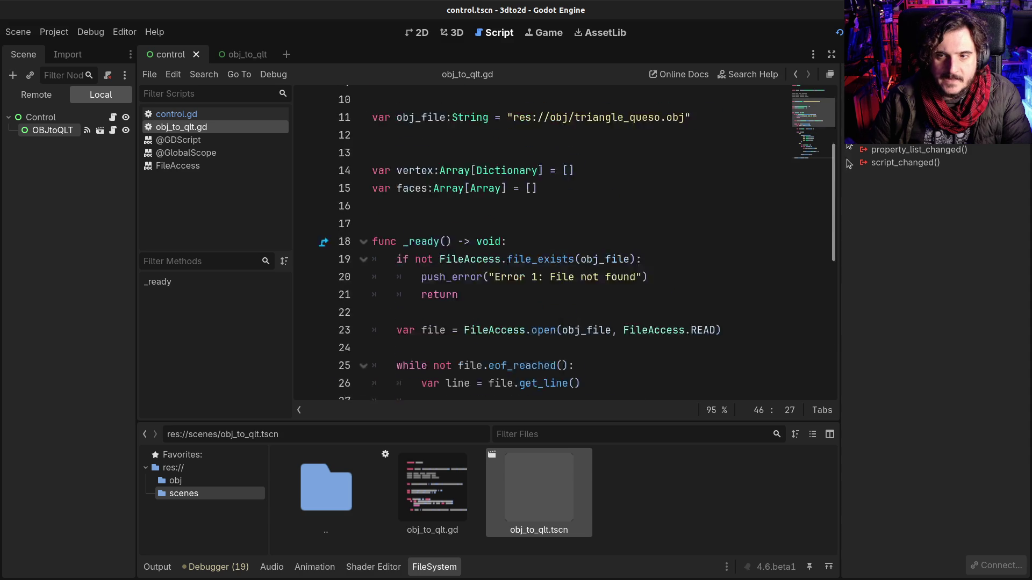
{"action": "left_click", "coordinate": [549, 149]}
{"action": "double_click", "coordinate": [569, 153]}
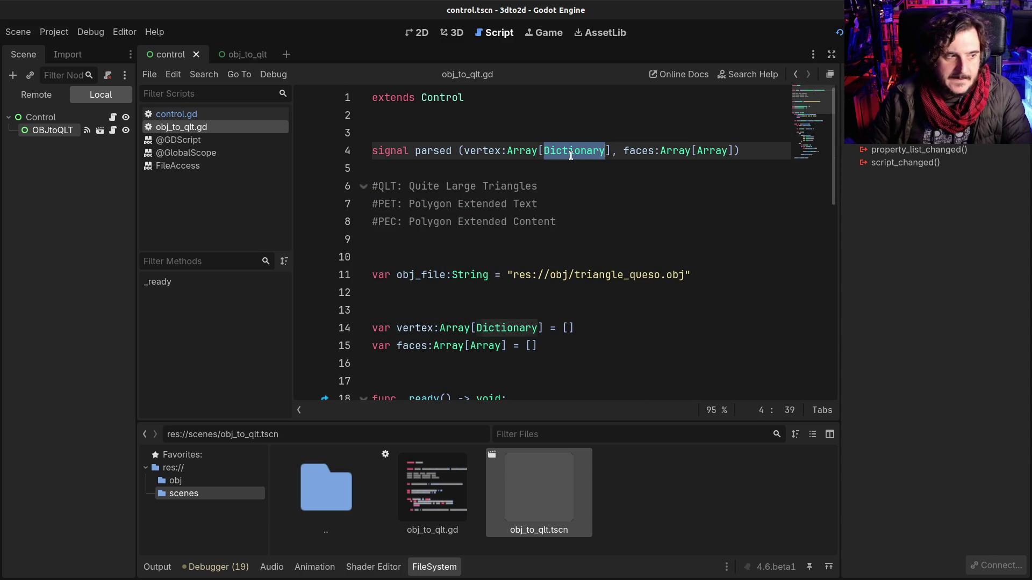
Step: In control.gd, make the handler take Array[Dictionary], set set_process(true), and run the project
{"action": "left_click", "coordinate": [201, 114]}
{"action": "scroll", "coordinate": [530, 207], "scroll_direction": "down", "scroll_amount": 2}
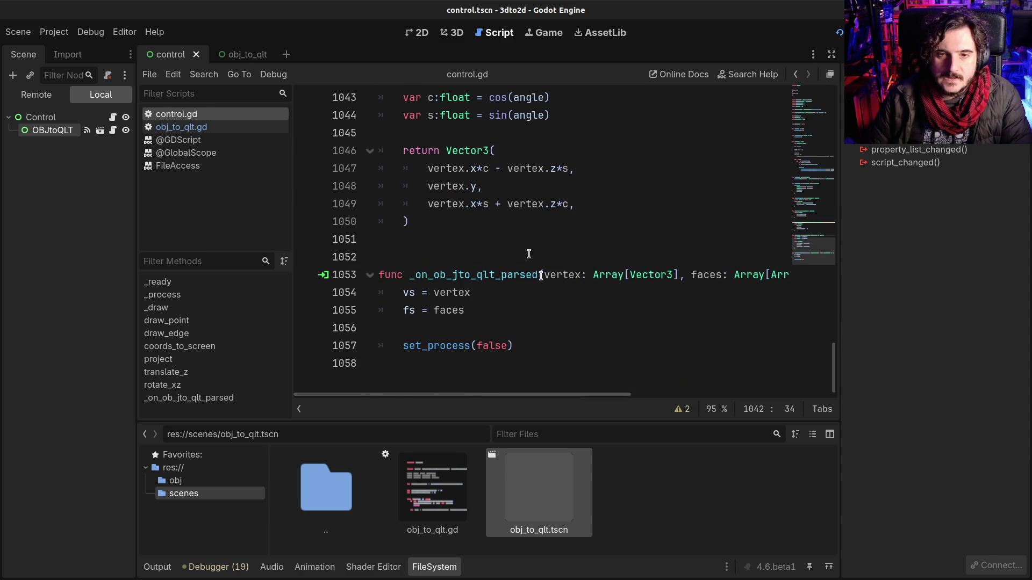
{"action": "double_click", "coordinate": [650, 274]}
{"action": "key", "text": "ctrl+v"}
{"action": "double_click", "coordinate": [493, 346]}
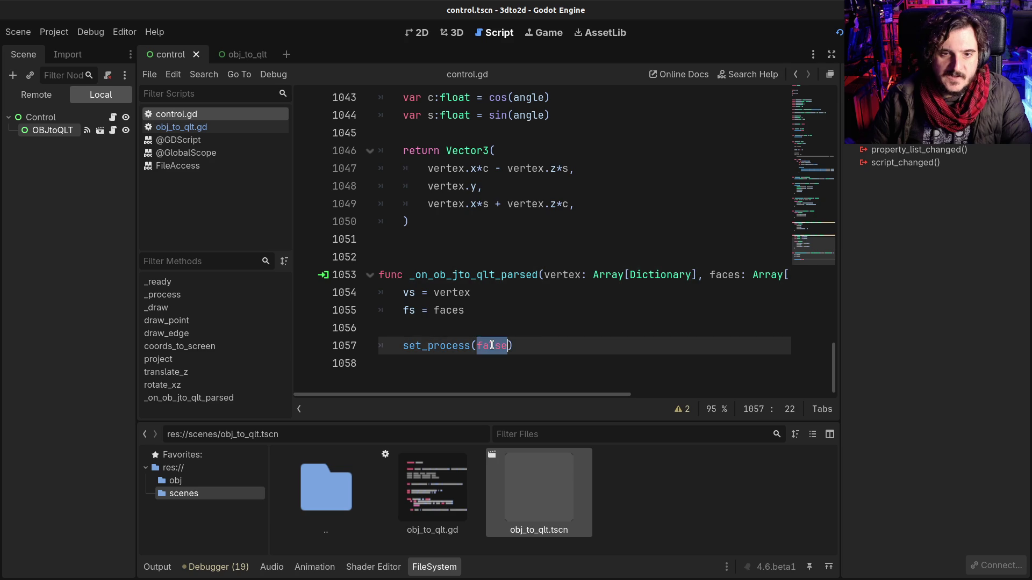
{"action": "type", "text": "tr"}
{"action": "key", "text": "Return"}
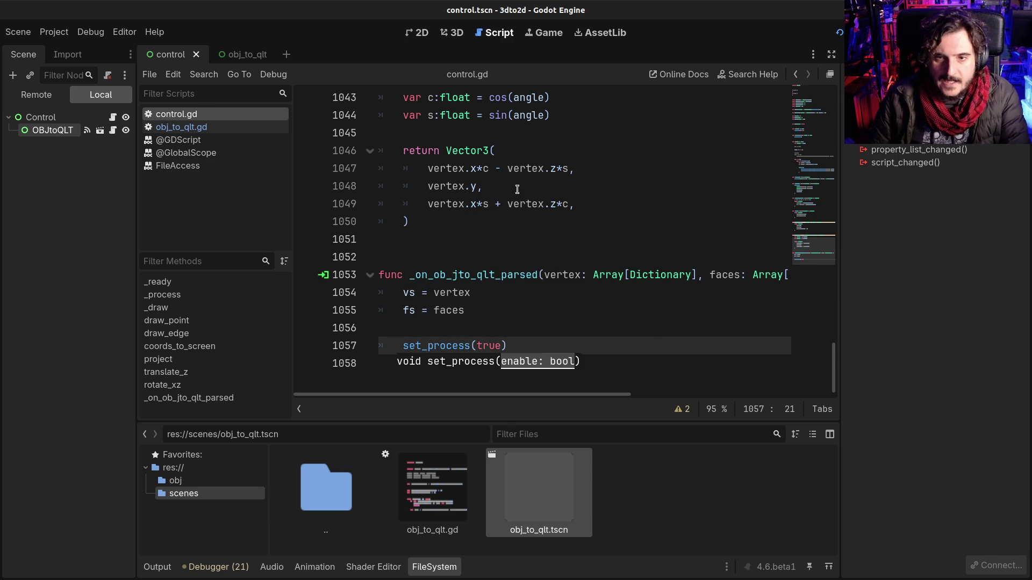
{"action": "left_click", "coordinate": [528, 232]}
{"action": "key", "text": "F5"}
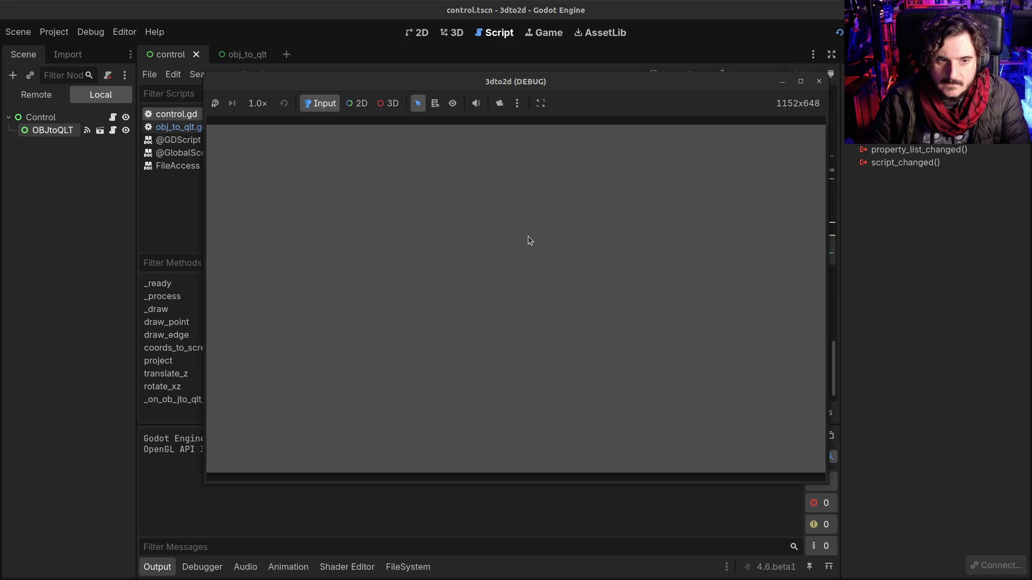
Step: Close the game, set the project Main Scene to res://control.tscn, and run again
{"action": "left_click", "coordinate": [819, 82]}
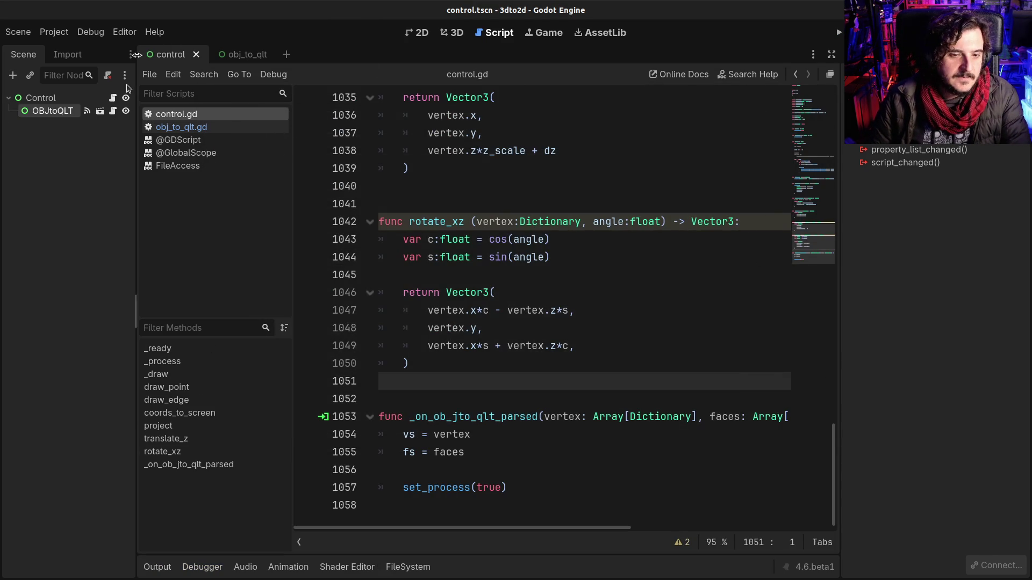
{"action": "left_click", "coordinate": [54, 32]}
{"action": "left_click", "coordinate": [67, 46]}
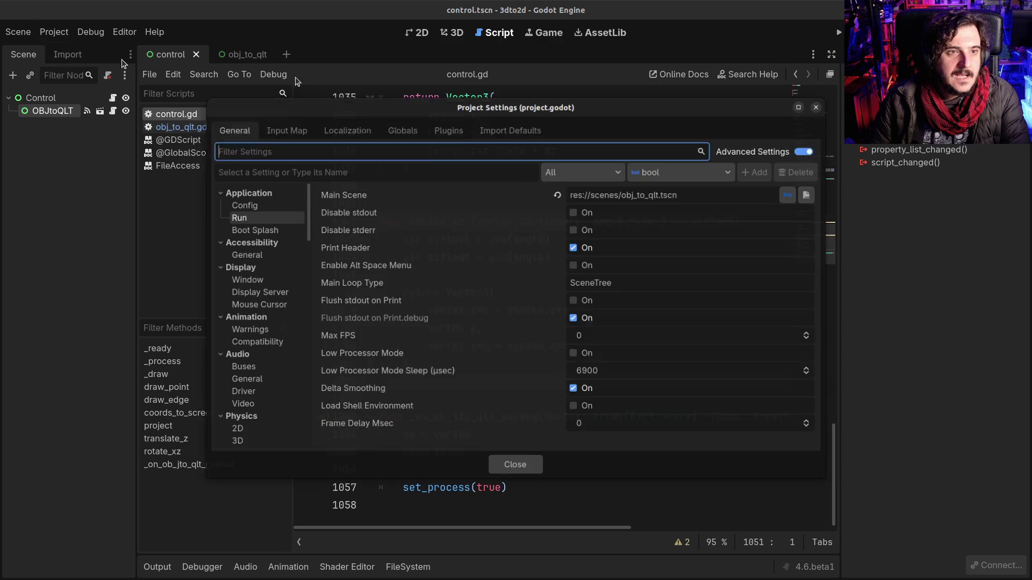
{"action": "left_click", "coordinate": [819, 184]}
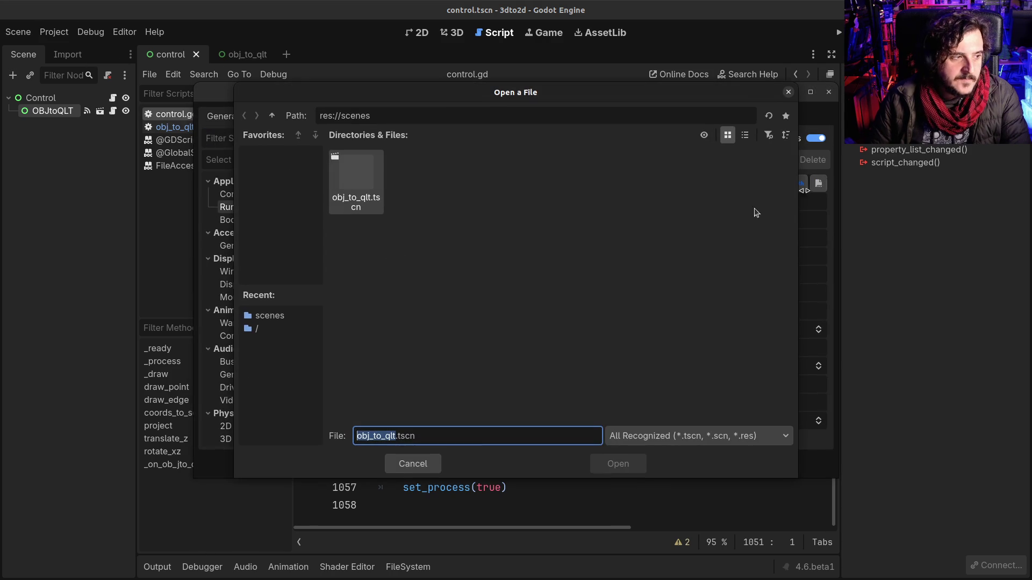
{"action": "left_click", "coordinate": [272, 116]}
{"action": "double_click", "coordinate": [465, 177]}
{"action": "left_click", "coordinate": [511, 480]}
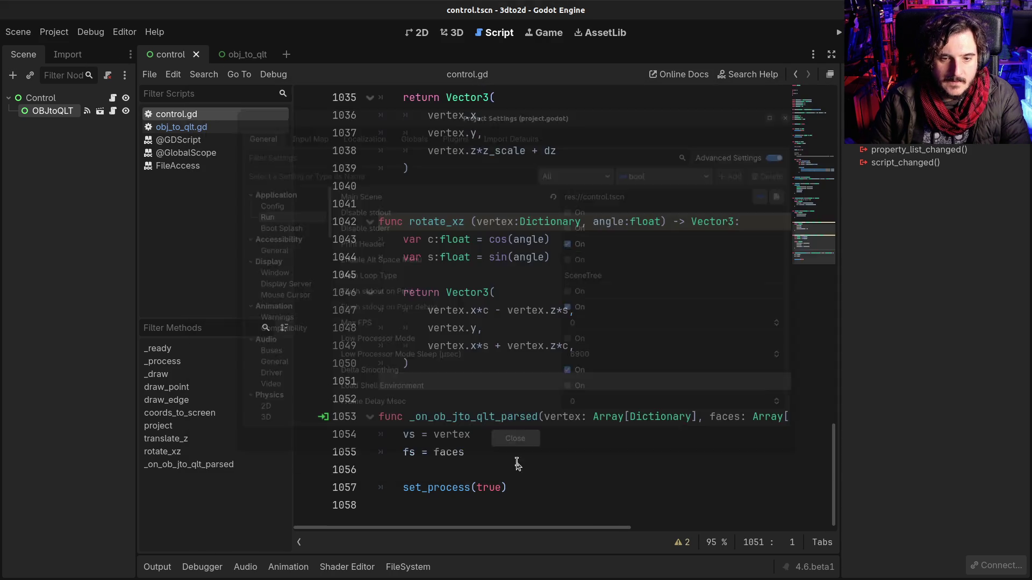
{"action": "key", "text": "F5"}
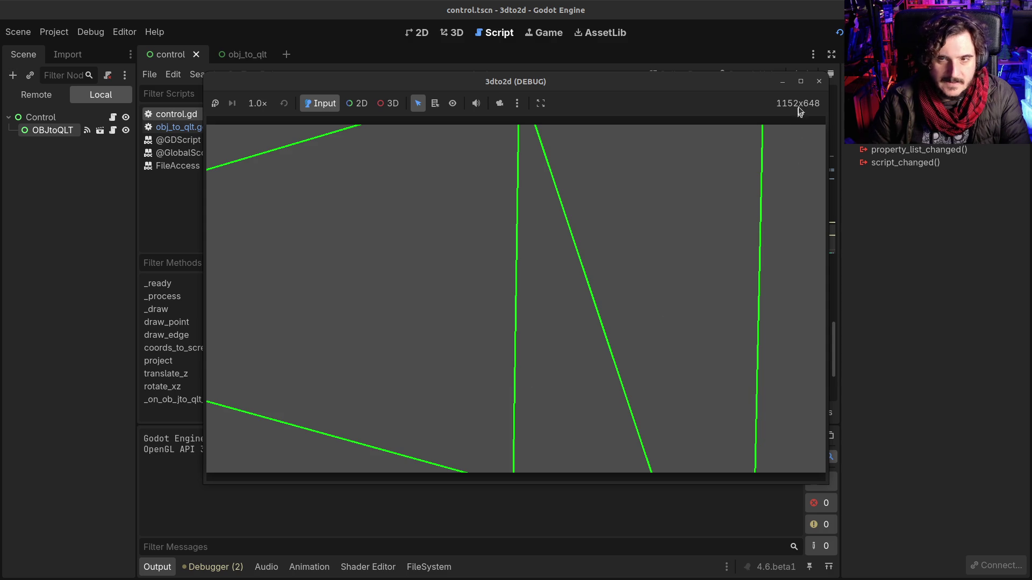
Step: Close the game, change z_scale from 0.25 to 4, and run the project
{"action": "left_click", "coordinate": [818, 81]}
{"action": "scroll", "coordinate": [482, 298], "scroll_direction": "up", "scroll_amount": 10}
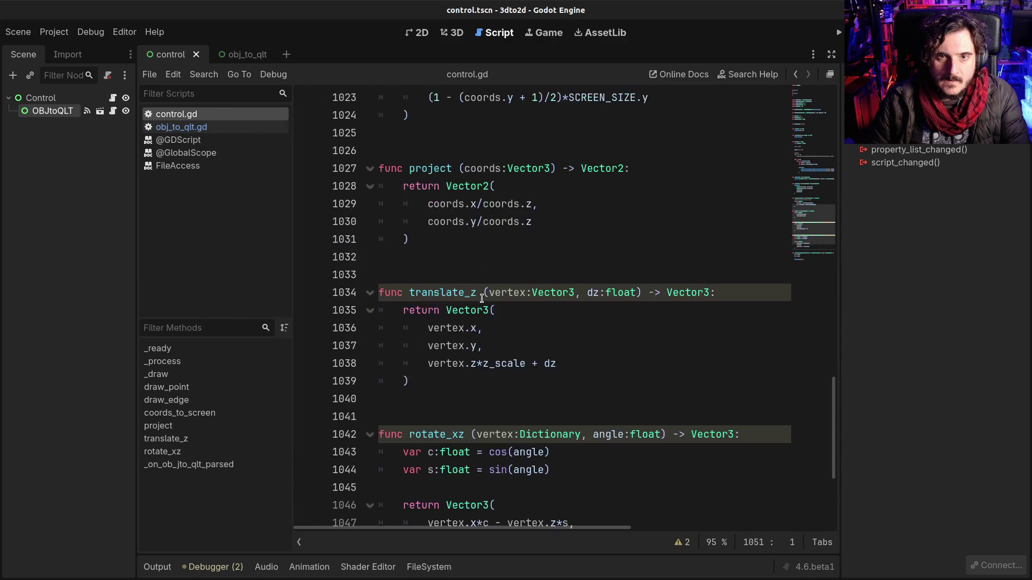
{"action": "scroll", "coordinate": [481, 298], "scroll_direction": "up", "scroll_amount": 14}
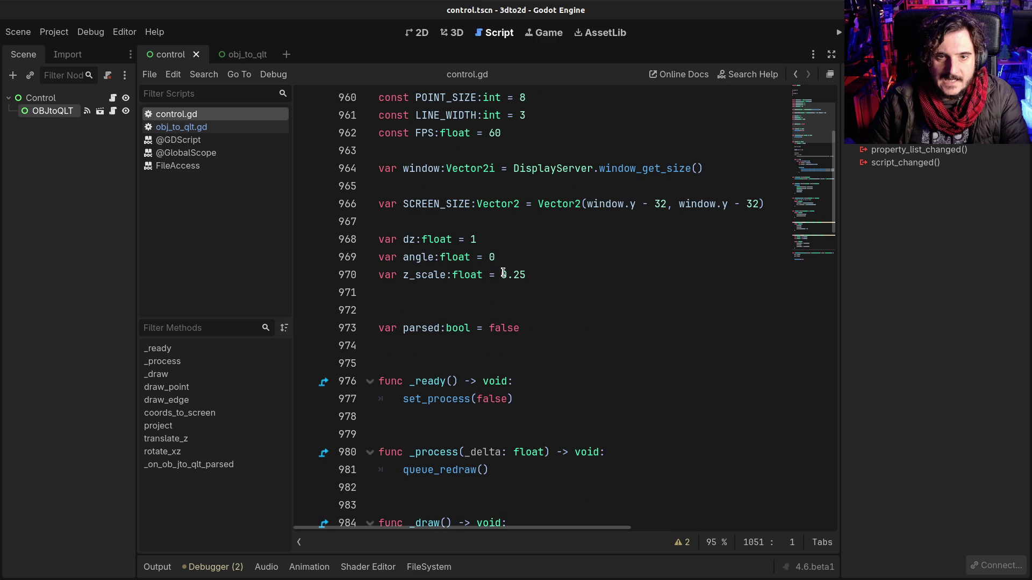
{"action": "left_click_drag", "start_coordinate": [502, 274], "coordinate": [527, 275]}
{"action": "type", "text": "4"}
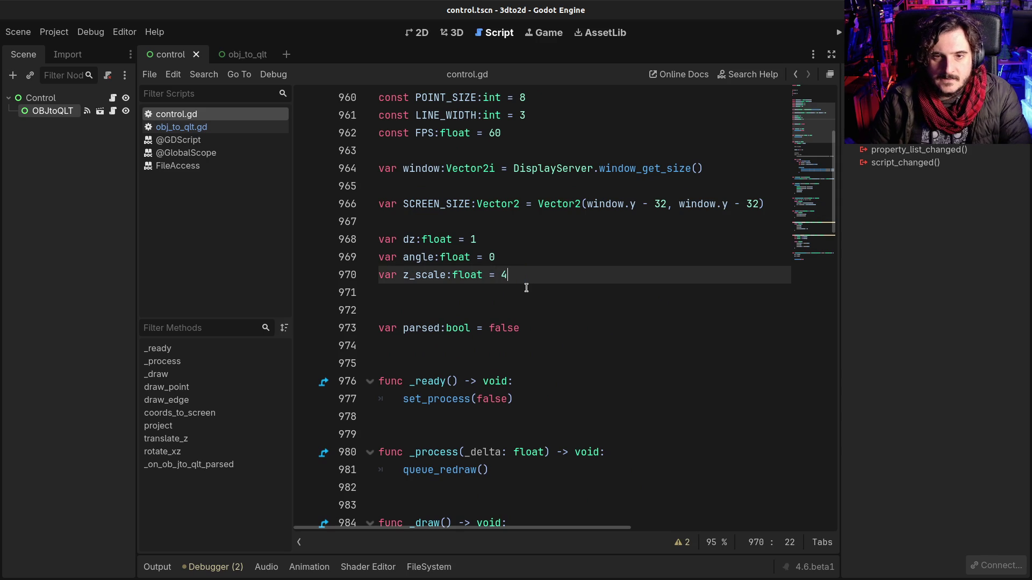
{"action": "key", "text": "F5"}
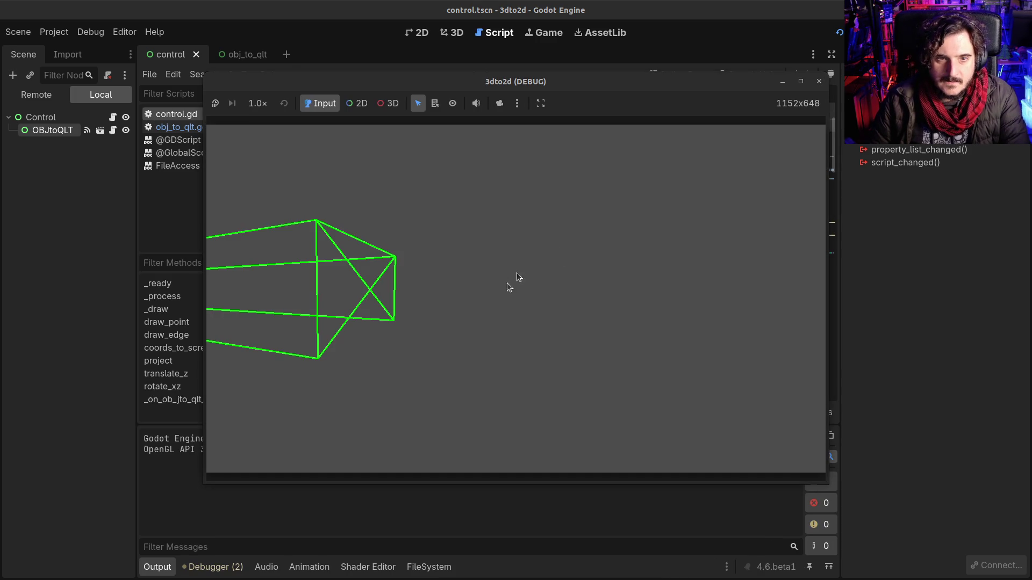
Step: Change z_scale to 12, run the project again, and close the game window
{"action": "left_click", "coordinate": [818, 82]}
{"action": "left_click_drag", "start_coordinate": [505, 279], "coordinate": [503, 276]}
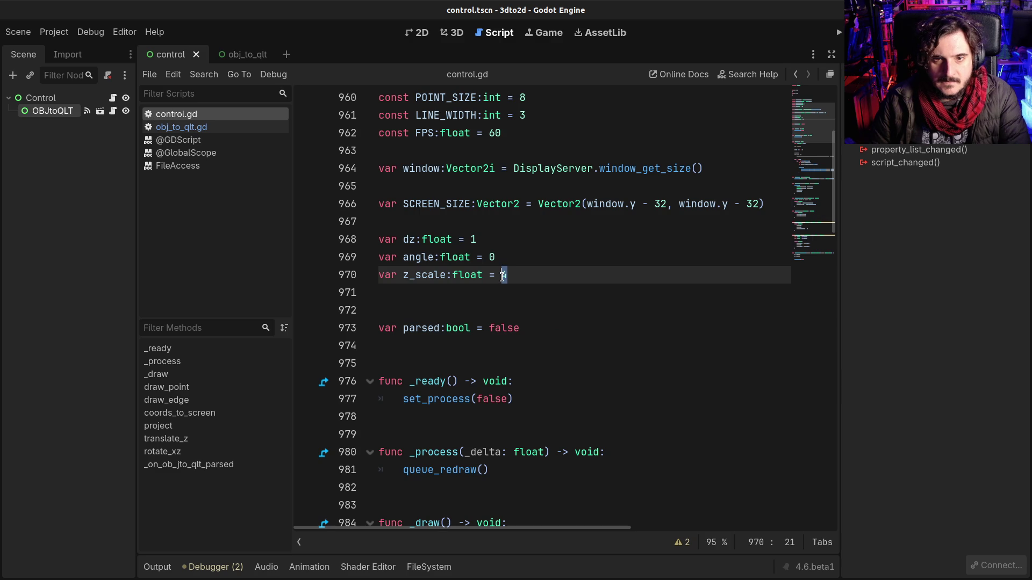
{"action": "type", "text": "12"}
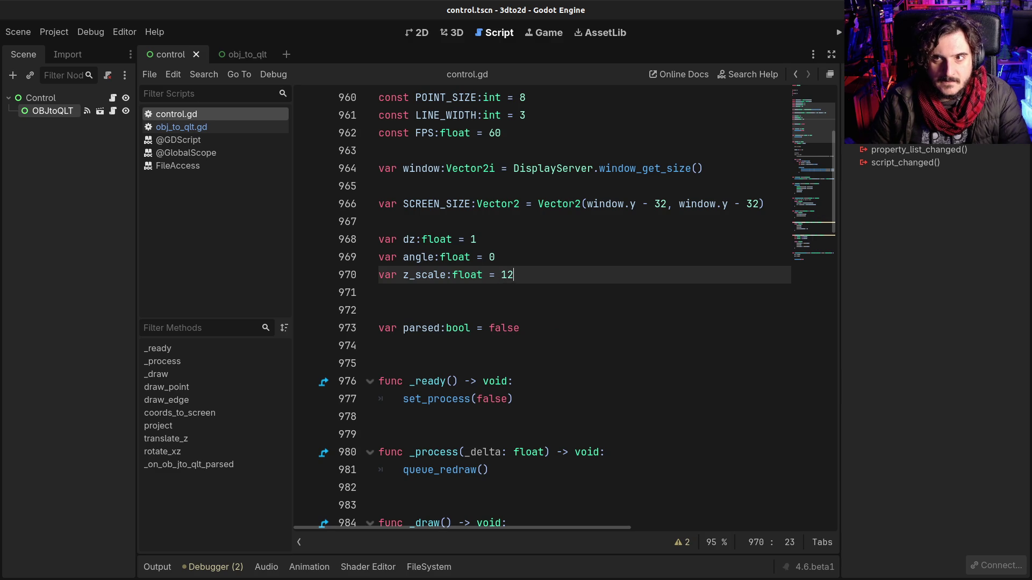
{"action": "left_click", "coordinate": [838, 32]}
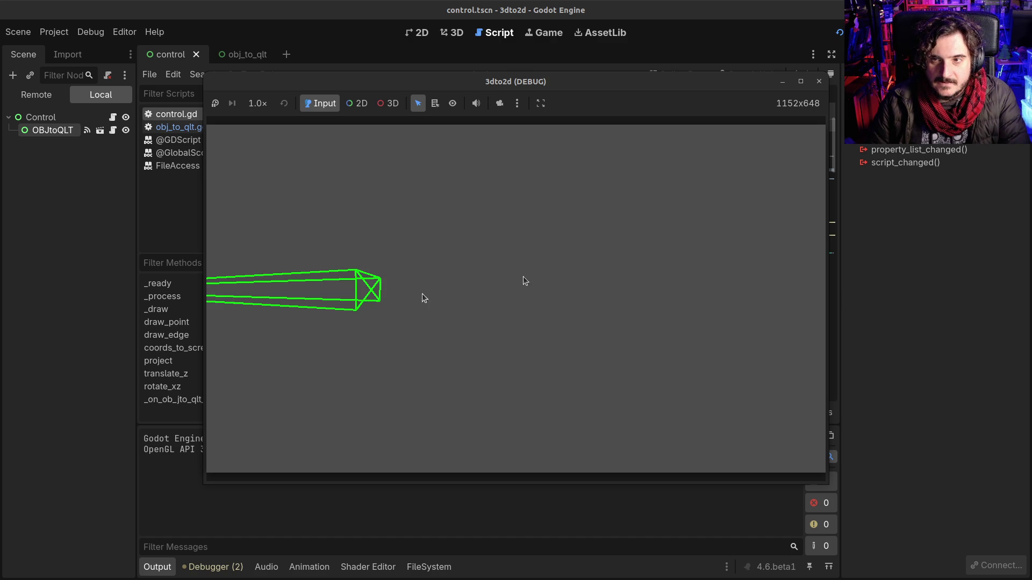
{"action": "left_click", "coordinate": [819, 82]}
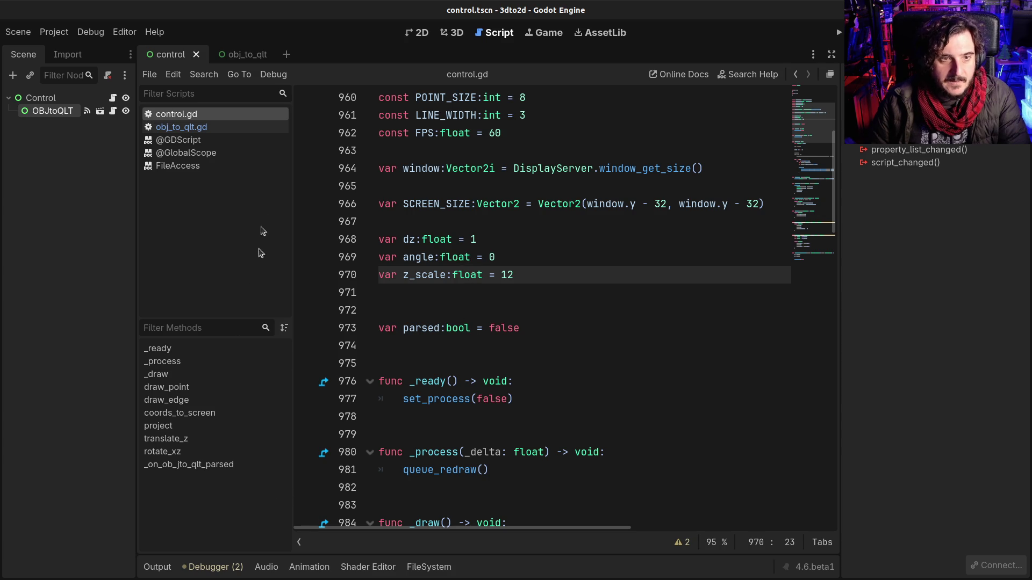
Step: Open obj_to_qlt.gd and check the Output and Debugger panels
{"action": "left_click", "coordinate": [181, 127]}
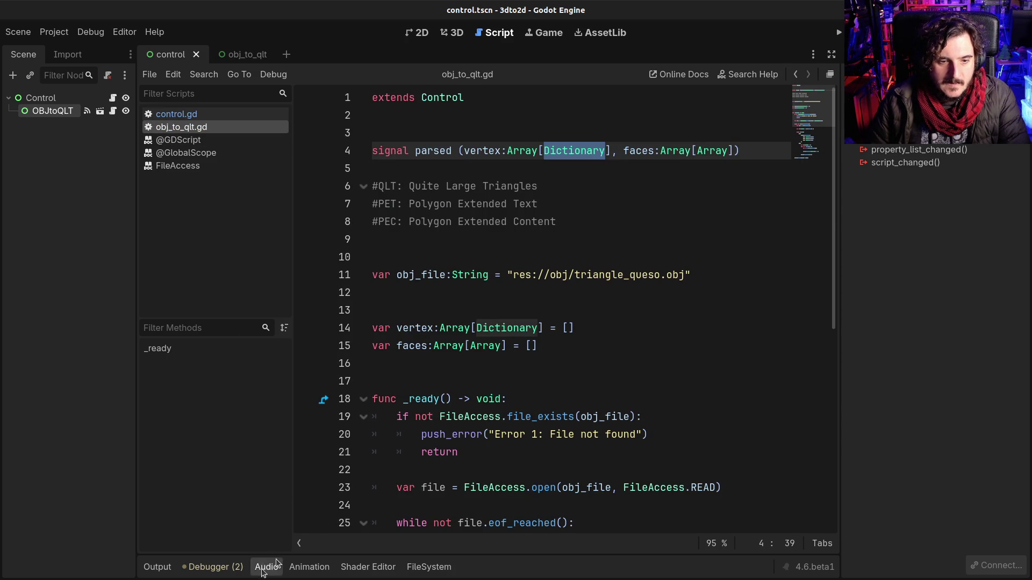
{"action": "left_click", "coordinate": [162, 570]}
{"action": "left_click", "coordinate": [205, 568]}
{"action": "left_click", "coordinate": [266, 569]}
{"action": "left_click", "coordinate": [246, 570]}
Step: Change the load path from triangle_queso.obj to res://obj/penger.obj, test-run, and close the game
{"action": "left_click", "coordinate": [428, 567]}
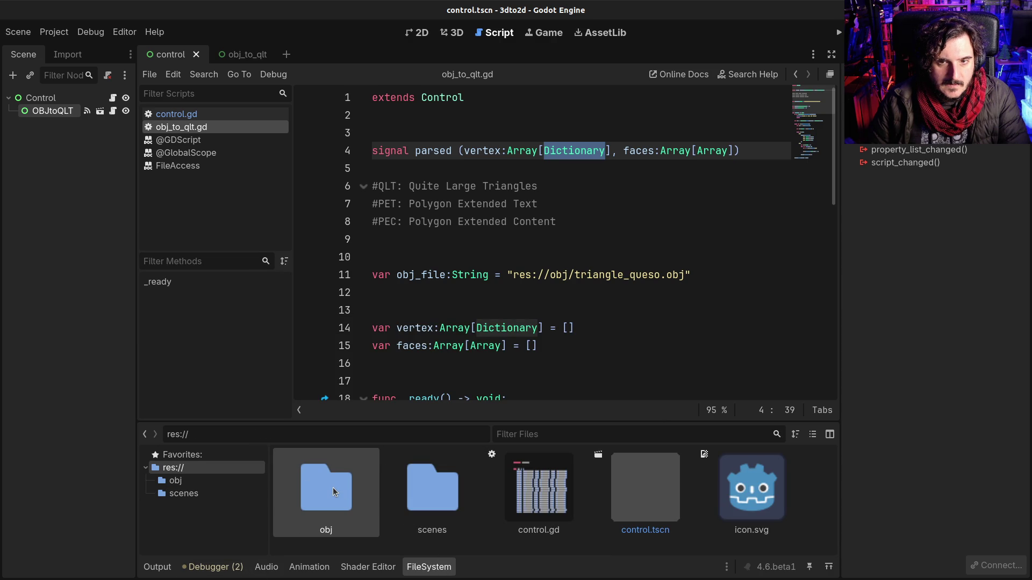
{"action": "double_click", "coordinate": [333, 491]}
{"action": "left_click", "coordinate": [653, 502]}
{"action": "key", "text": "F2"}
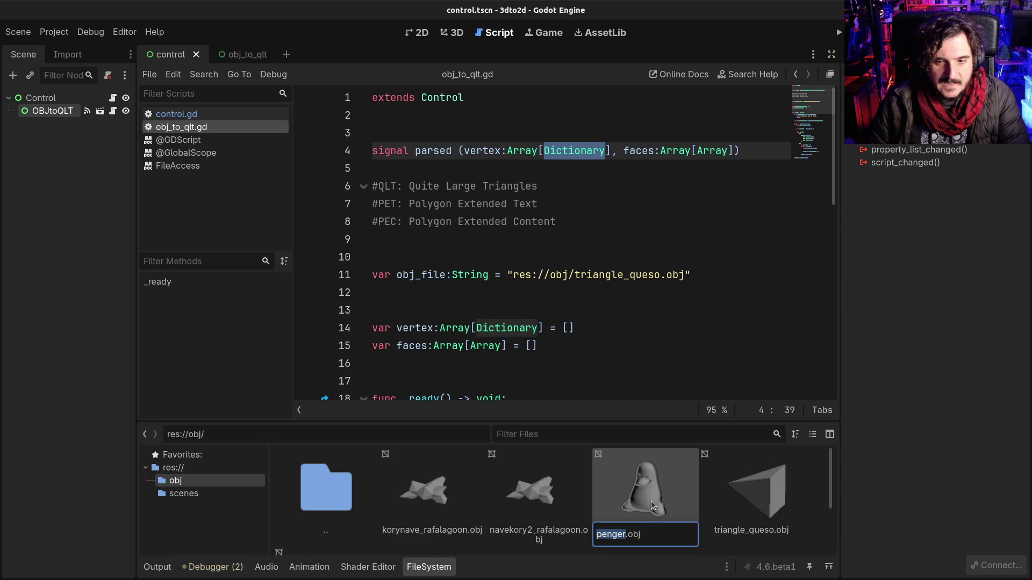
{"action": "key", "text": "ctrl+c"}
{"action": "double_click", "coordinate": [629, 275]}
{"action": "key", "text": "ctrl+v"}
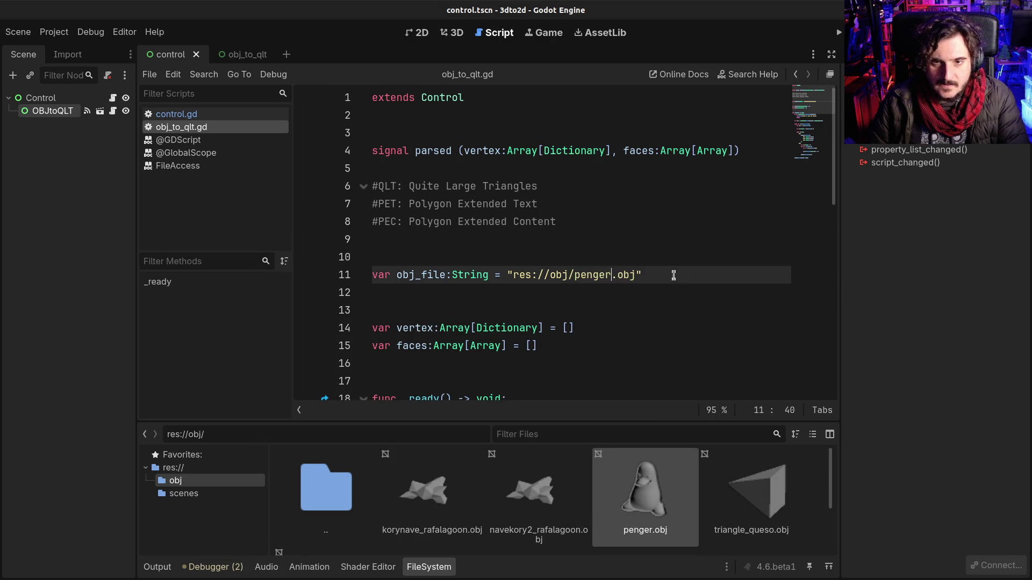
{"action": "key", "text": "F5"}
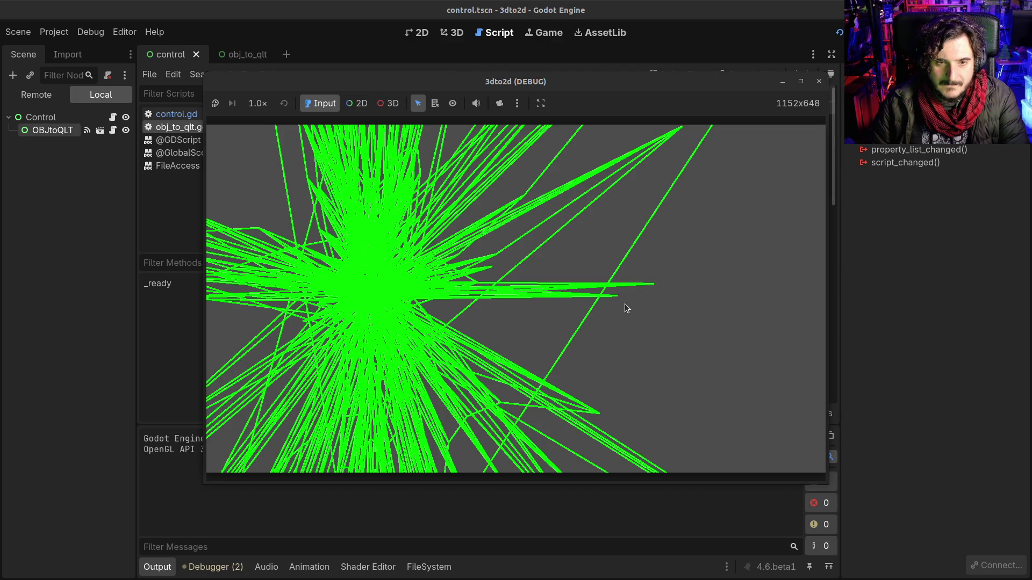
{"action": "left_click", "coordinate": [820, 82]}
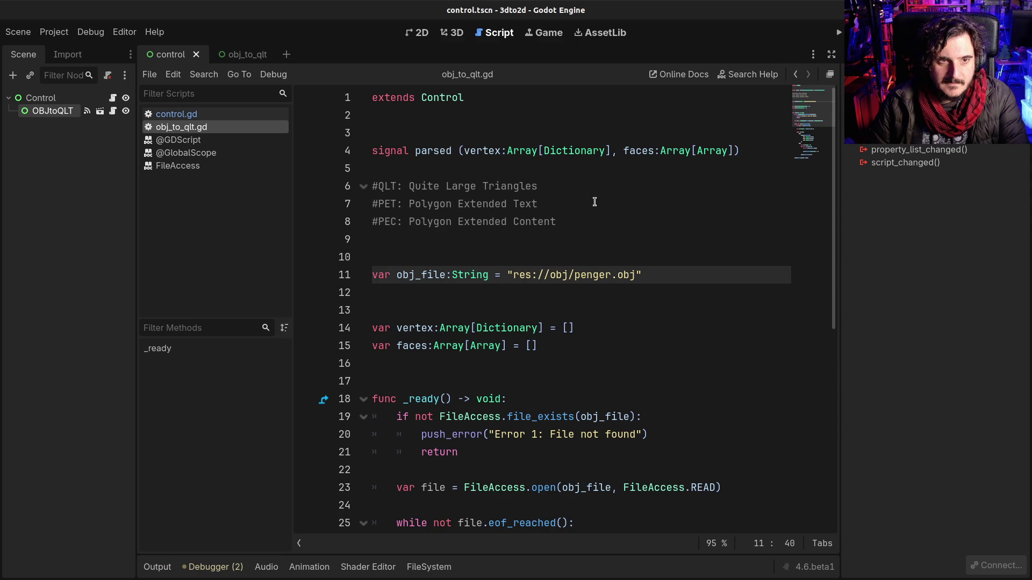
Step: Set z_scale on line 970 of control.gd to 0.25 and run the game to check the wireframe
{"action": "left_click", "coordinate": [189, 114]}
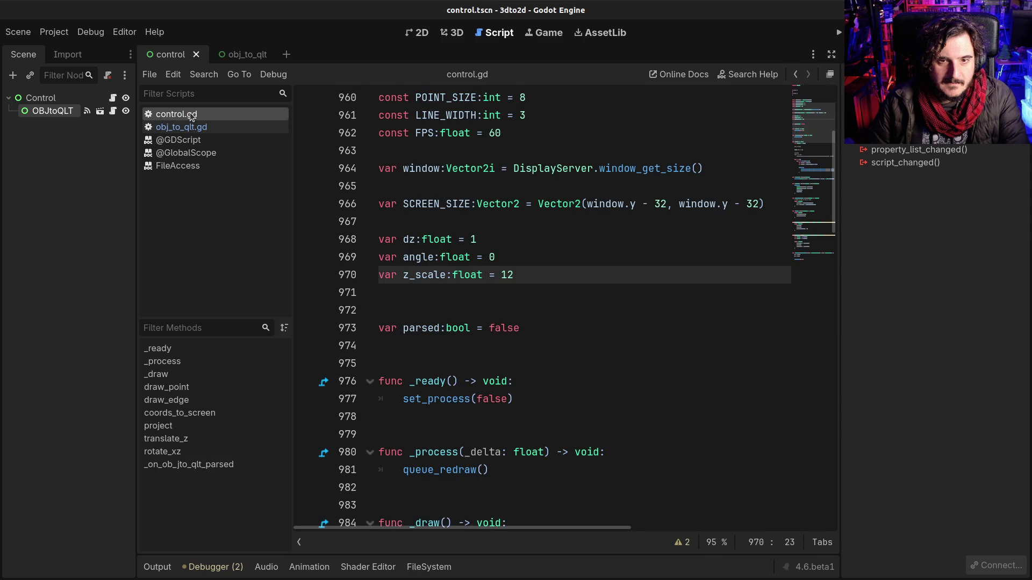
{"action": "key", "text": "BackSpace"}
{"action": "key", "text": "BackSpace"}
{"action": "type", "text": "0.25"}
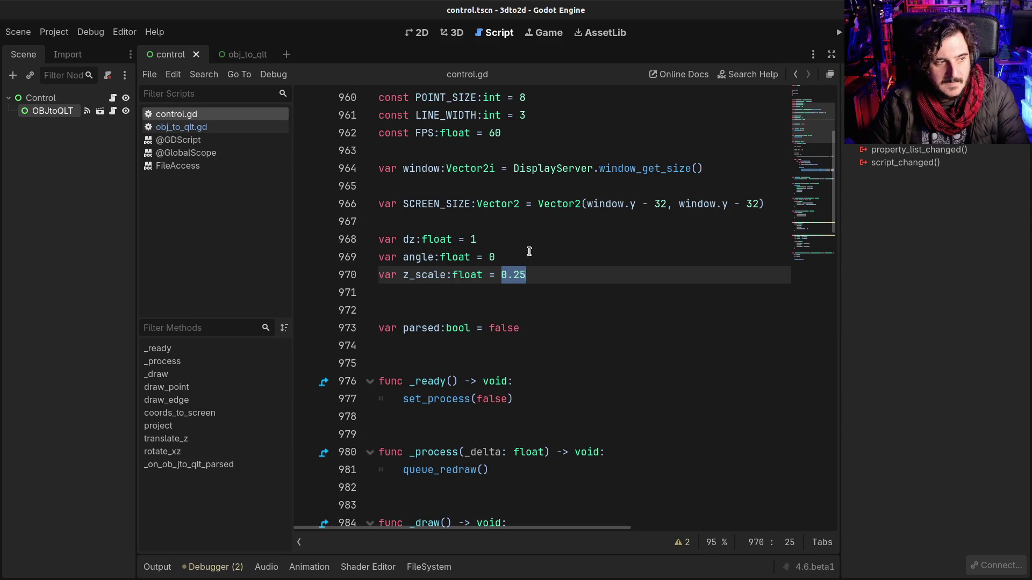
{"action": "key", "text": "F5"}
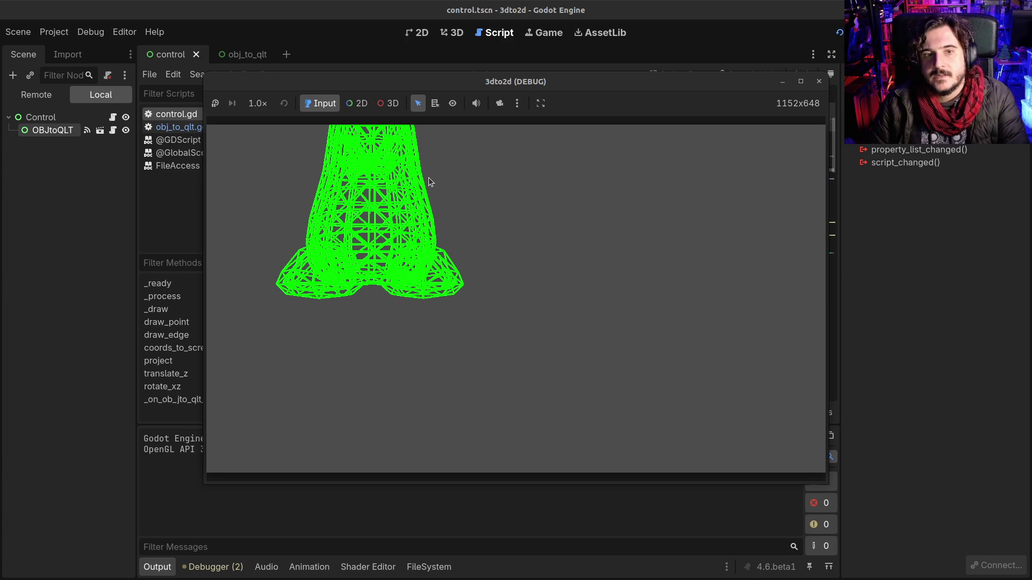
{"action": "left_click", "coordinate": [819, 81]}
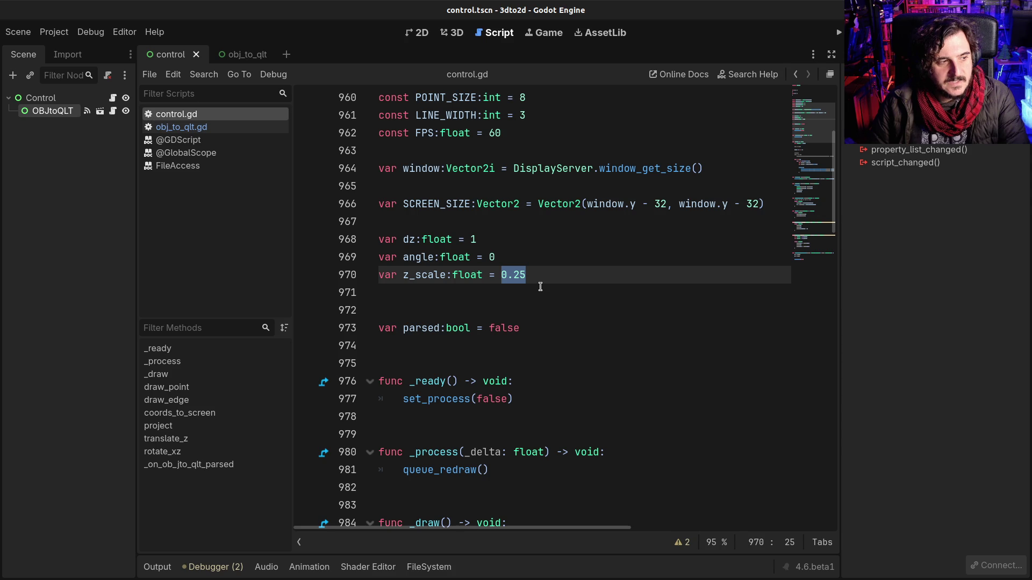
Step: Rerun the game twice, selecting lines 1054–1055 before the last run, to confirm the full penguin shows
{"action": "key", "text": "F5"}
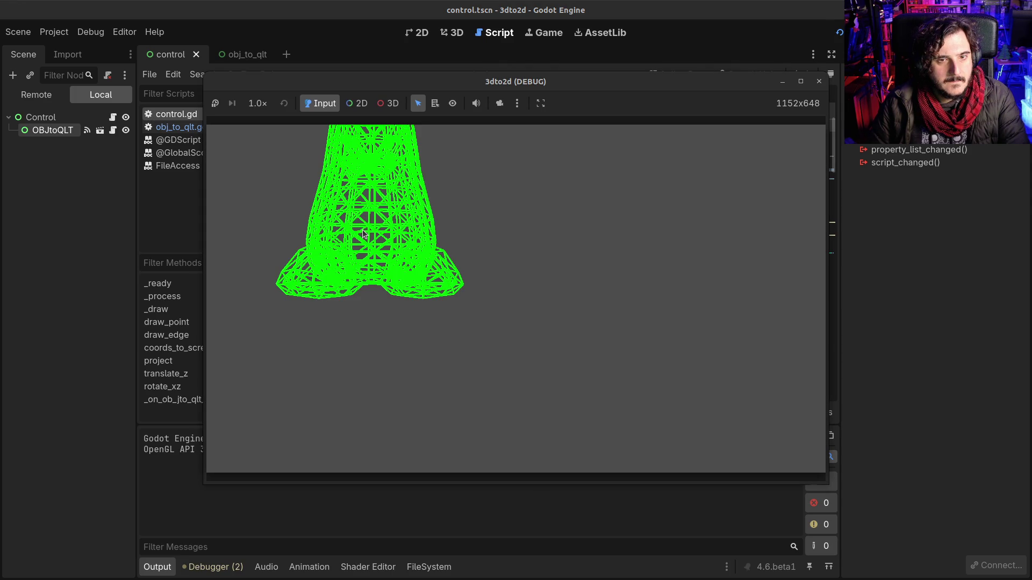
{"action": "left_click", "coordinate": [819, 83]}
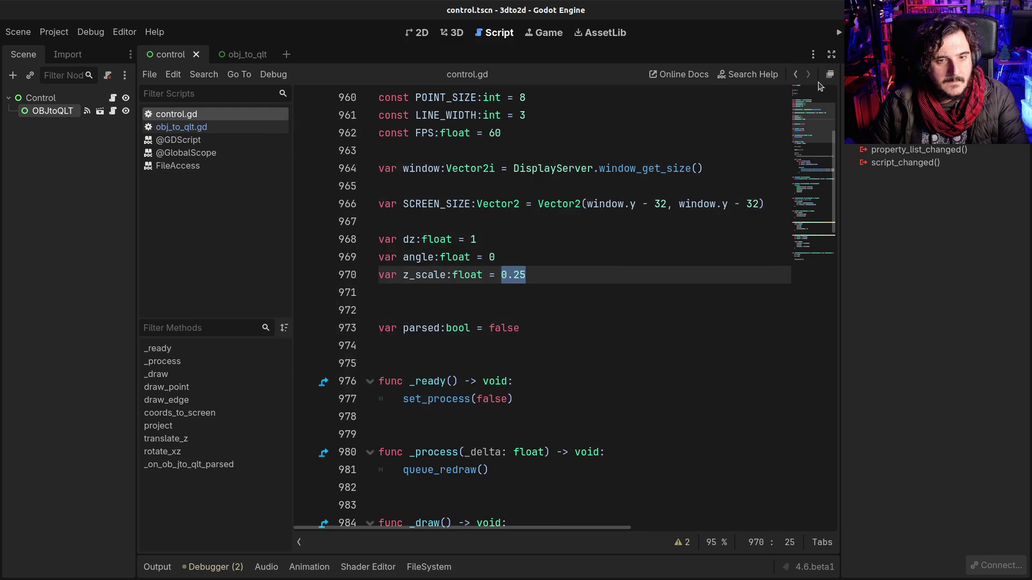
{"action": "scroll", "coordinate": [615, 260], "scroll_direction": "down", "scroll_amount": 15}
{"action": "scroll", "coordinate": [606, 299], "scroll_direction": "down", "scroll_amount": 2}
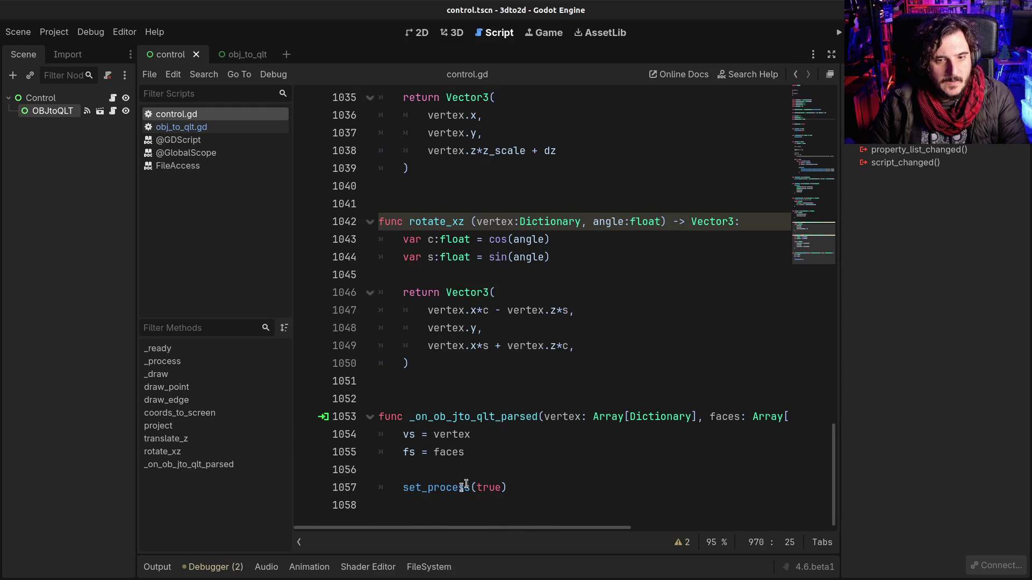
{"action": "left_click_drag", "start_coordinate": [446, 434], "coordinate": [453, 452]}
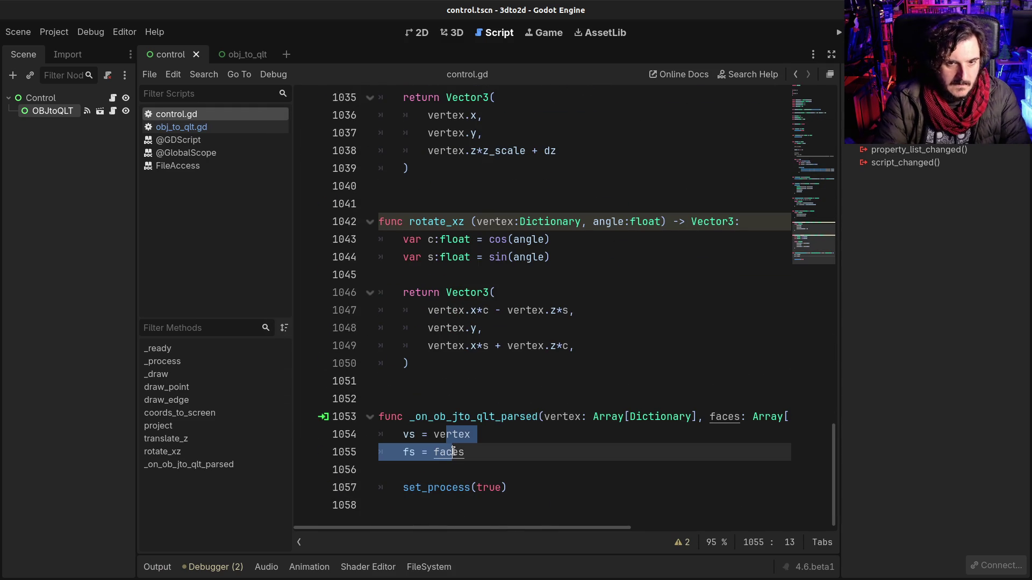
{"action": "key", "text": "F5"}
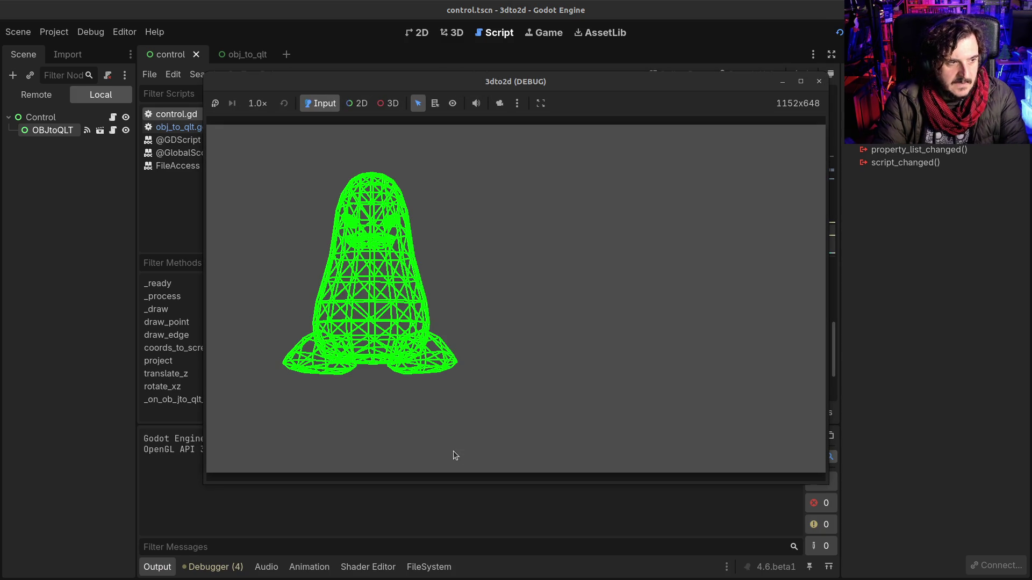
{"action": "left_click", "coordinate": [819, 82]}
{"action": "scroll", "coordinate": [488, 283], "scroll_direction": "up", "scroll_amount": 5}
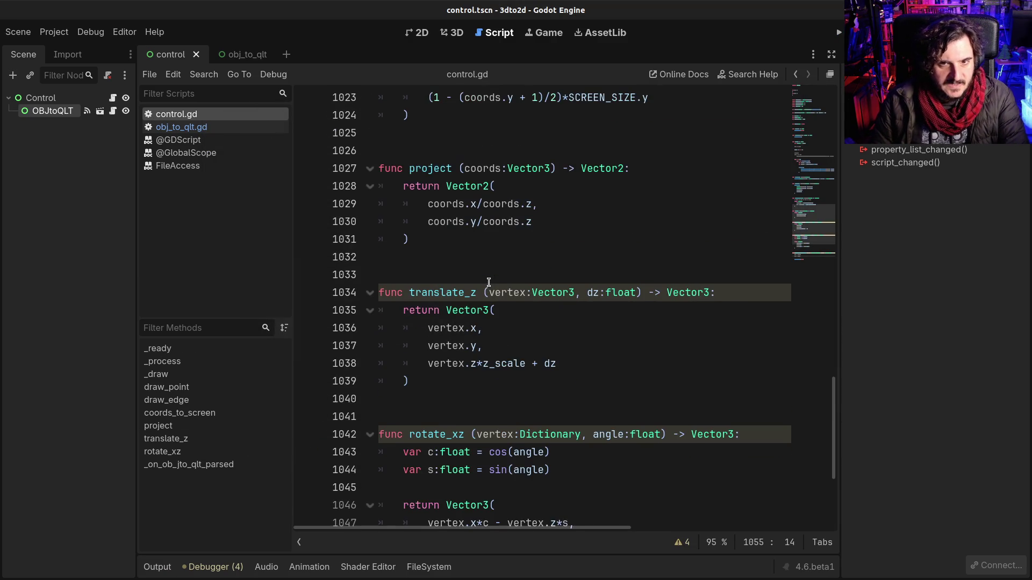
Step: Delete both '- 32' offsets on line 966 so SCREEN_SIZE is Vector2(window.y, window.y), then rerun the game
{"action": "scroll", "coordinate": [488, 283], "scroll_direction": "up", "scroll_amount": 12}
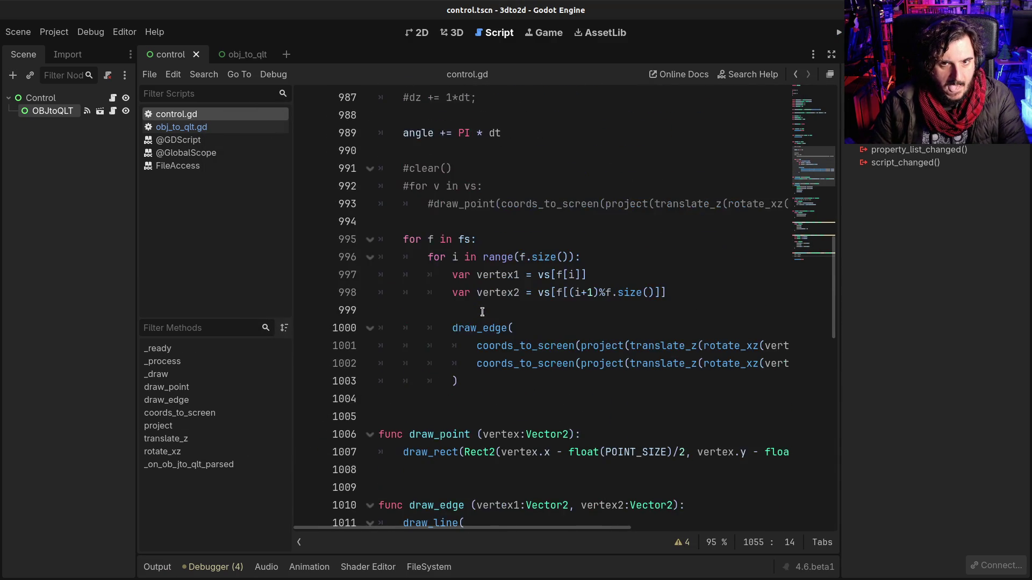
{"action": "scroll", "coordinate": [482, 312], "scroll_direction": "up", "scroll_amount": 1}
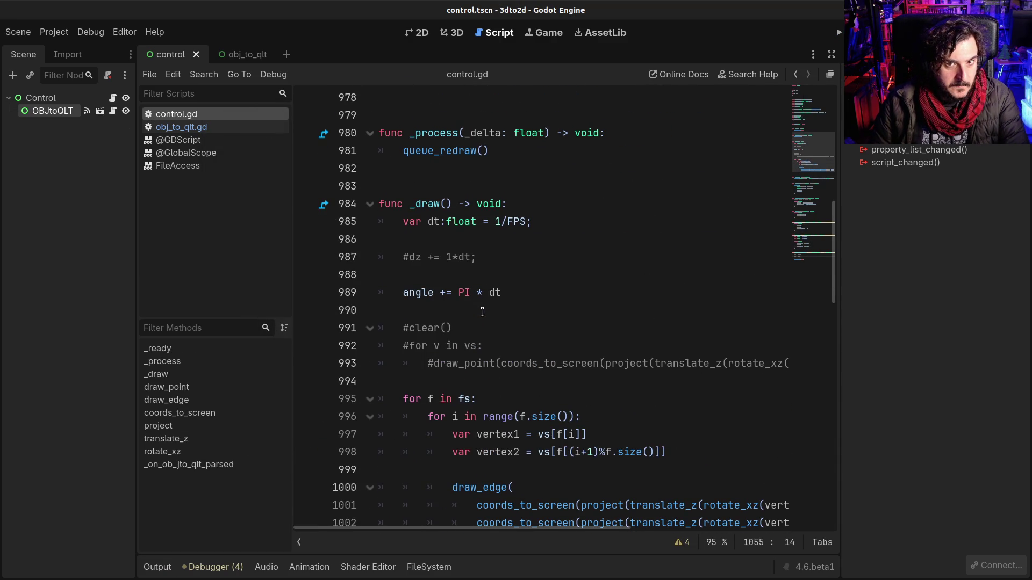
{"action": "scroll", "coordinate": [482, 312], "scroll_direction": "up", "scroll_amount": 5}
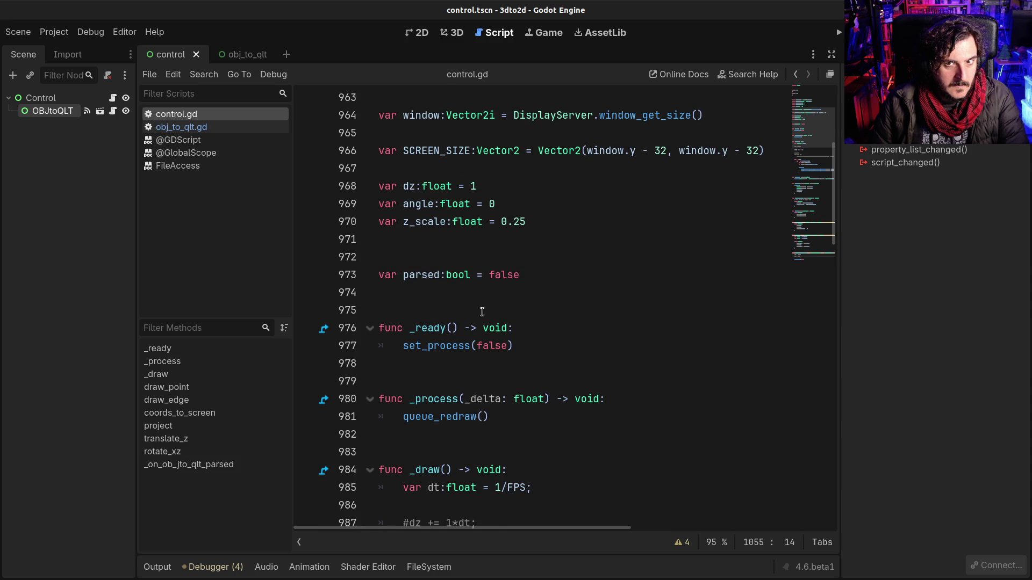
{"action": "scroll", "coordinate": [482, 312], "scroll_direction": "up", "scroll_amount": 1}
{"action": "left_click_drag", "start_coordinate": [611, 204], "coordinate": [655, 204]}
{"action": "left_click", "coordinate": [655, 204]}
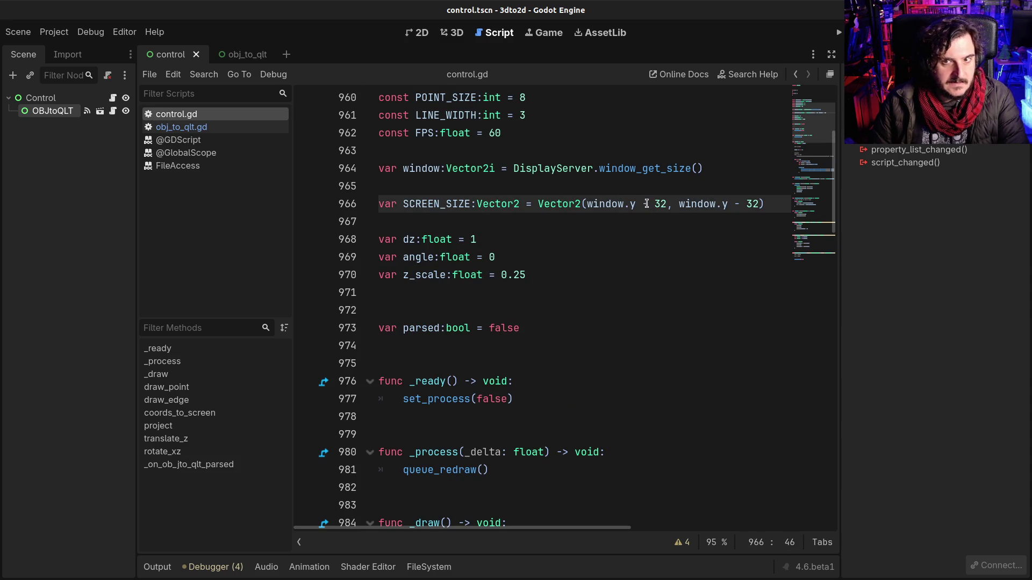
{"action": "left_click_drag", "start_coordinate": [637, 205], "coordinate": [732, 204]}
{"action": "key", "text": "BackSpace"}
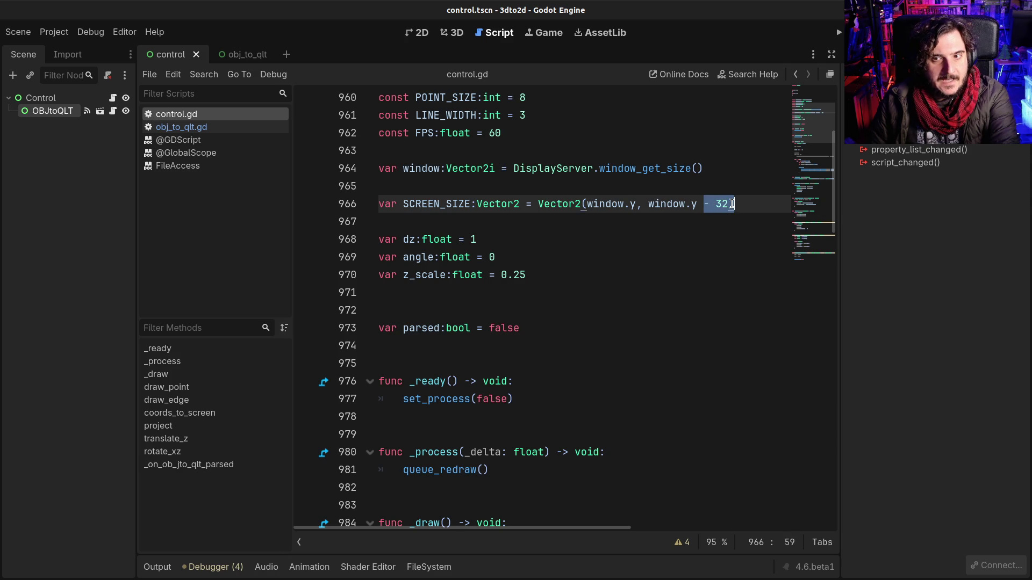
{"action": "key", "text": "BackSpace"}
{"action": "key", "text": "F5"}
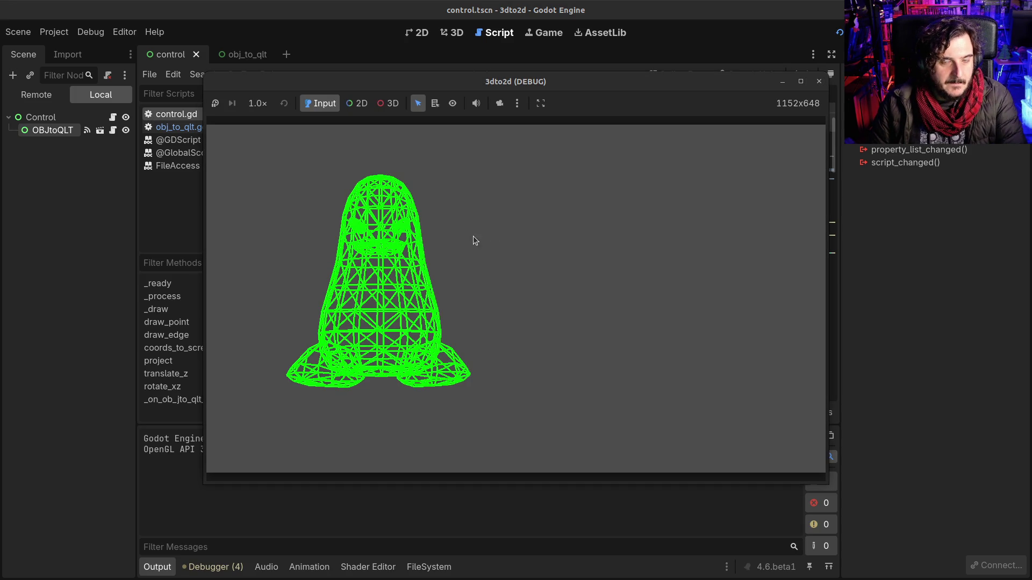
{"action": "left_click", "coordinate": [819, 81]}
{"action": "scroll", "coordinate": [486, 251], "scroll_direction": "down", "scroll_amount": 20}
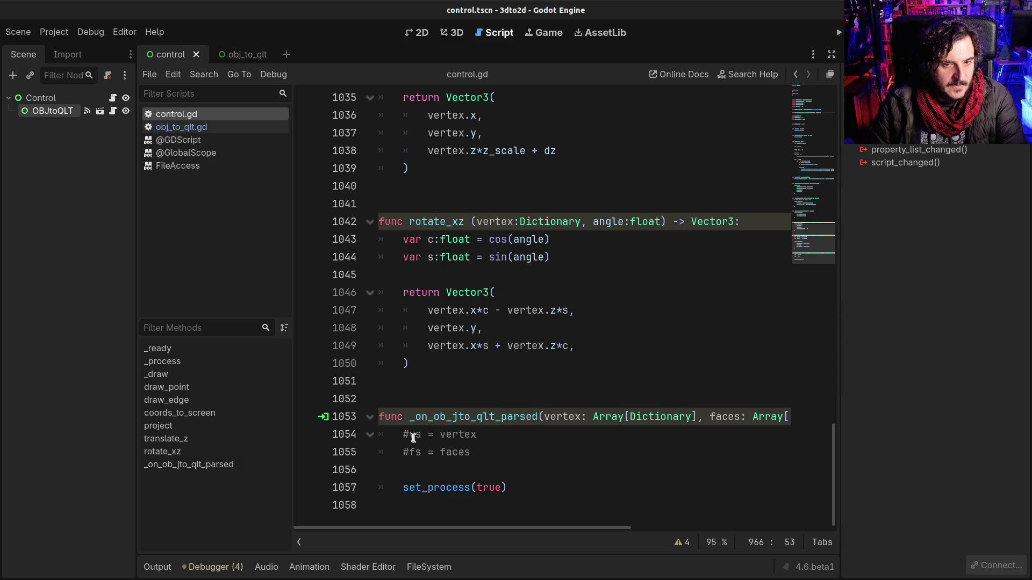
Step: Uncomment the vs and fs assignments on lines 1054–1055 and run the game with the parsed data
{"action": "left_click_drag", "start_coordinate": [414, 436], "coordinate": [425, 450]}
{"action": "key", "text": "ctrl+k"}
{"action": "key", "text": "F5"}
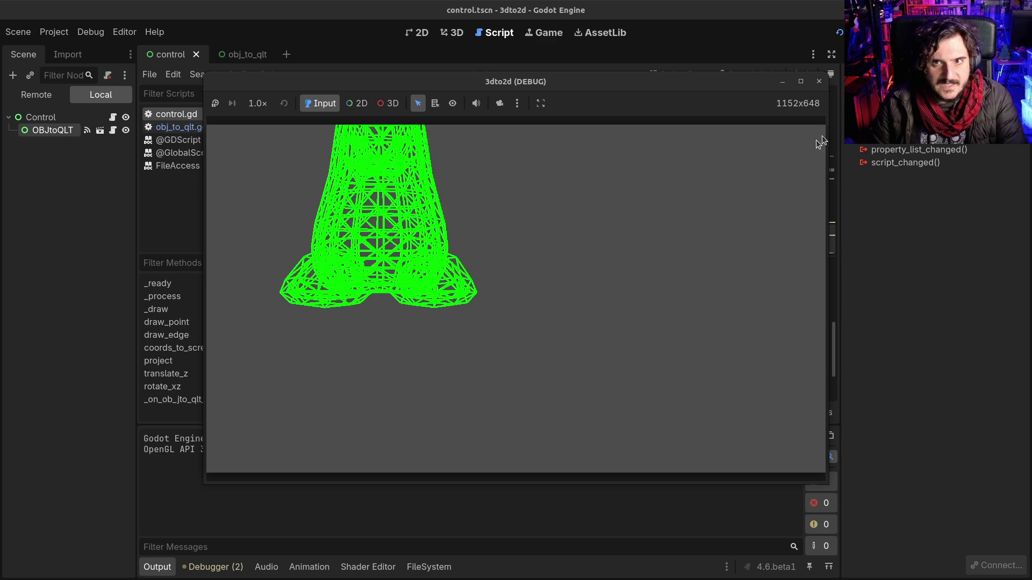
{"action": "left_click", "coordinate": [818, 82]}
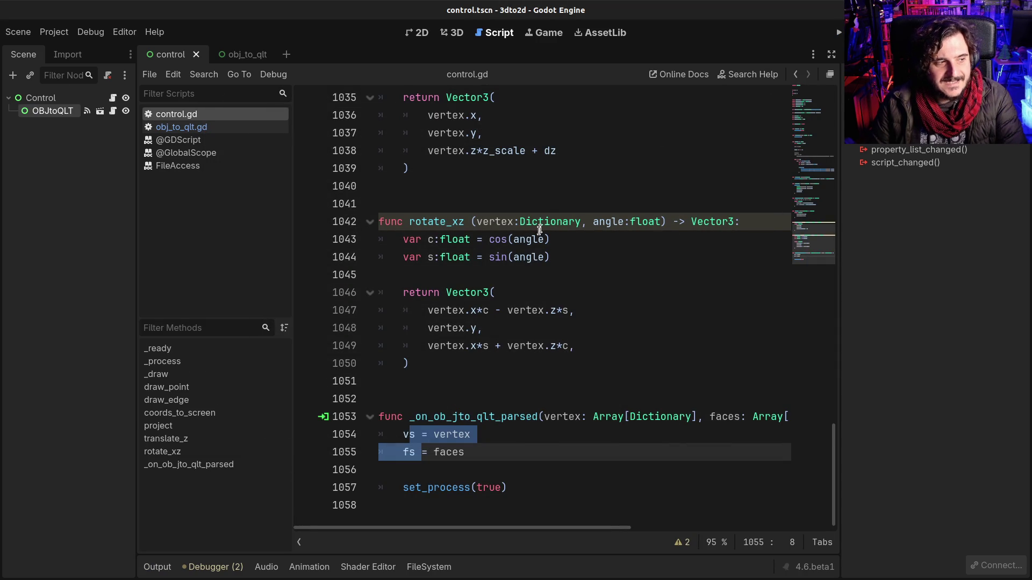
Step: Check the OBJ path in obj_to_qlt.gd, then unfold the hard-coded vs vertex list in control.gd
{"action": "left_click", "coordinate": [184, 128]}
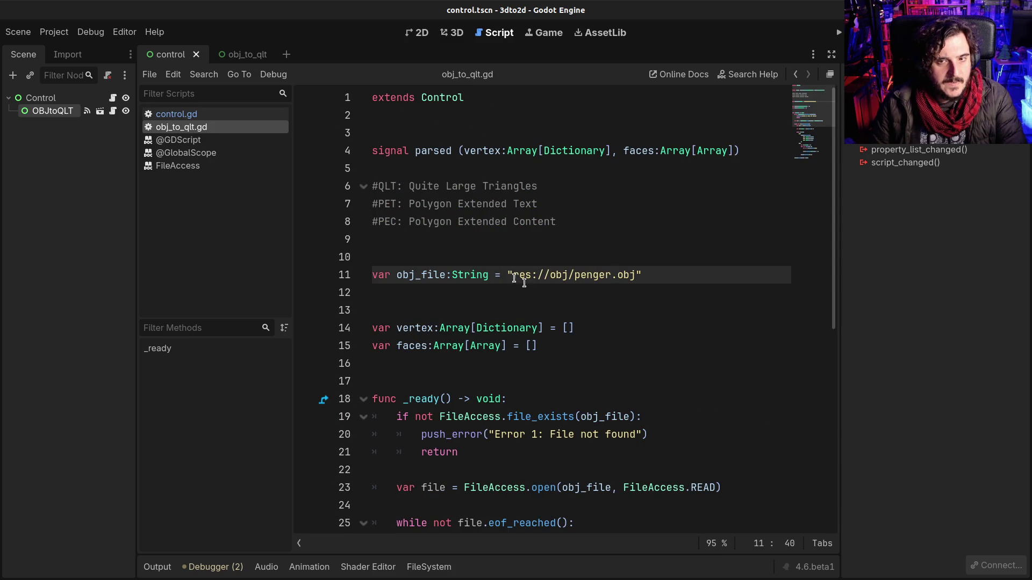
{"action": "left_click", "coordinate": [211, 114]}
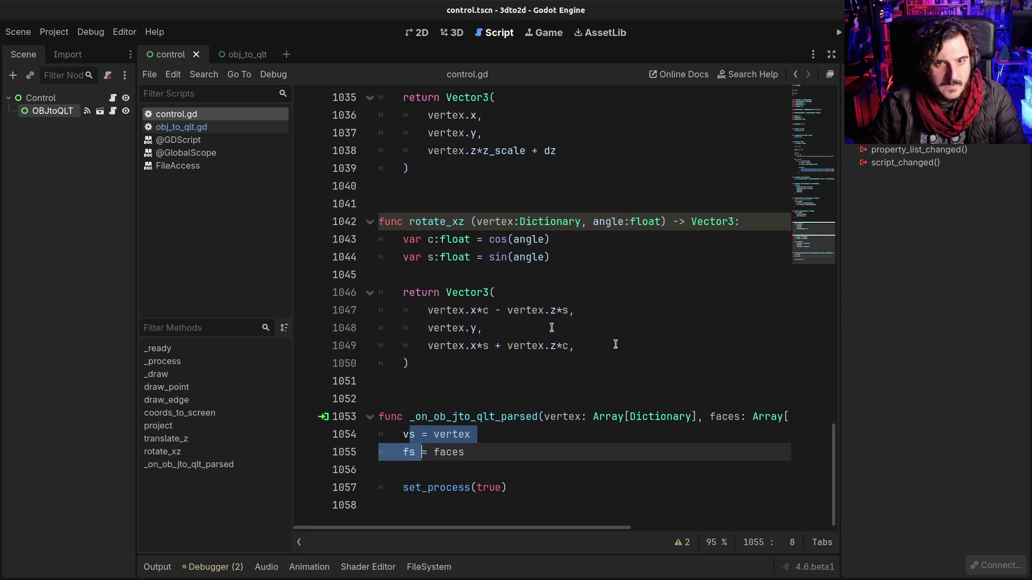
{"action": "mouse_move", "coordinate": [831, 499]}
{"action": "left_mouse_down"}
{"action": "mouse_move", "coordinate": [833, 455]}
{"action": "mouse_move", "coordinate": [368, 262]}
{"action": "left_mouse_up"}
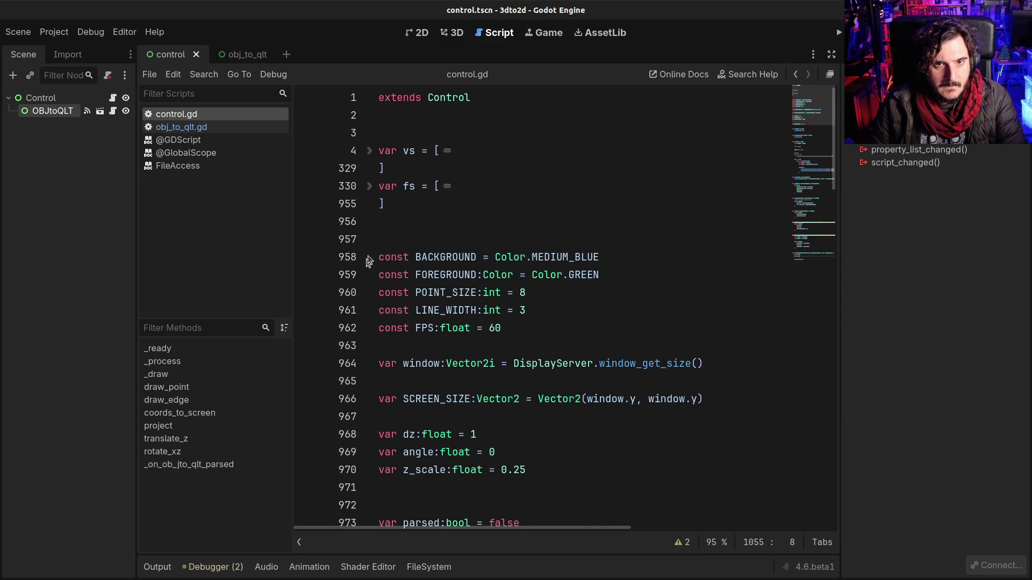
{"action": "left_click", "coordinate": [373, 153]}
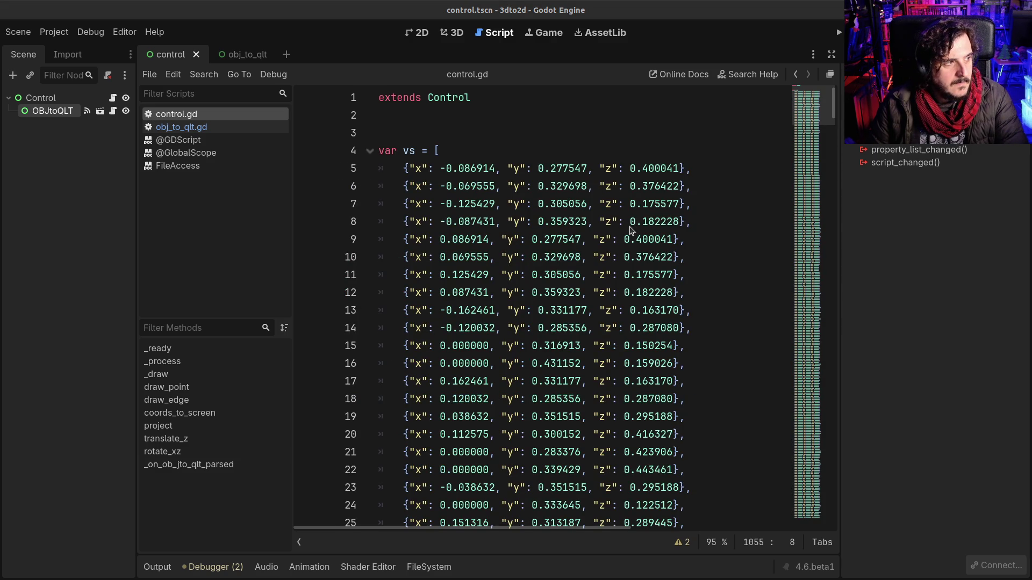
{"action": "key", "text": "alt+Tab"}
{"action": "scroll", "coordinate": [817, 355], "scroll_direction": "down", "scroll_amount": 5}
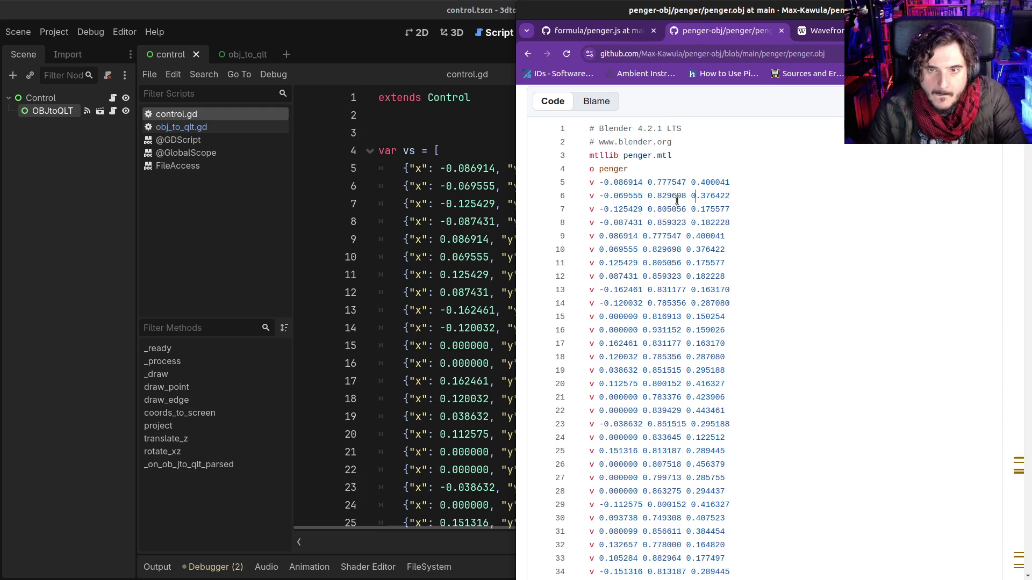
{"action": "key", "text": "alt+Tab"}
{"action": "left_click", "coordinate": [562, 171]}
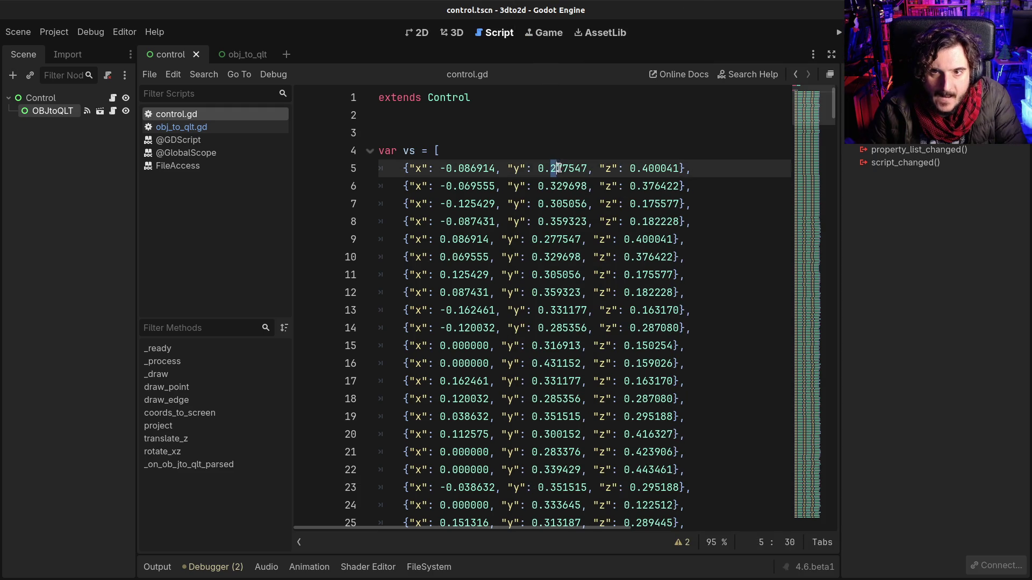
{"action": "key", "text": "alt+Tab"}
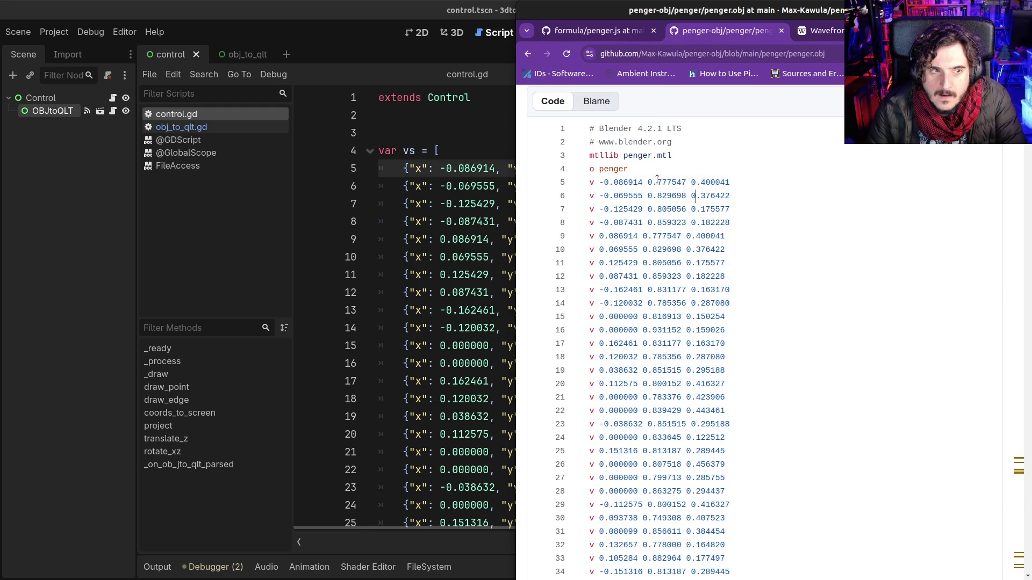
{"action": "key", "text": "alt+Tab"}
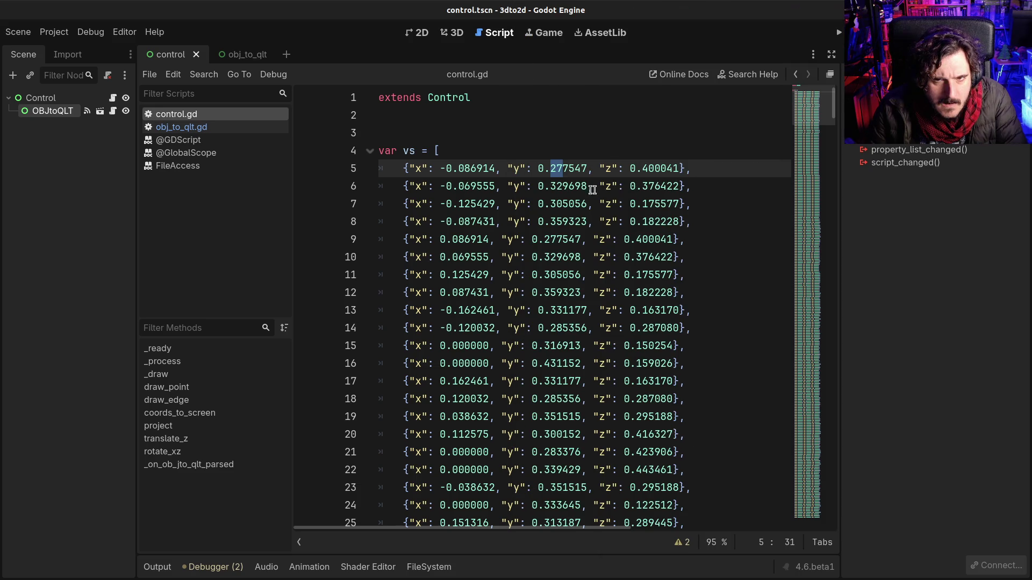
{"action": "left_click", "coordinate": [546, 186]}
{"action": "key", "text": "alt+Tab"}
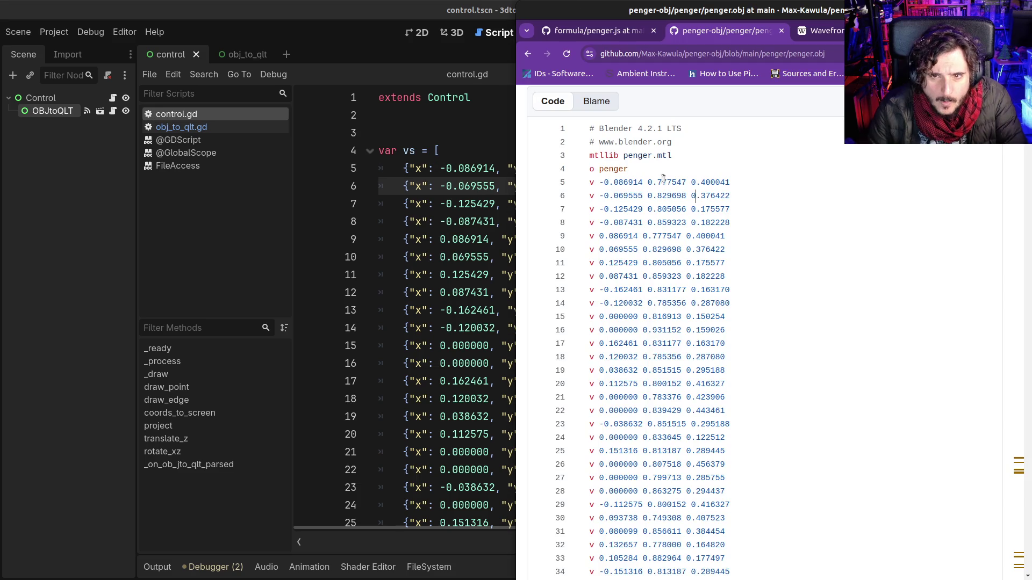
{"action": "left_click_drag", "start_coordinate": [655, 195], "coordinate": [664, 195]}
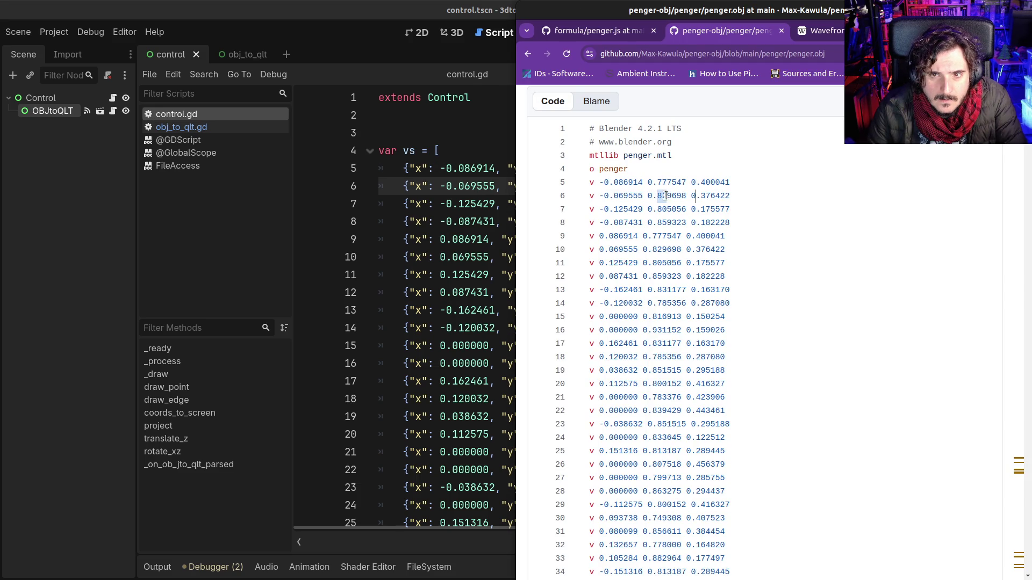
{"action": "key", "text": "alt+Tab"}
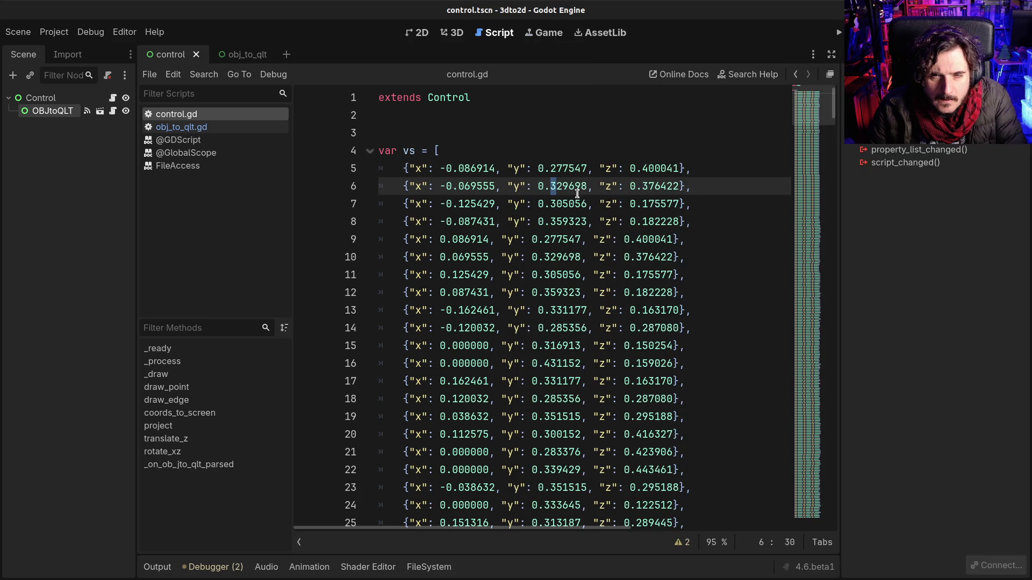
{"action": "key", "text": "alt+Tab"}
{"action": "key", "text": "alt+Tab"}
{"action": "key", "text": "alt+Tab"}
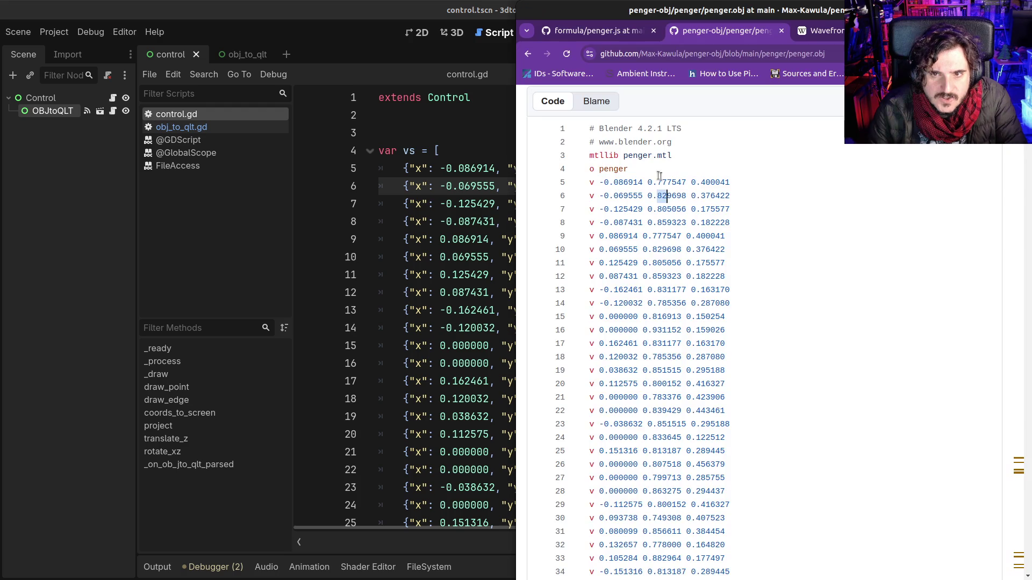
{"action": "left_click_drag", "start_coordinate": [648, 196], "coordinate": [676, 196]}
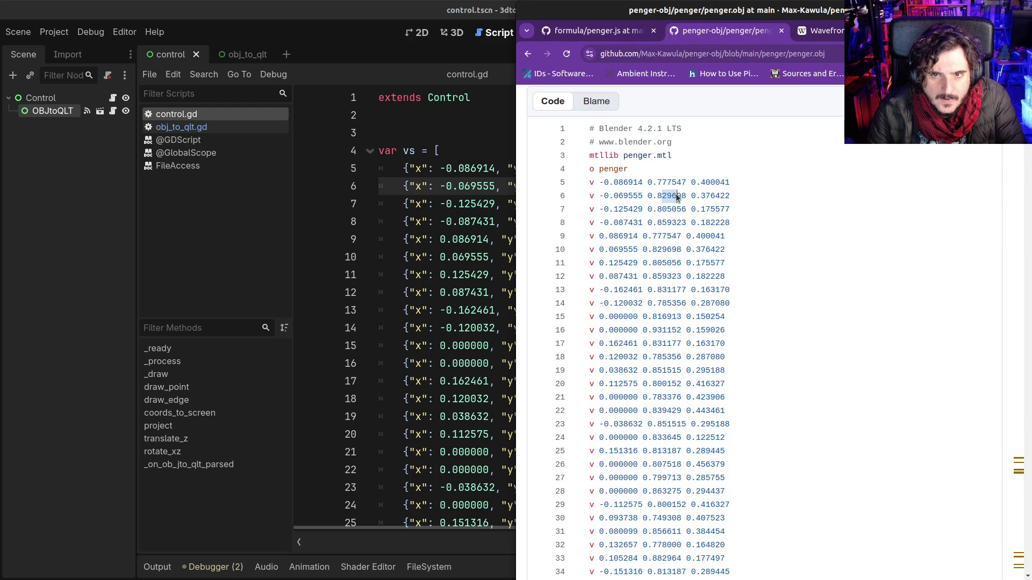
{"action": "key", "text": "alt+Tab"}
{"action": "double_click", "coordinate": [546, 168]}
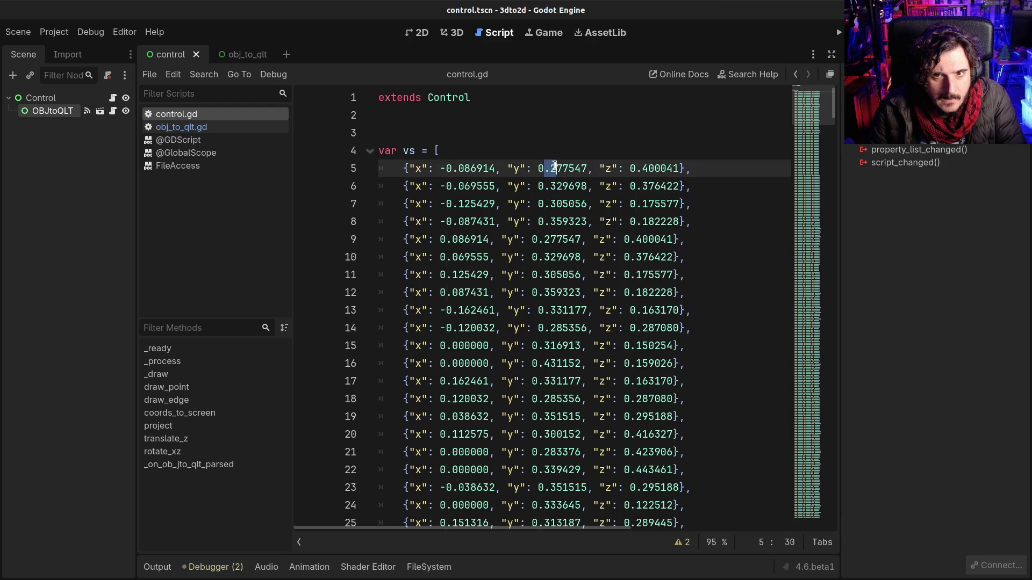
{"action": "key", "text": "alt+Tab"}
{"action": "key", "text": "alt+Tab"}
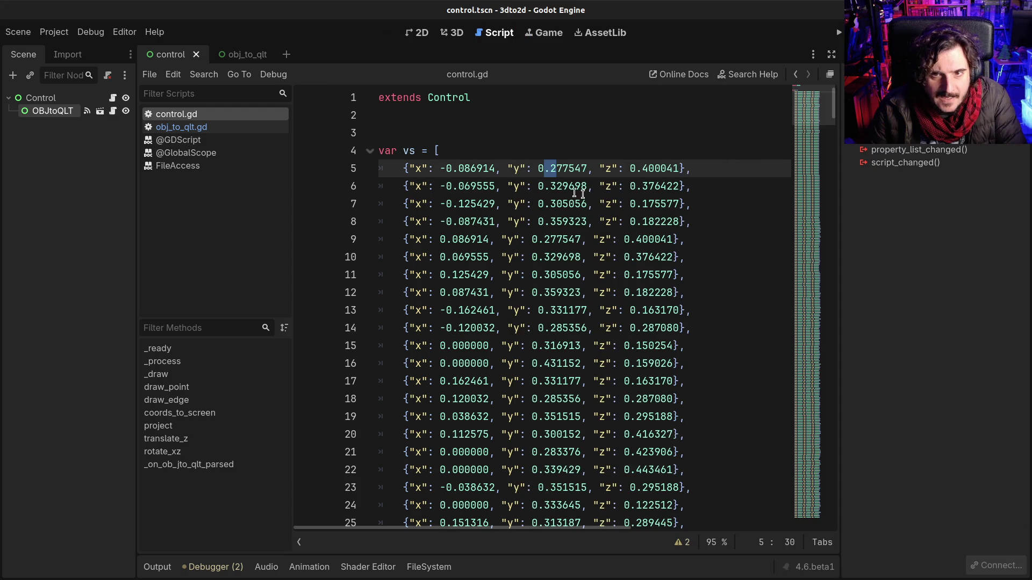
{"action": "left_click", "coordinate": [554, 186]}
{"action": "left_click_drag", "start_coordinate": [553, 187], "coordinate": [552, 187]}
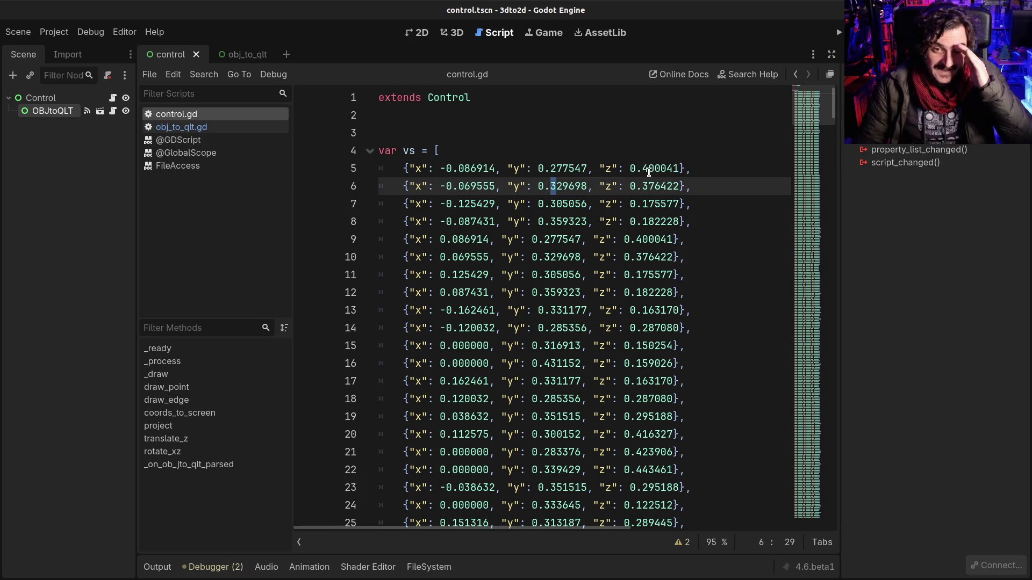
{"action": "scroll", "coordinate": [587, 133], "scroll_direction": "down", "scroll_amount": 1}
{"action": "scroll", "coordinate": [588, 133], "scroll_direction": "down", "scroll_amount": 20}
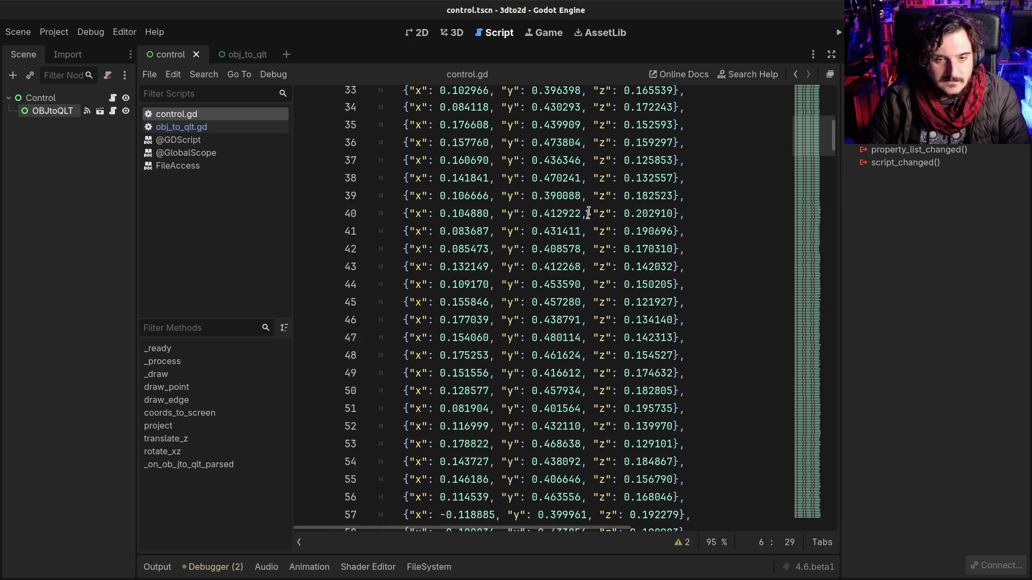
{"action": "scroll", "coordinate": [568, 222], "scroll_direction": "down", "scroll_amount": 20}
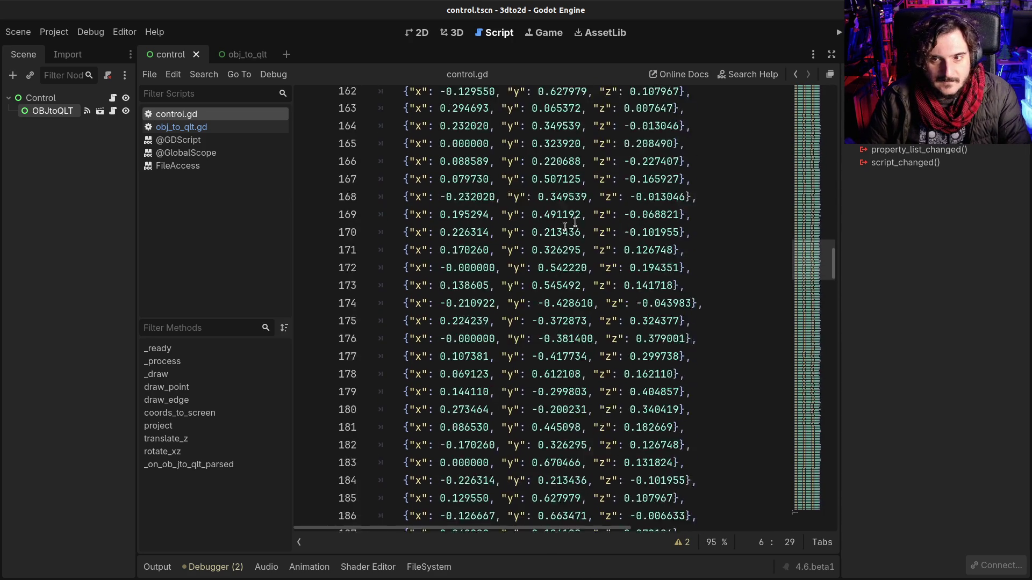
{"action": "scroll", "coordinate": [594, 218], "scroll_direction": "down", "scroll_amount": 18}
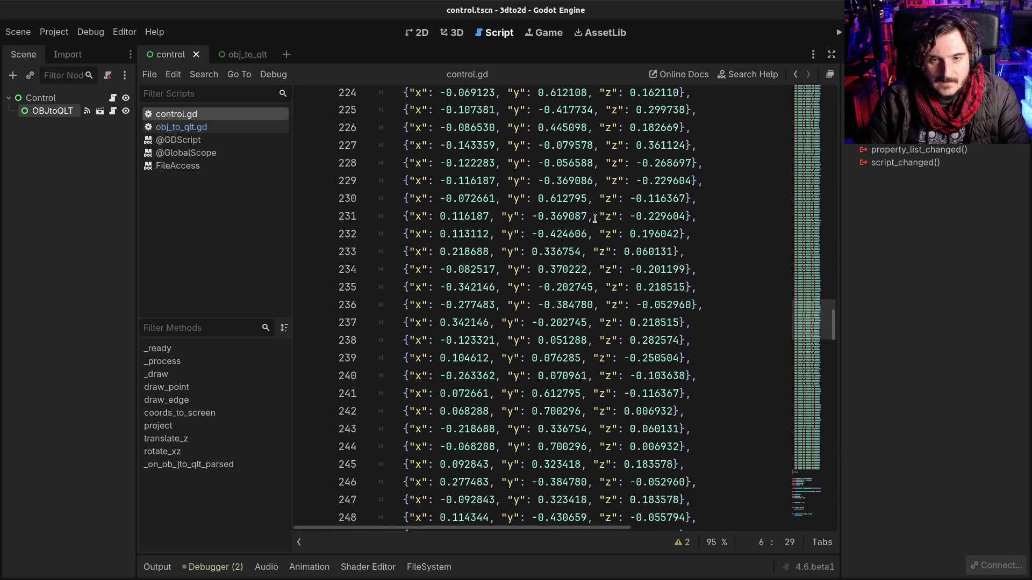
{"action": "scroll", "coordinate": [593, 219], "scroll_direction": "down", "scroll_amount": 12}
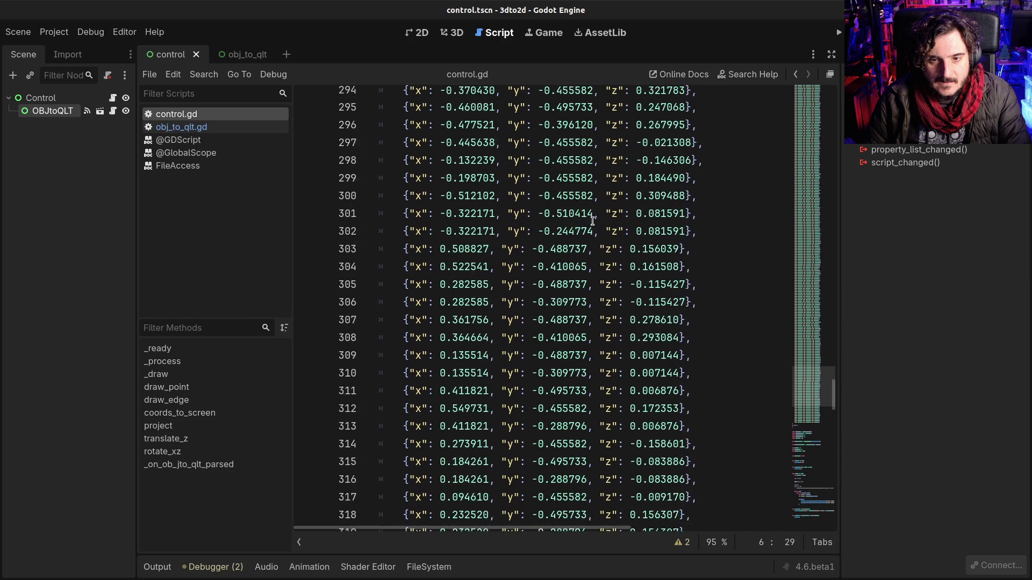
Step: Add 'var model_pos:Vector3 = Vector3(0, 0.5, 0)' below the parsed flag and save control.gd
{"action": "mouse_move", "coordinate": [833, 392]}
{"action": "left_mouse_down"}
{"action": "mouse_move", "coordinate": [834, 462]}
{"action": "mouse_move", "coordinate": [834, 430]}
{"action": "left_mouse_up"}
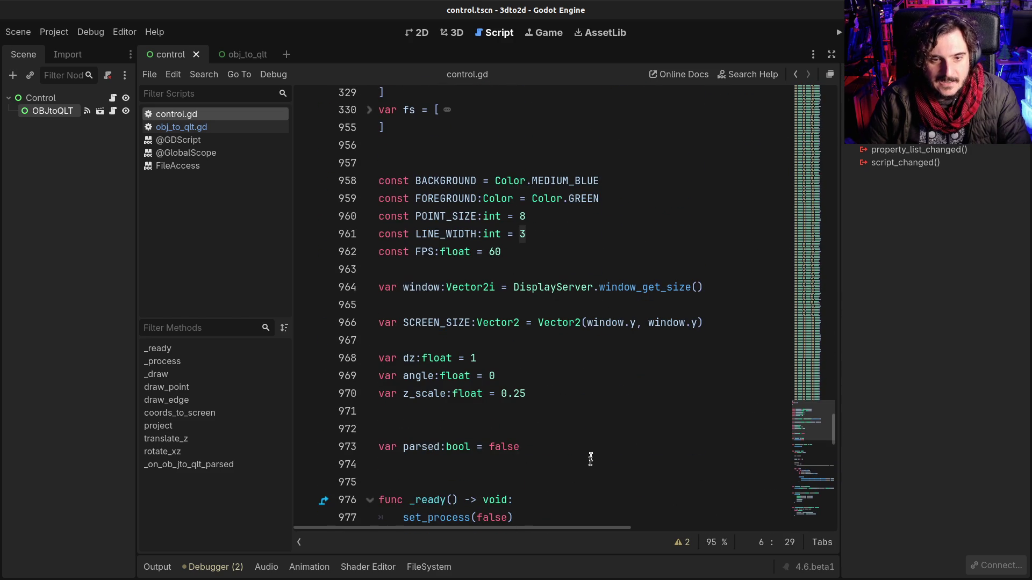
{"action": "scroll", "coordinate": [591, 451], "scroll_direction": "down", "scroll_amount": 2}
{"action": "left_click", "coordinate": [576, 393]}
{"action": "key", "text": "Return"}
{"action": "key", "text": "Return"}
{"action": "type", "text": "var "}
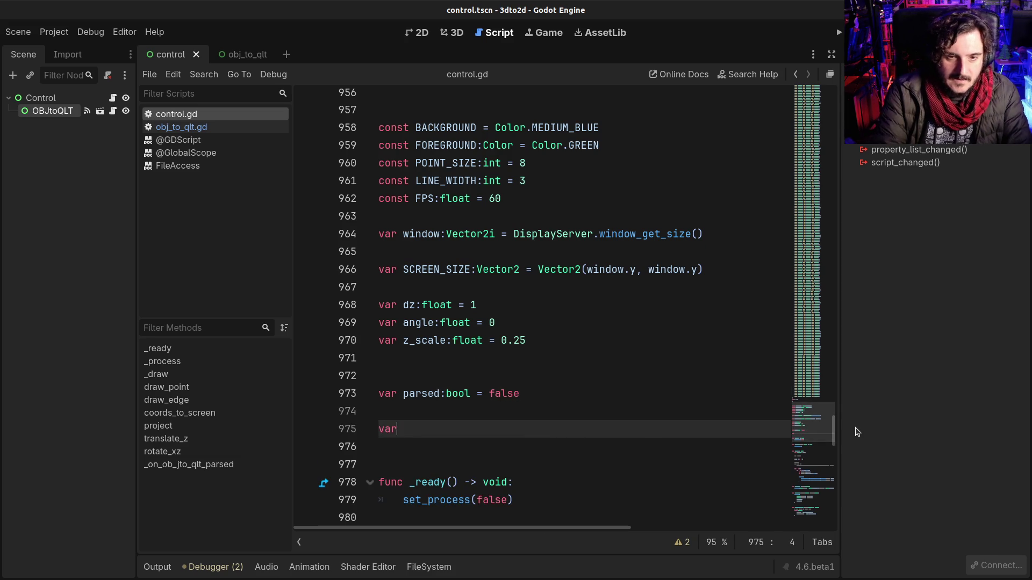
{"action": "type", "text": "p"}
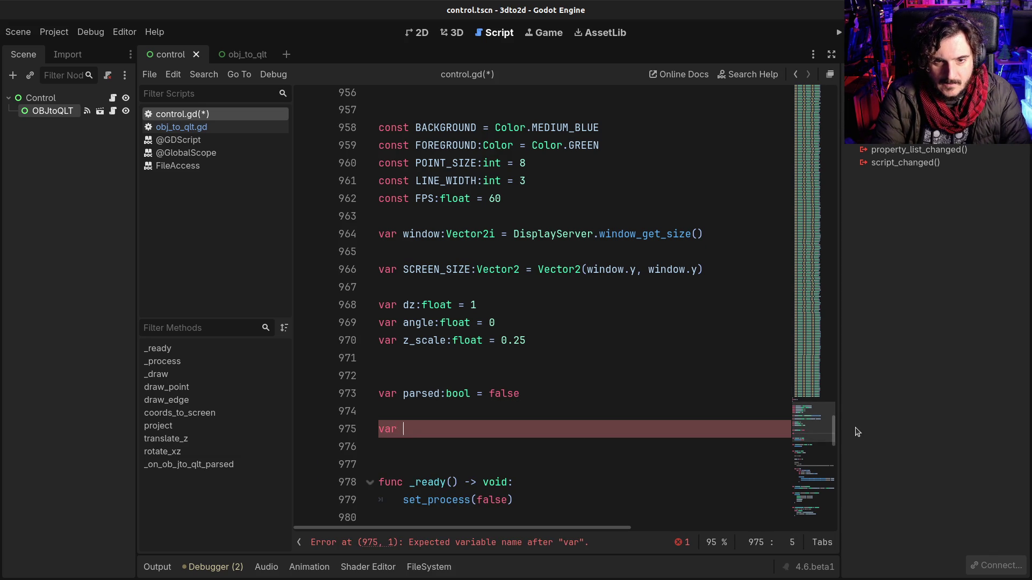
{"action": "type", "text": "l_pos."}
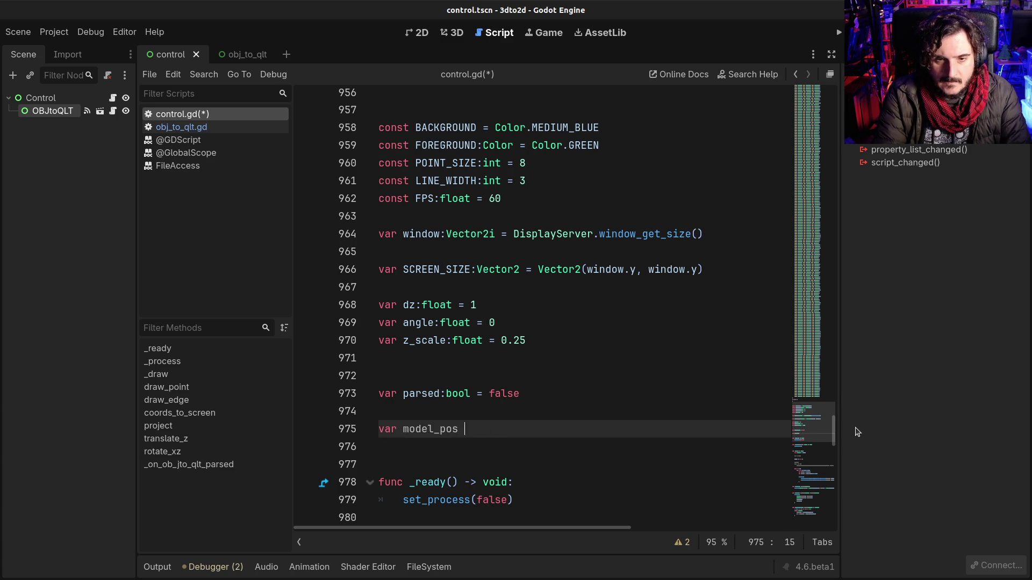
{"action": "type", "text": "Vec"}
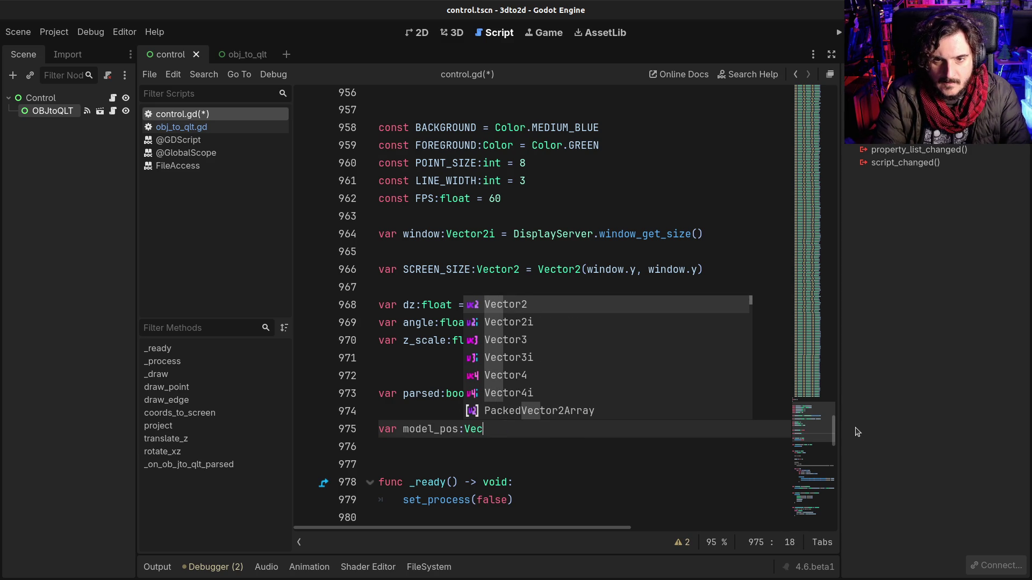
{"action": "type", "text": "tor3 ="}
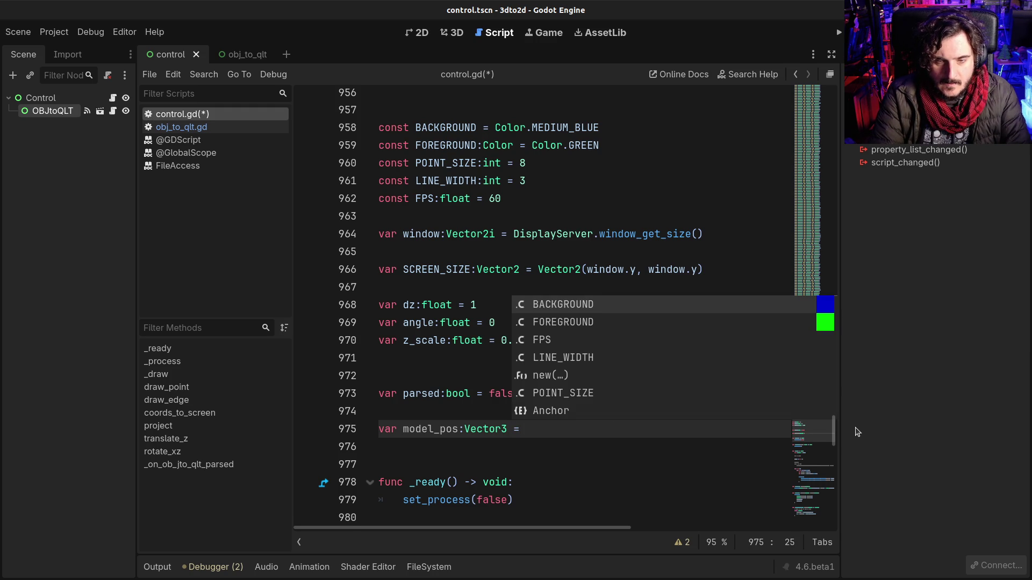
{"action": "type", "text": " Vect"}
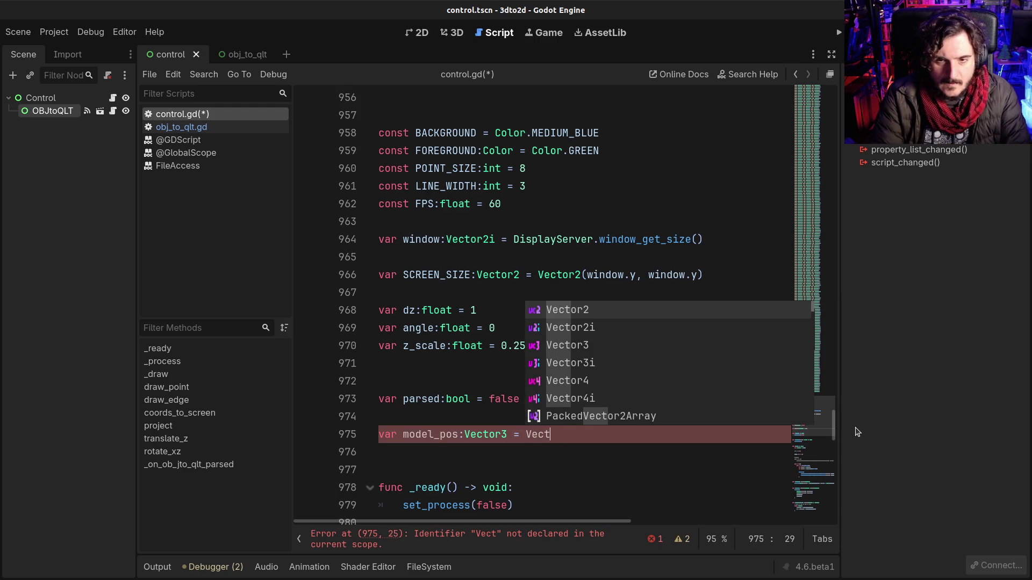
{"action": "key", "text": "Down"}
{"action": "key", "text": "Down"}
{"action": "key", "text": "Return"}
{"action": "type", "text": "(0"}
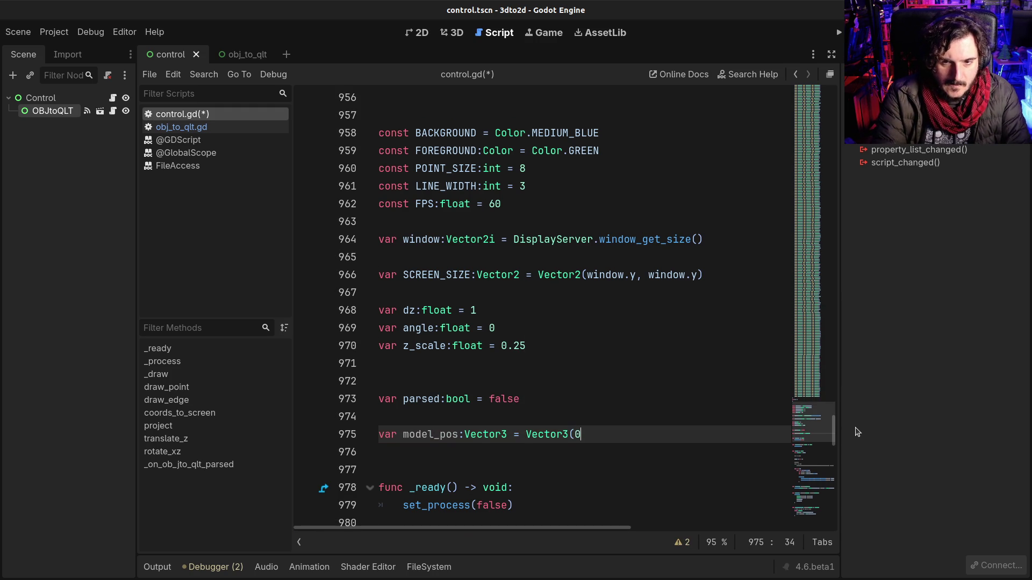
{"action": "type", "text": ", 0."}
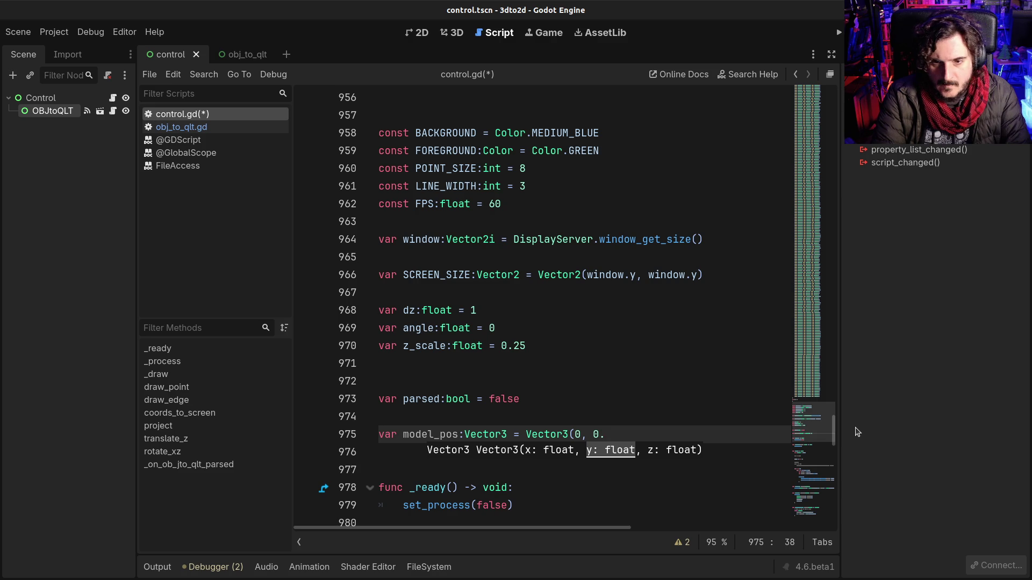
{"action": "type", "text": ")"}
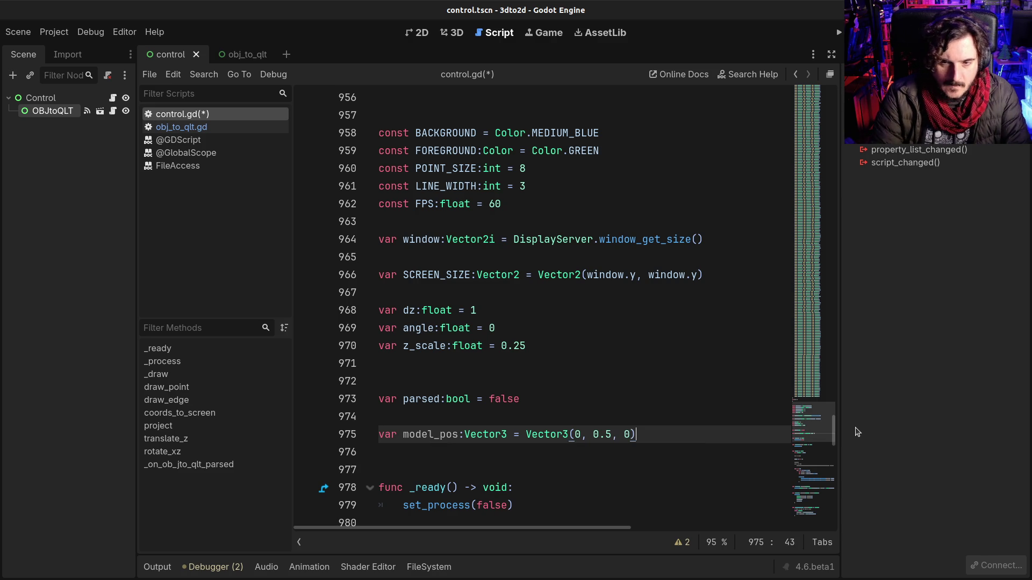
{"action": "scroll", "coordinate": [545, 334], "scroll_direction": "down", "scroll_amount": 4}
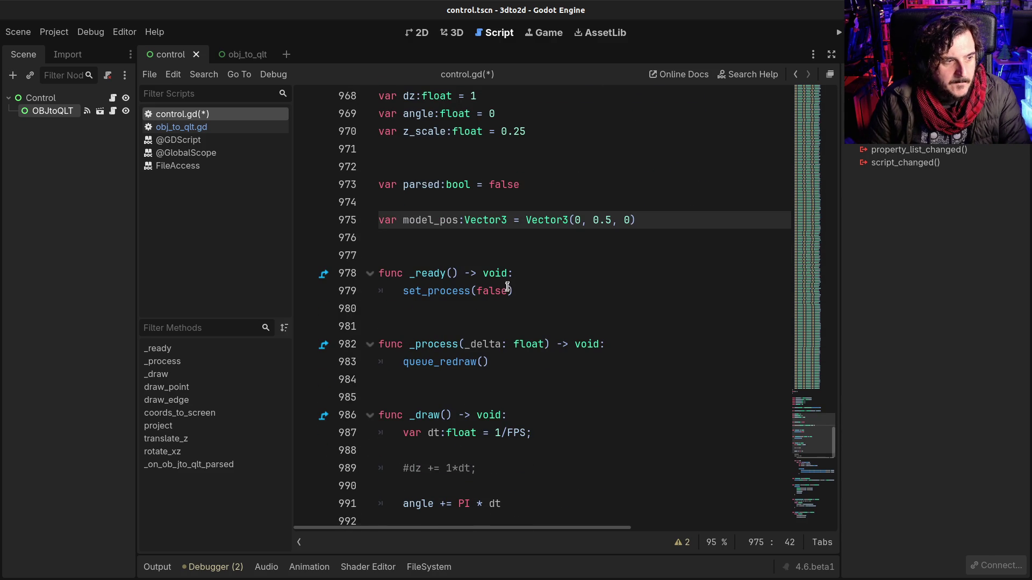
{"action": "key", "text": "ctrl+s"}
Step: Review the code from the model_pos declaration down to the _draw function
{"action": "scroll", "coordinate": [528, 286], "scroll_direction": "down", "scroll_amount": 3}
{"action": "scroll", "coordinate": [521, 247], "scroll_direction": "up", "scroll_amount": 2}
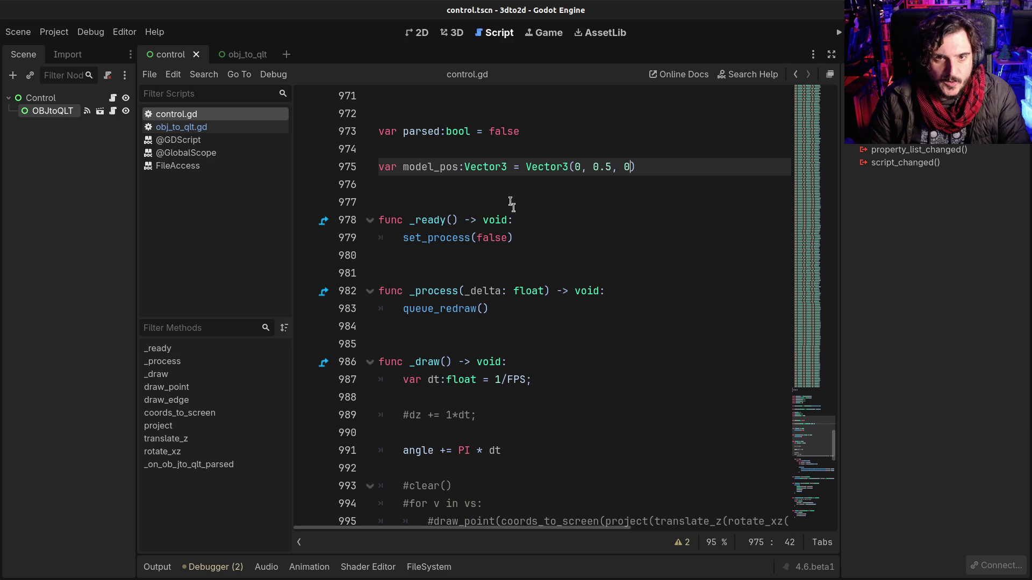
{"action": "double_click", "coordinate": [430, 167]}
{"action": "scroll", "coordinate": [555, 349], "scroll_direction": "down", "scroll_amount": 5}
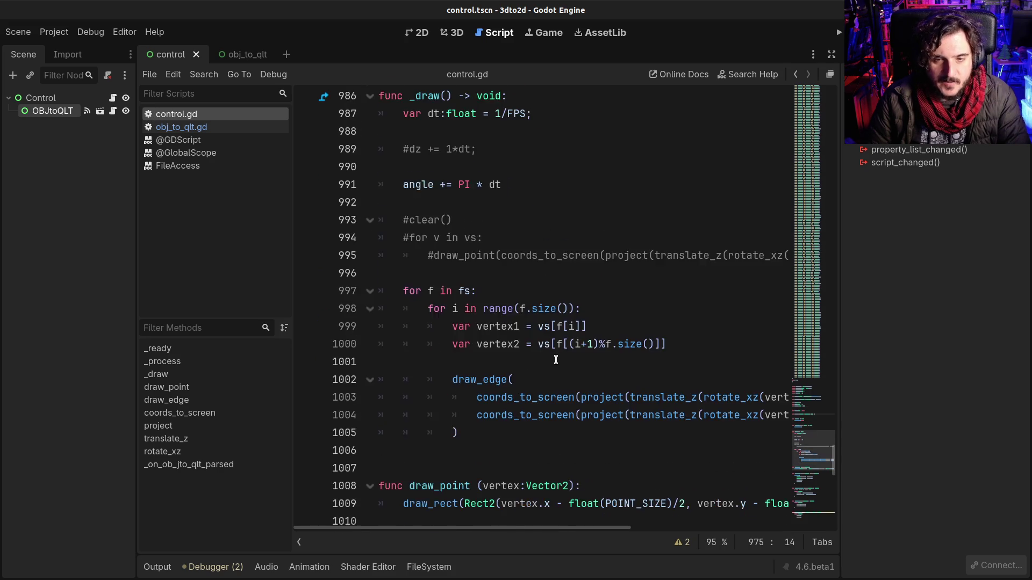
{"action": "scroll", "coordinate": [556, 359], "scroll_direction": "down", "scroll_amount": 1}
{"action": "mouse_move", "coordinate": [577, 527]}
{"action": "left_mouse_down"}
{"action": "mouse_move", "coordinate": [707, 530]}
{"action": "mouse_move", "coordinate": [580, 518]}
{"action": "left_mouse_up"}
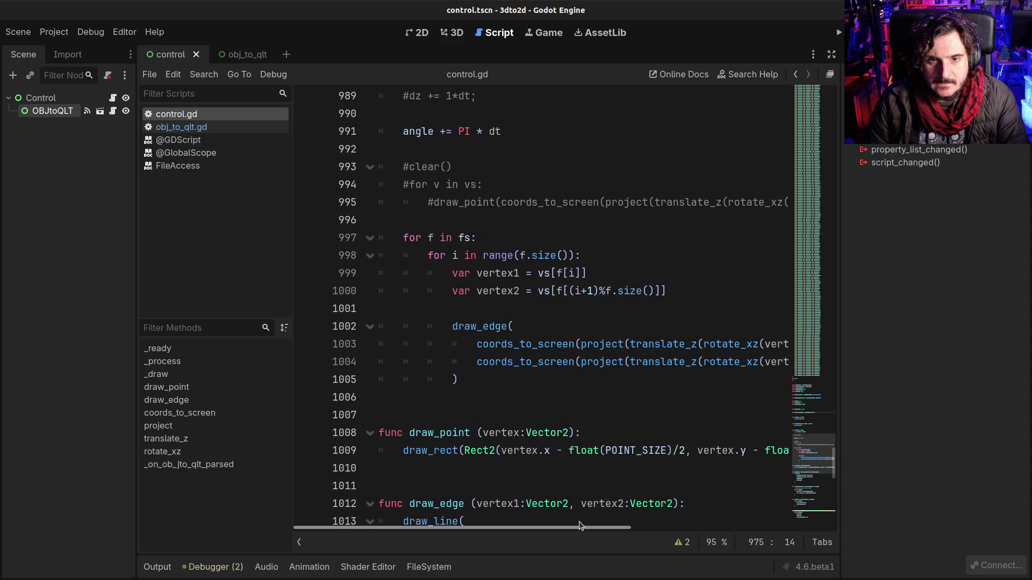
{"action": "scroll", "coordinate": [486, 473], "scroll_direction": "up", "scroll_amount": 2}
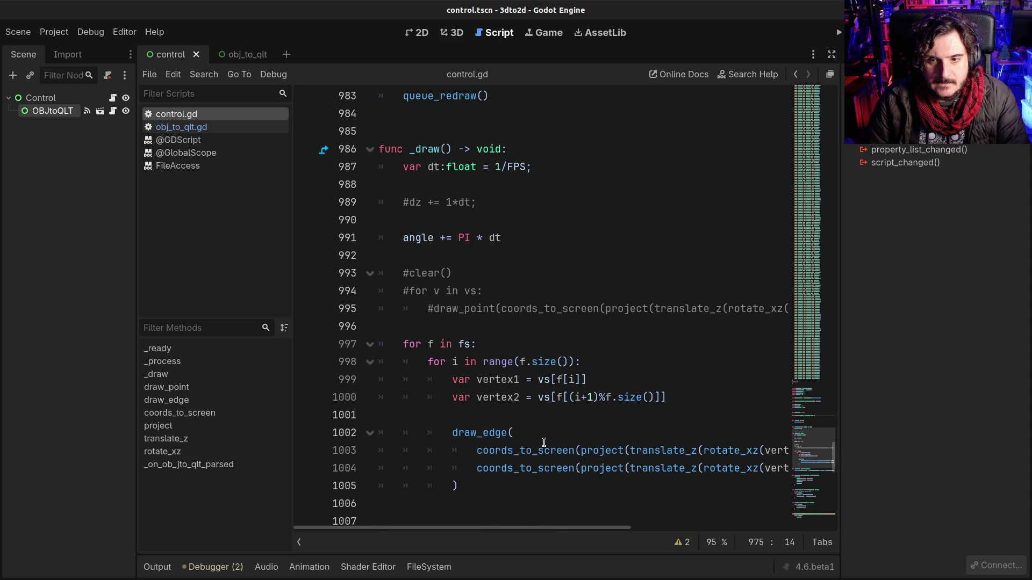
{"action": "mouse_move", "coordinate": [543, 441]}
{"action": "scroll", "coordinate": [544, 441], "scroll_direction": "down", "scroll_amount": 2}
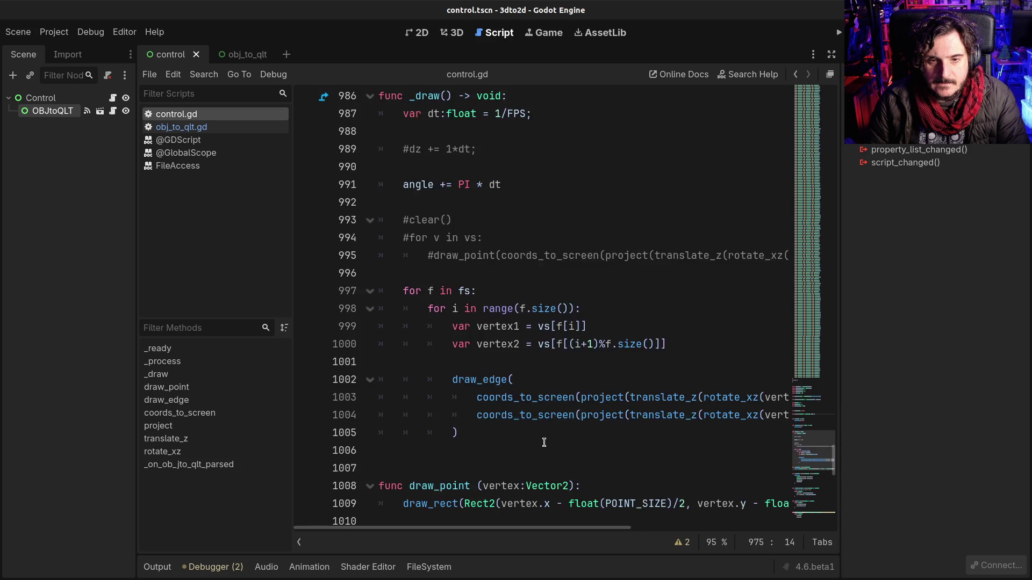
{"action": "scroll", "coordinate": [538, 462], "scroll_direction": "up", "scroll_amount": 4}
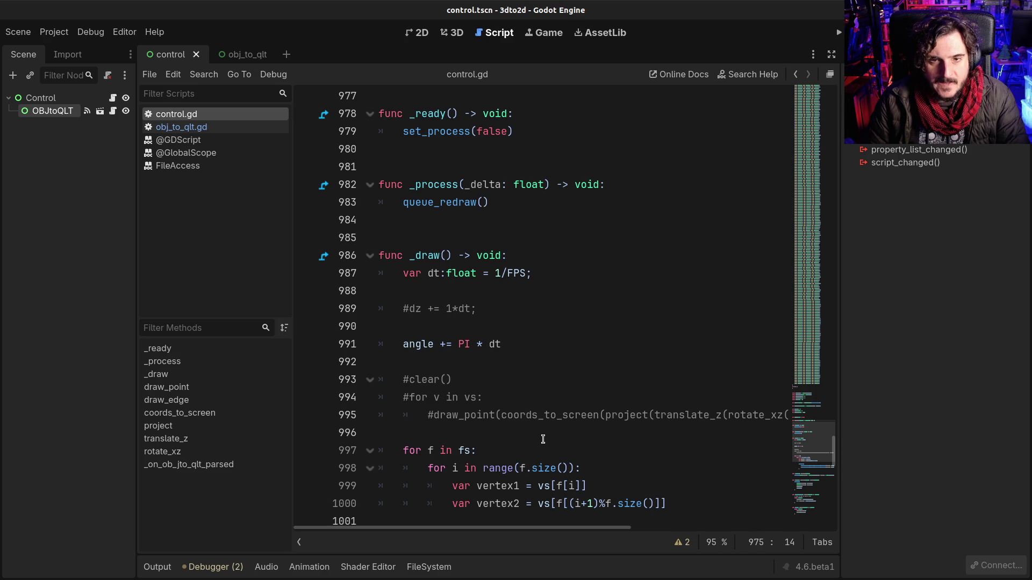
{"action": "left_click", "coordinate": [543, 440]}
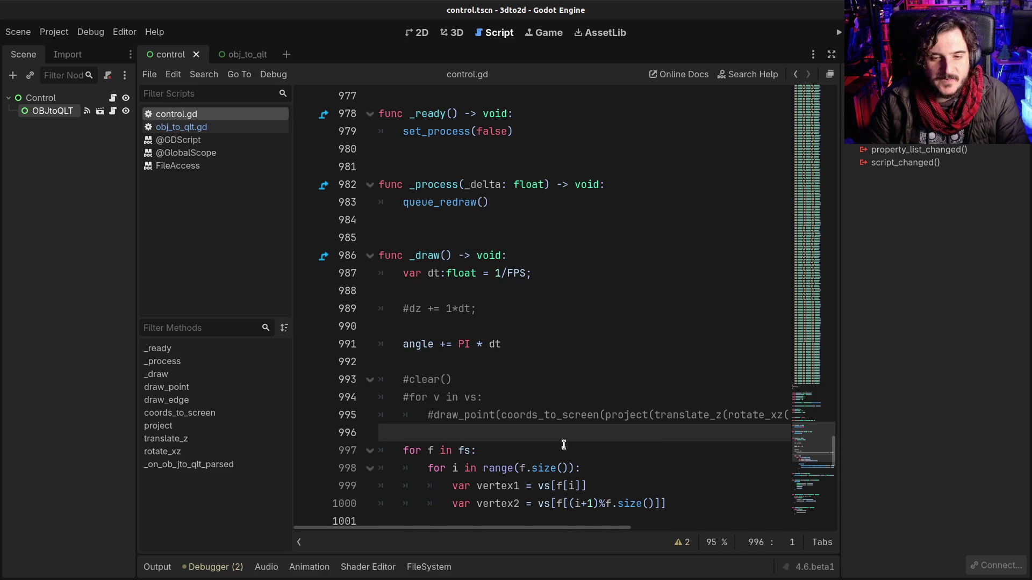
{"action": "scroll", "coordinate": [563, 443], "scroll_direction": "down", "scroll_amount": 1}
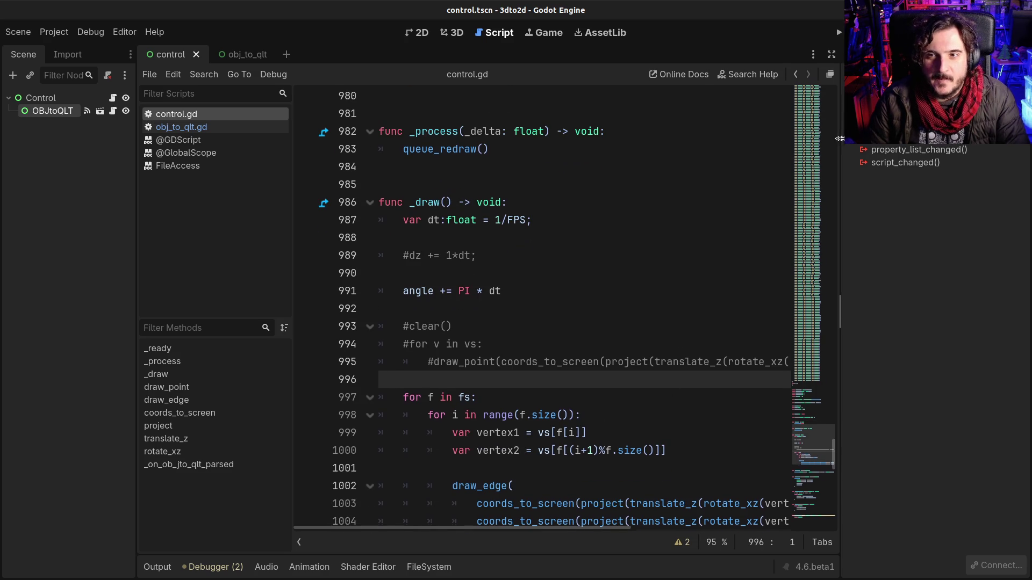
Step: Narrow the side docks to widen the script editor so long lines fit
{"action": "left_click_drag", "start_coordinate": [840, 141], "coordinate": [849, 141]}
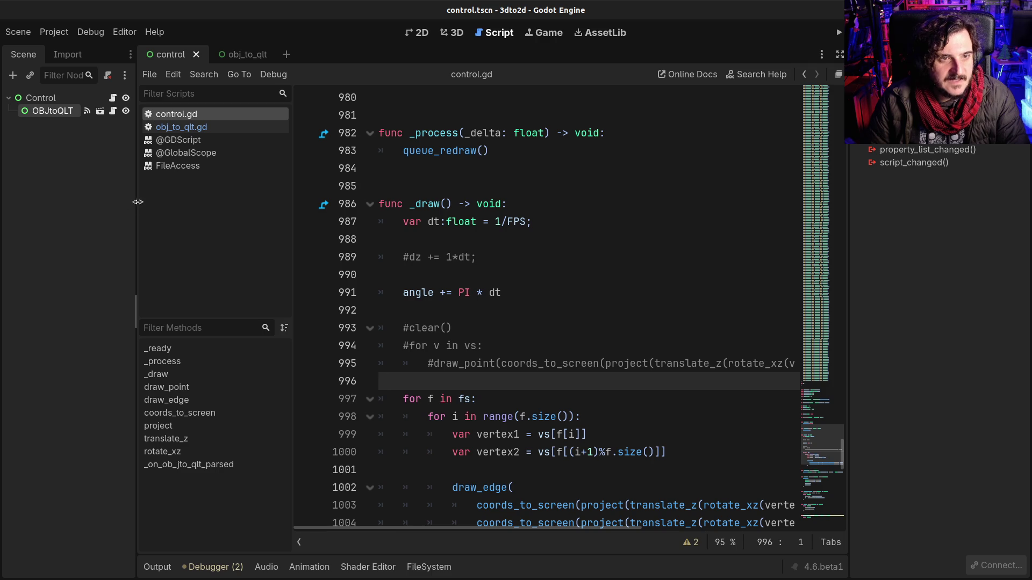
{"action": "left_click_drag", "start_coordinate": [137, 205], "coordinate": [126, 204]}
{"action": "left_click_drag", "start_coordinate": [279, 210], "coordinate": [215, 209]}
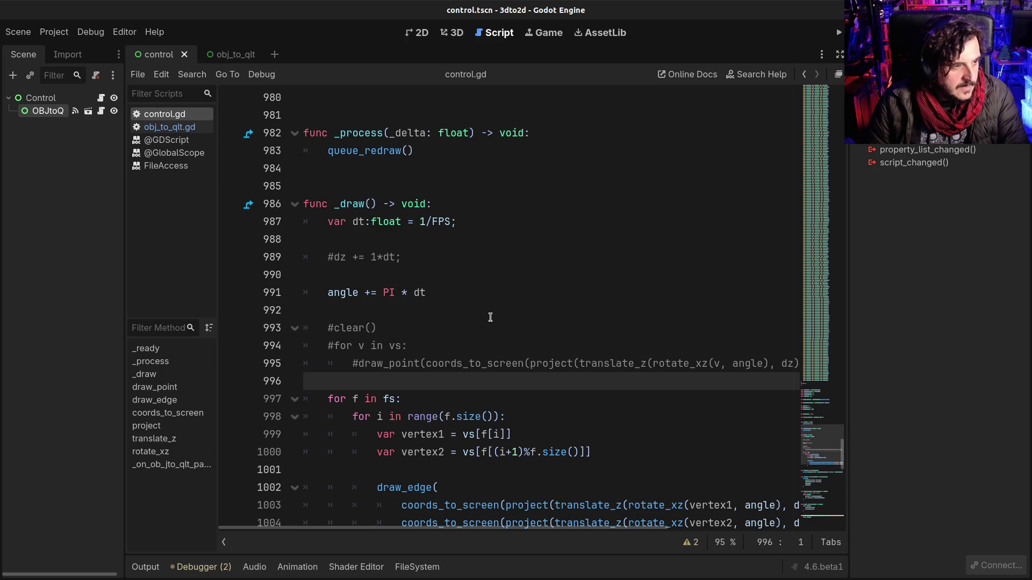
Step: Select the vs[f[i]] lookup on the vertex1 line 999 in _draw
{"action": "left_click", "coordinate": [490, 317]}
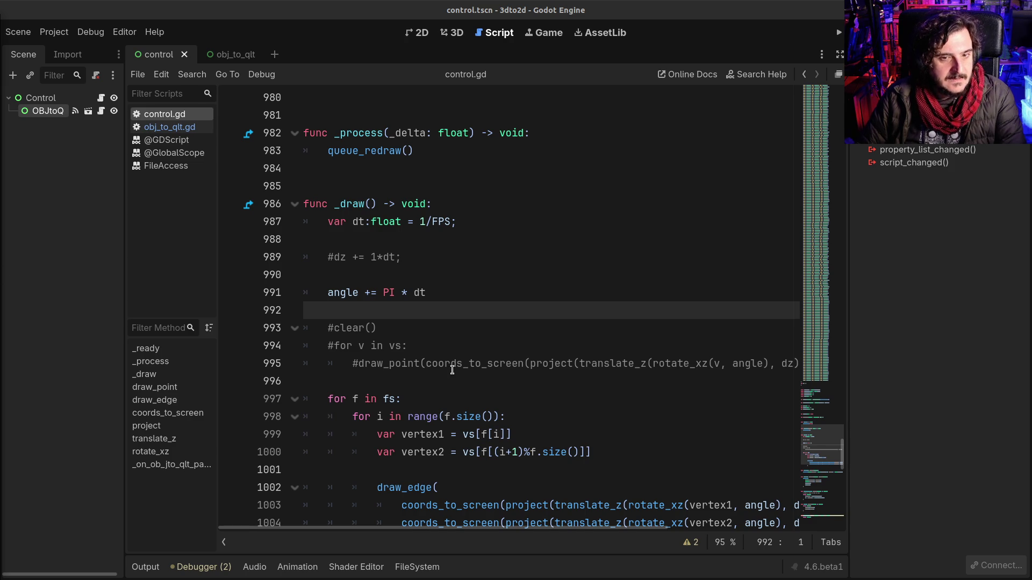
{"action": "left_click", "coordinate": [452, 369]}
{"action": "scroll", "coordinate": [452, 369], "scroll_direction": "down", "scroll_amount": 3}
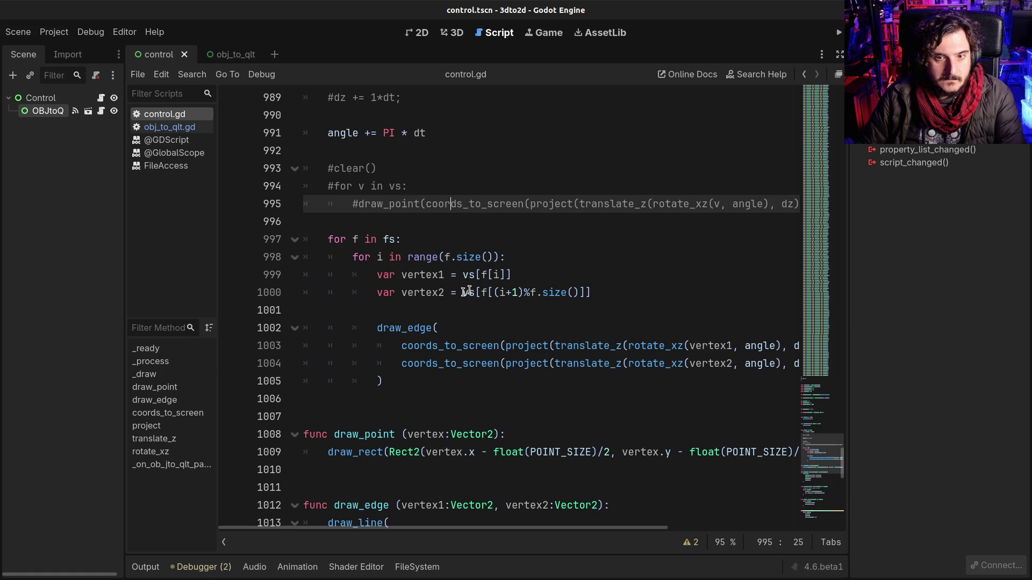
{"action": "left_click", "coordinate": [462, 274]}
{"action": "left_click_drag", "start_coordinate": [463, 274], "coordinate": [525, 272]}
Step: Append +model_pos to the vs[f[i]] lookup on line 999
{"action": "left_click", "coordinate": [525, 272]}
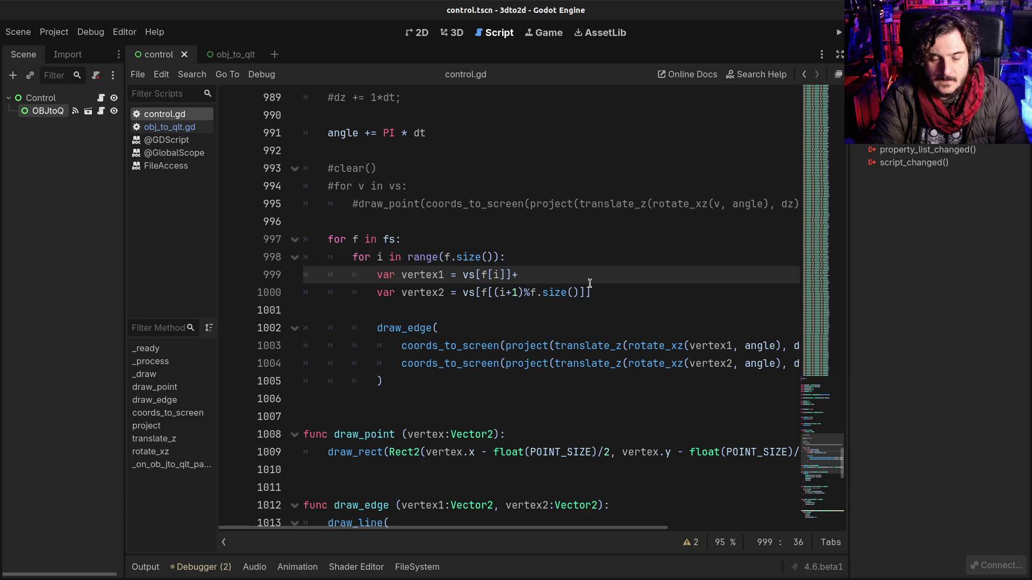
{"action": "type", "text": "p"}
{"action": "key", "text": "BackSpace"}
{"action": "type", "text": "mo"}
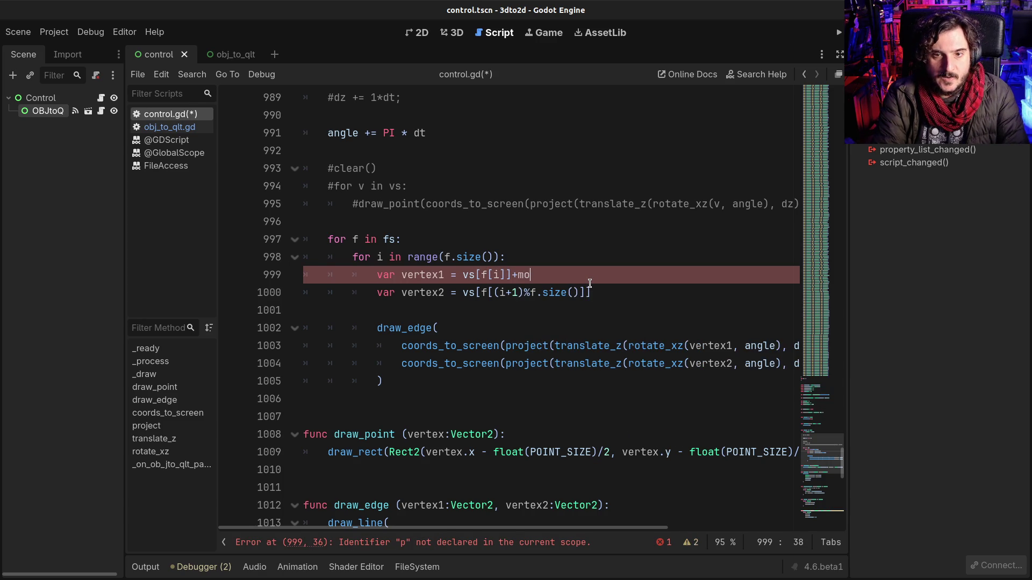
{"action": "key", "text": "Return"}
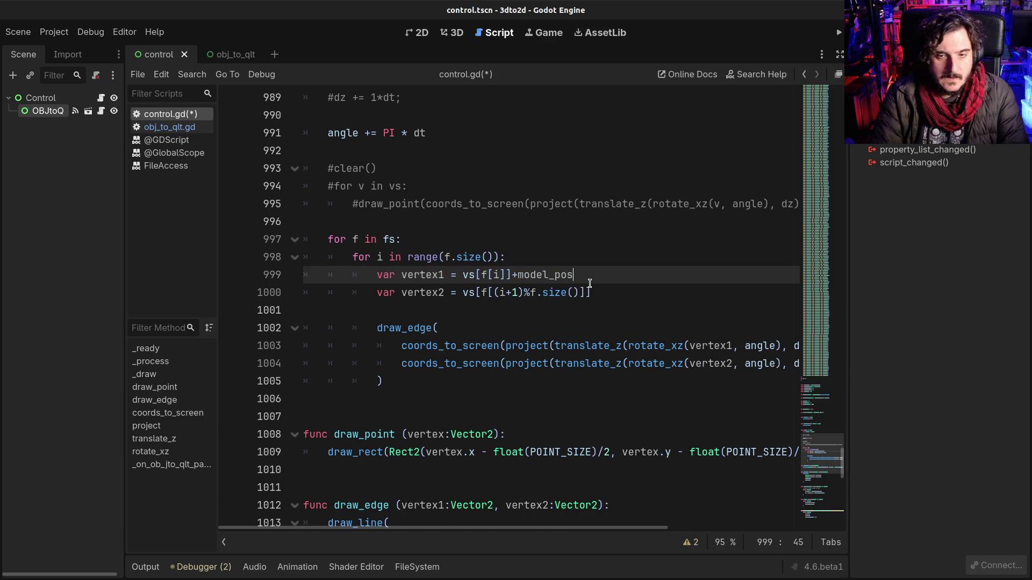
Step: Copy +model_pos onto the vertex2 line 1000, save control.gd, and run the project
{"action": "double_click", "coordinate": [511, 275]}
{"action": "left_click", "coordinate": [541, 275]}
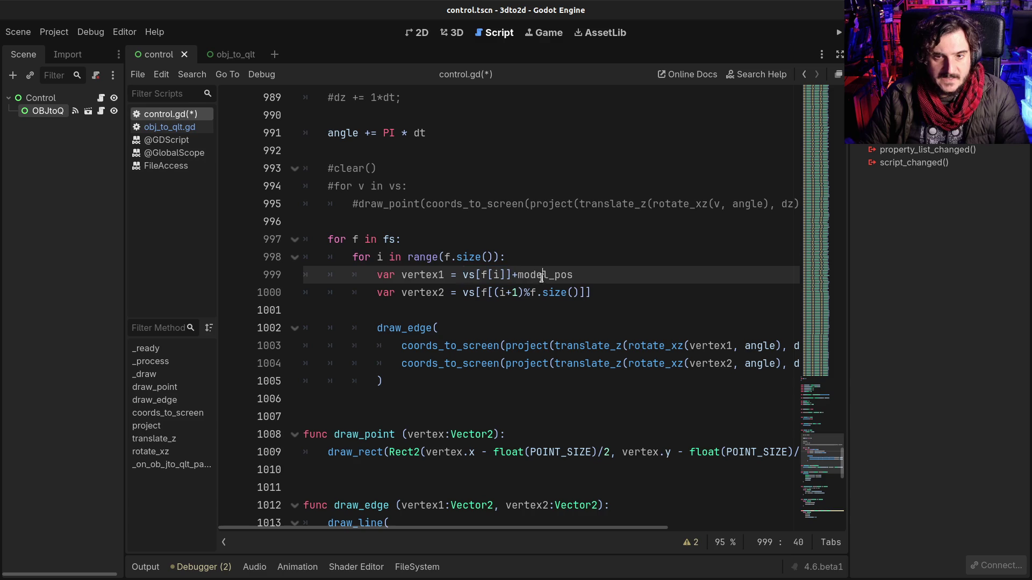
{"action": "left_click_drag", "start_coordinate": [512, 274], "coordinate": [577, 275]}
{"action": "key", "text": "ctrl+c"}
{"action": "left_click", "coordinate": [623, 292]}
{"action": "key", "text": "ctrl+v"}
{"action": "key", "text": "ctrl+s"}
{"action": "scroll", "coordinate": [624, 293], "scroll_direction": "up", "scroll_amount": 6}
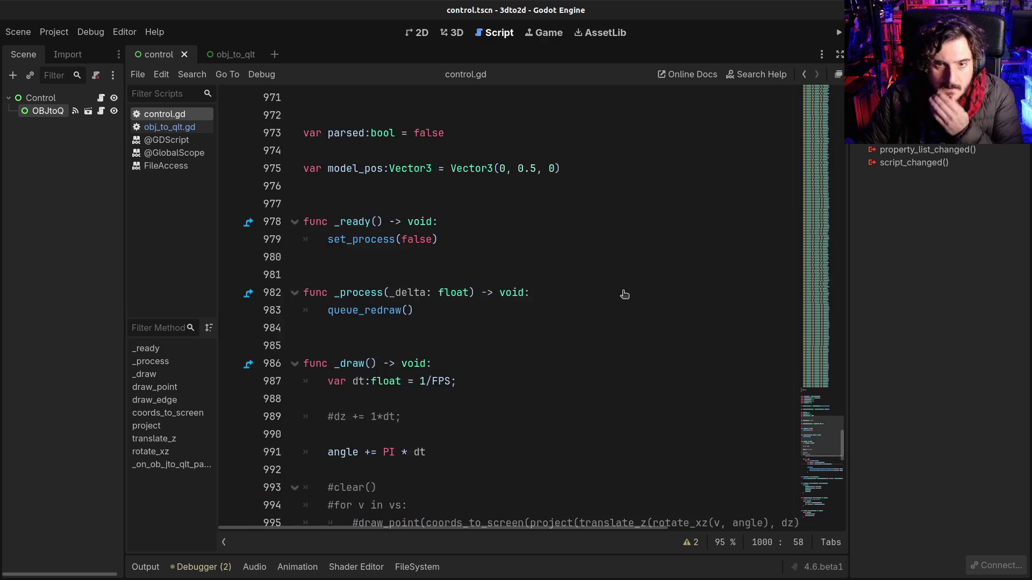
{"action": "scroll", "coordinate": [620, 293], "scroll_direction": "up", "scroll_amount": 3}
{"action": "scroll", "coordinate": [534, 350], "scroll_direction": "down", "scroll_amount": 9}
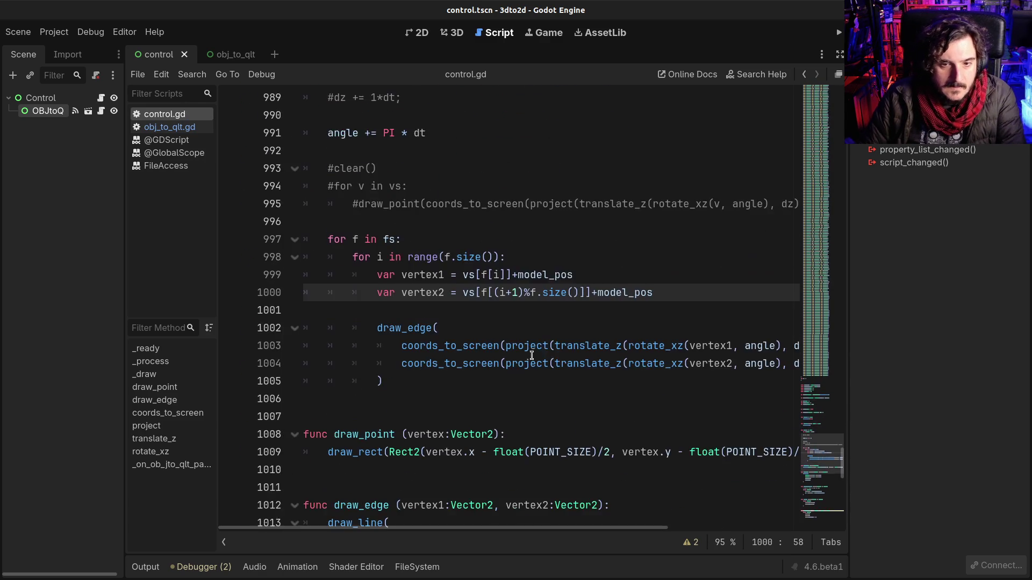
{"action": "key", "text": "F5"}
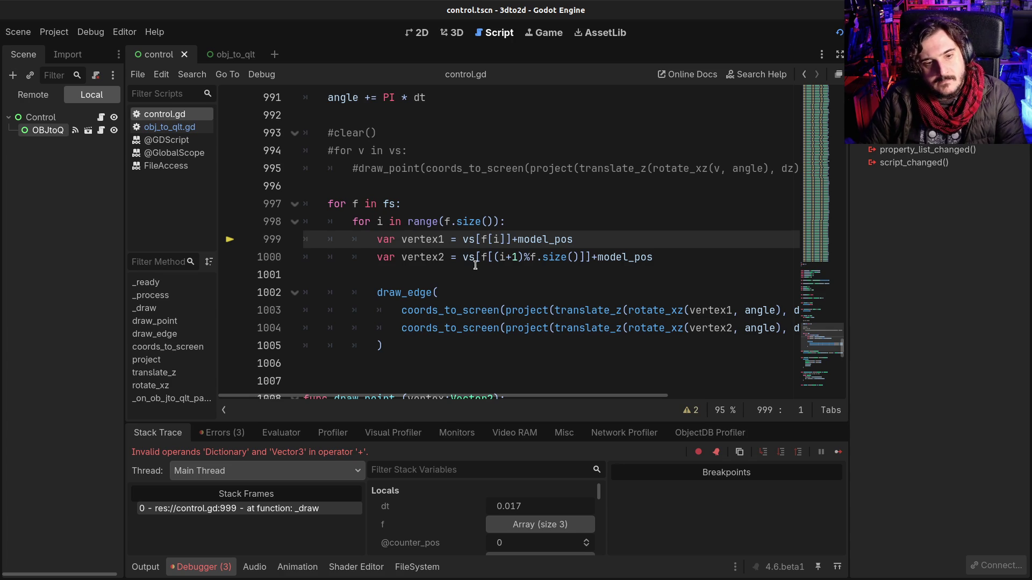
Step: Wrap the vs lookup on line 999 in Vector3( ) before the +model_pos
{"action": "left_click", "coordinate": [460, 240]}
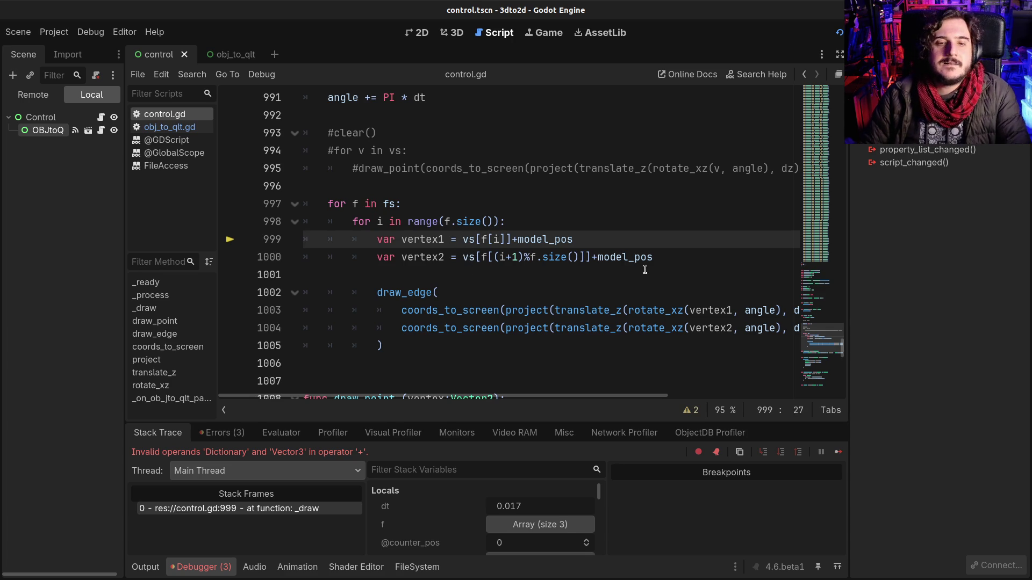
{"action": "type", "text": "Ve"}
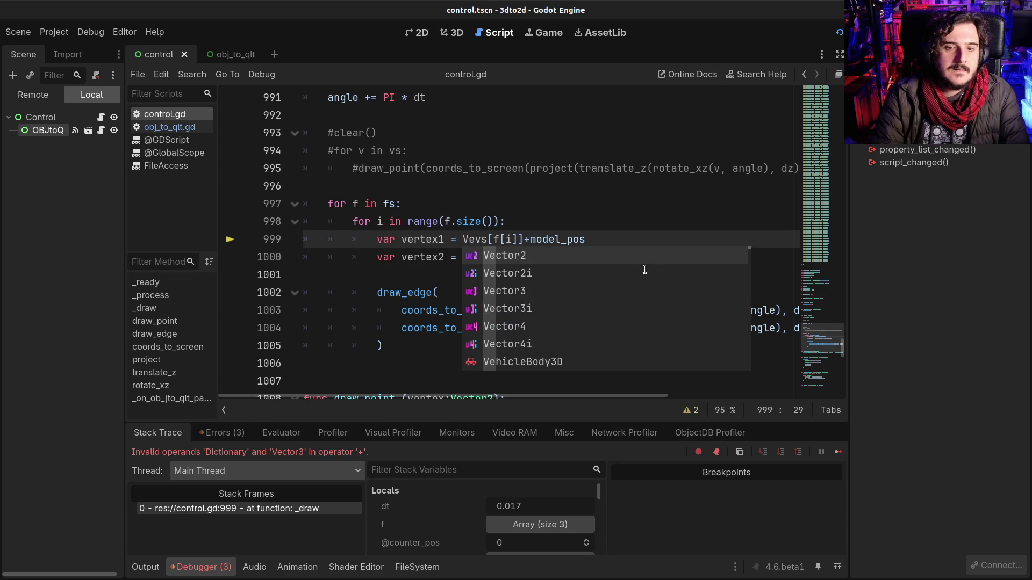
{"action": "key", "text": "Down"}
{"action": "key", "text": "Down"}
{"action": "key", "text": "Tab"}
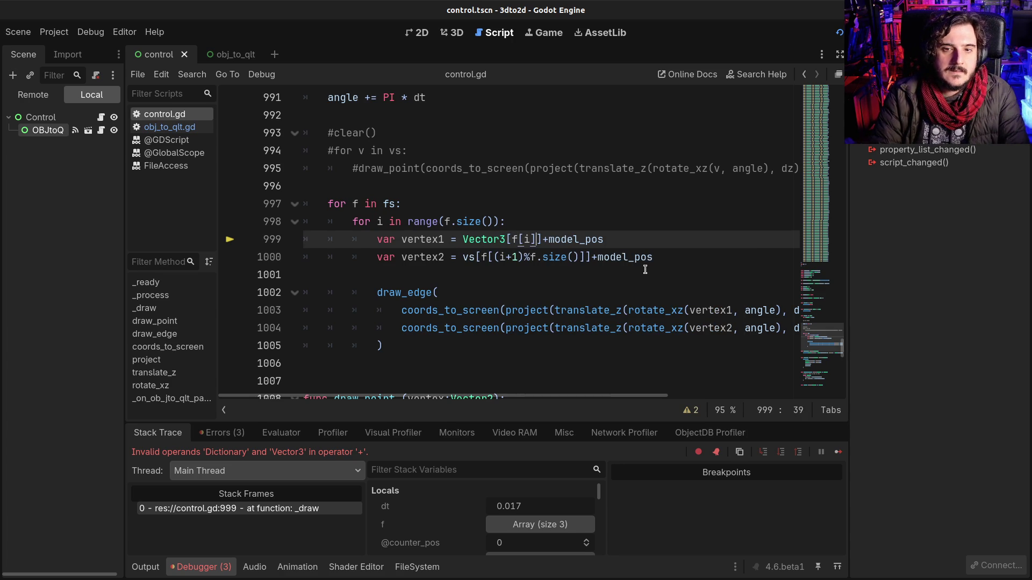
{"action": "key", "text": "ctrl+z"}
{"action": "key", "text": "ctrl+z"}
{"action": "type", "text": "ctor3"}
{"action": "key", "text": "BackSpace"}
{"action": "type", "text": "() vs"}
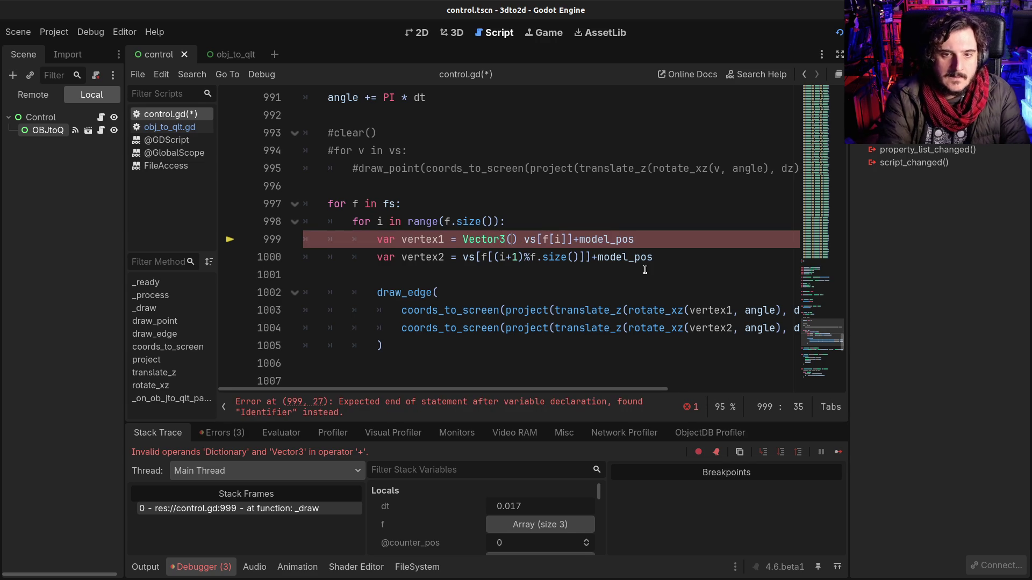
{"action": "key", "text": "Right"}
{"action": "key", "text": "Right"}
{"action": "key", "text": "Right"}
{"action": "key", "text": "Right"}
{"action": "key", "text": "Right"}
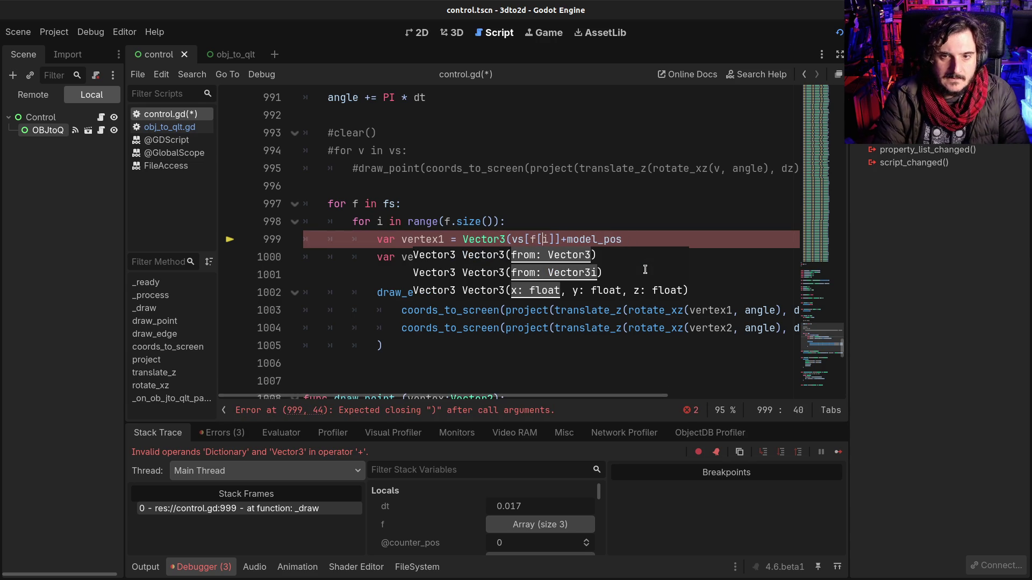
{"action": "type", "text": ")"}
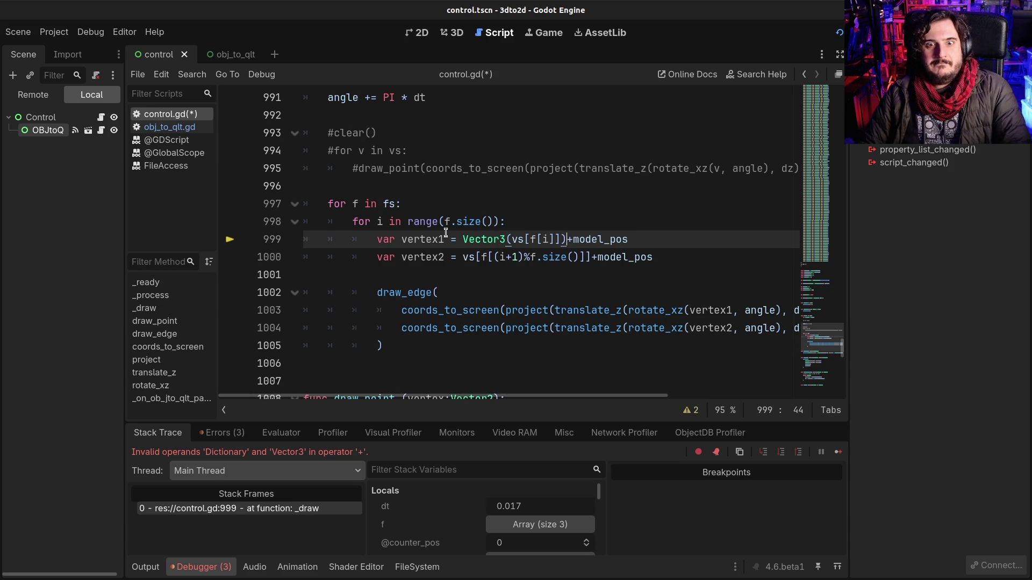
Step: Wrap the line 1000 lookup in Vector3( ) too, save, stop the old run and rerun
{"action": "left_click_drag", "start_coordinate": [461, 239], "coordinate": [511, 239]}
{"action": "left_click", "coordinate": [465, 257]}
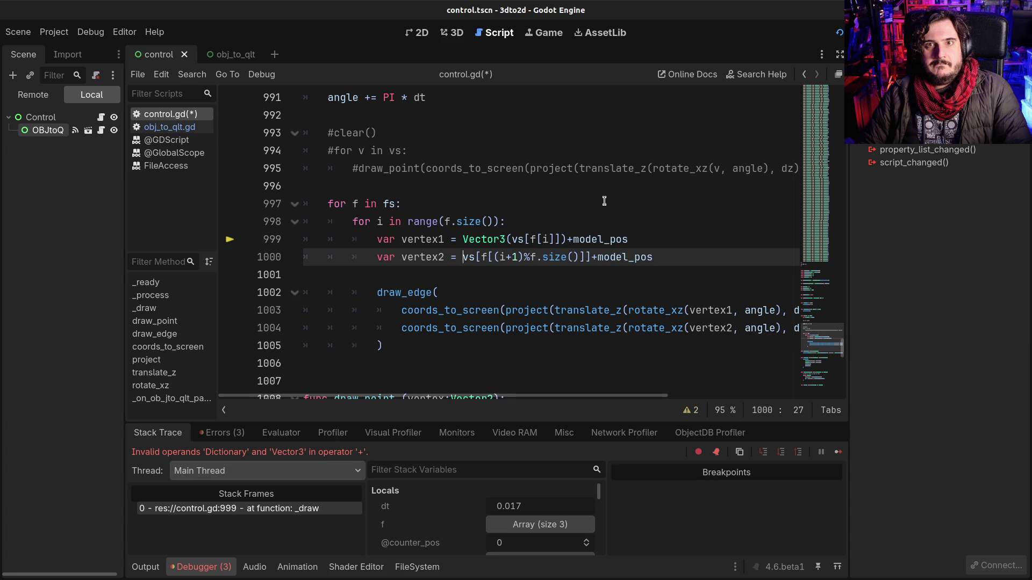
{"action": "key", "text": "ctrl+v"}
{"action": "left_click", "coordinate": [640, 257]}
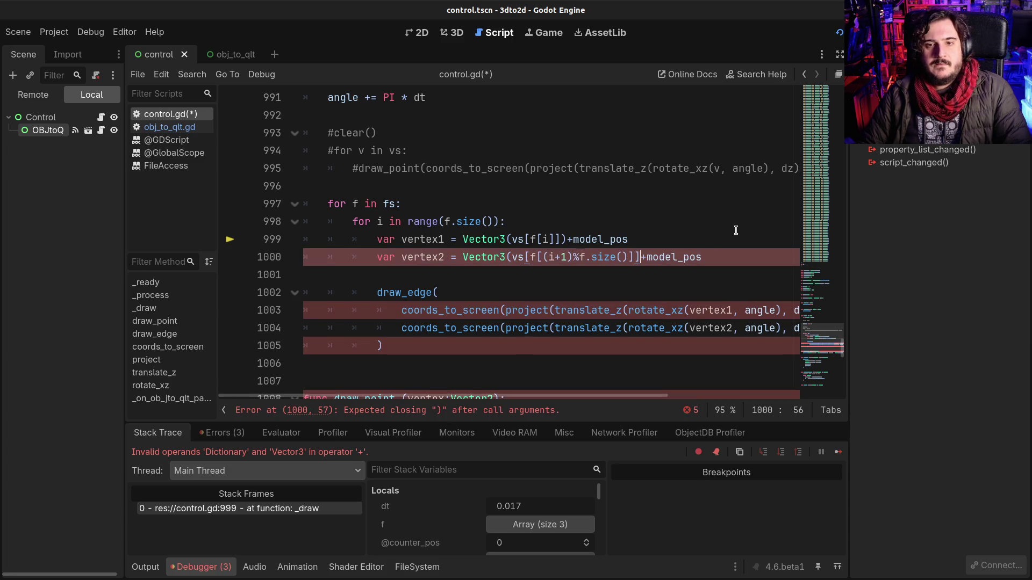
{"action": "type", "text": ")"}
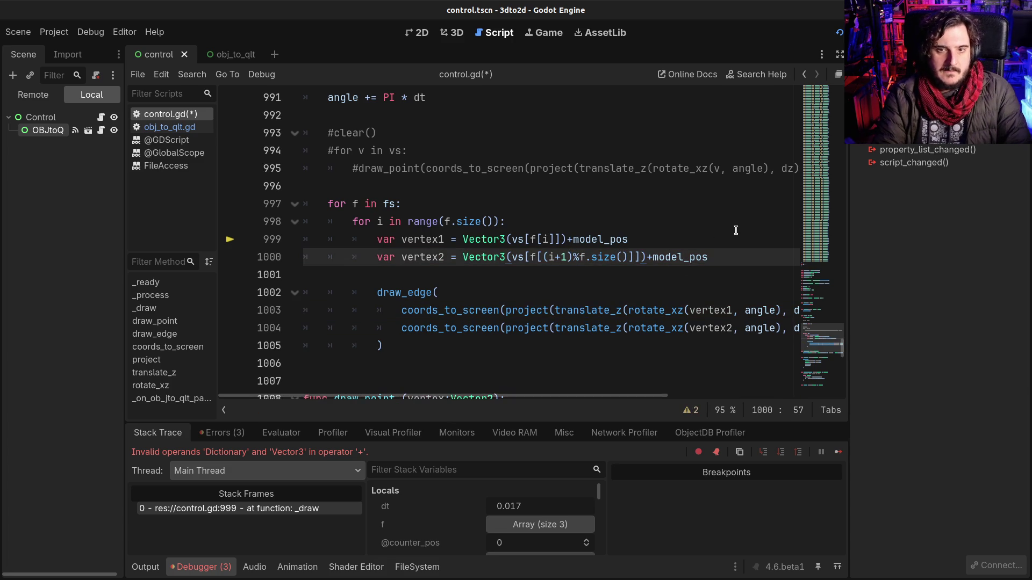
{"action": "key", "text": "ctrl+s"}
{"action": "key", "text": "F8"}
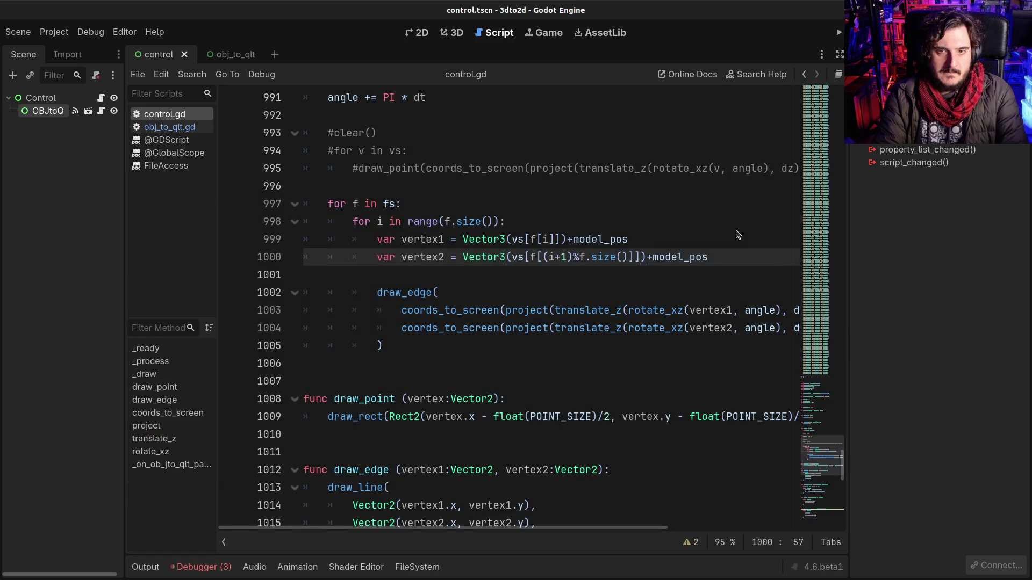
{"action": "key", "text": "F5"}
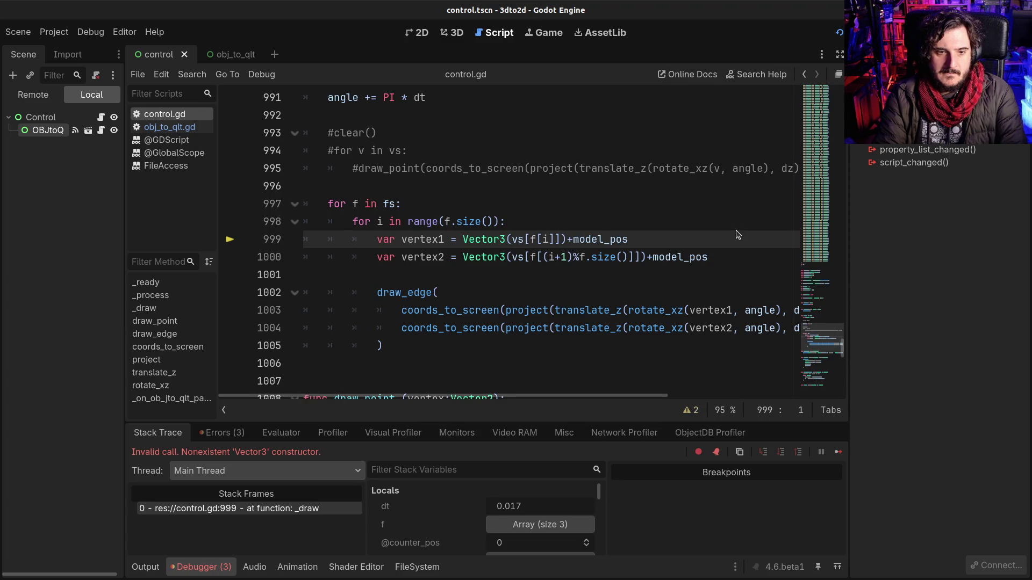
Step: Inspect the vs[f[i]] lookup on line 999 flagged by the nonexistent Vector3 constructor error
{"action": "scroll", "coordinate": [602, 145], "scroll_direction": "up", "scroll_amount": 1}
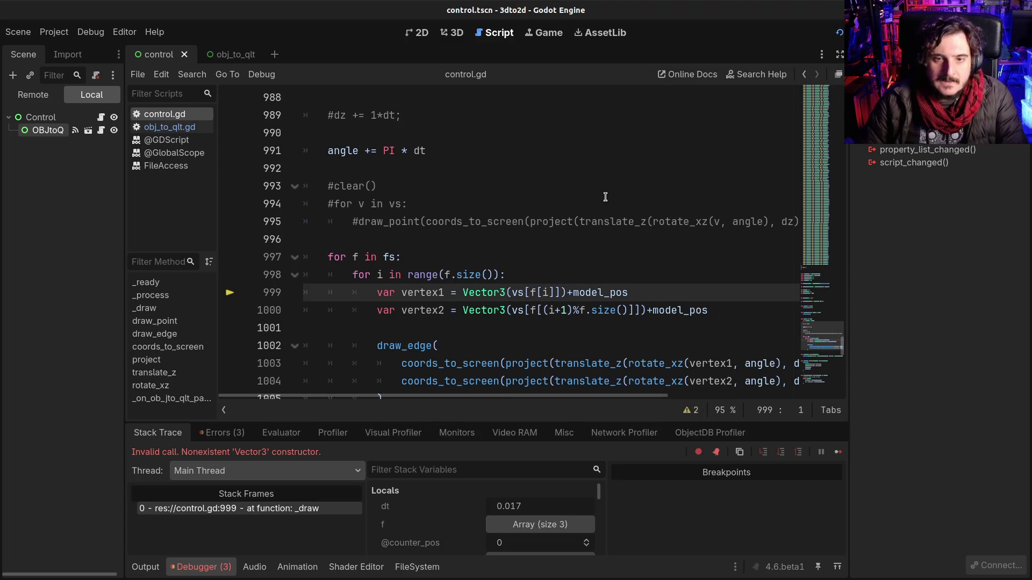
{"action": "scroll", "coordinate": [605, 198], "scroll_direction": "down", "scroll_amount": 2}
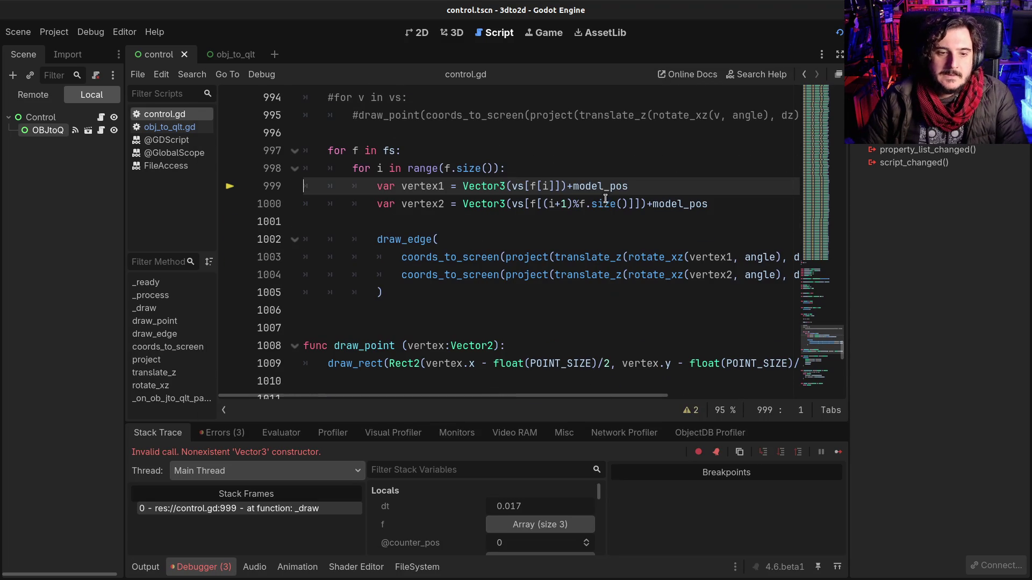
{"action": "left_click", "coordinate": [527, 171]}
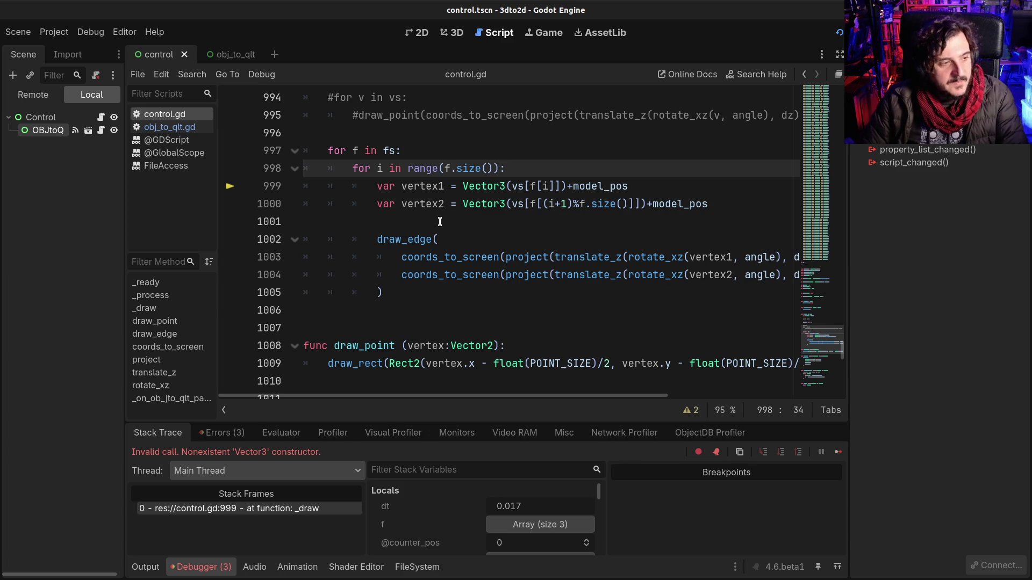
{"action": "left_click", "coordinate": [515, 188]}
{"action": "double_click", "coordinate": [516, 188]}
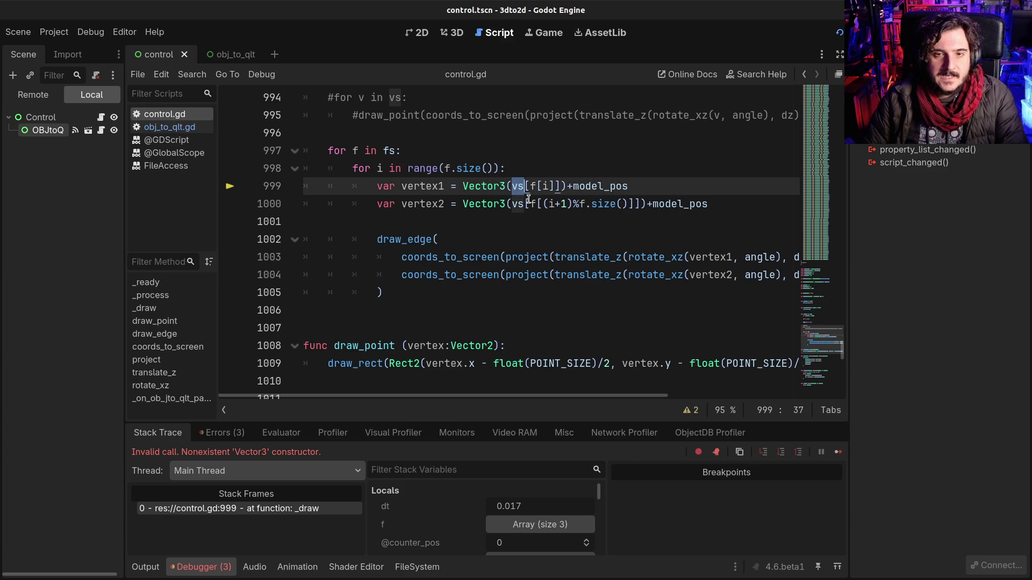